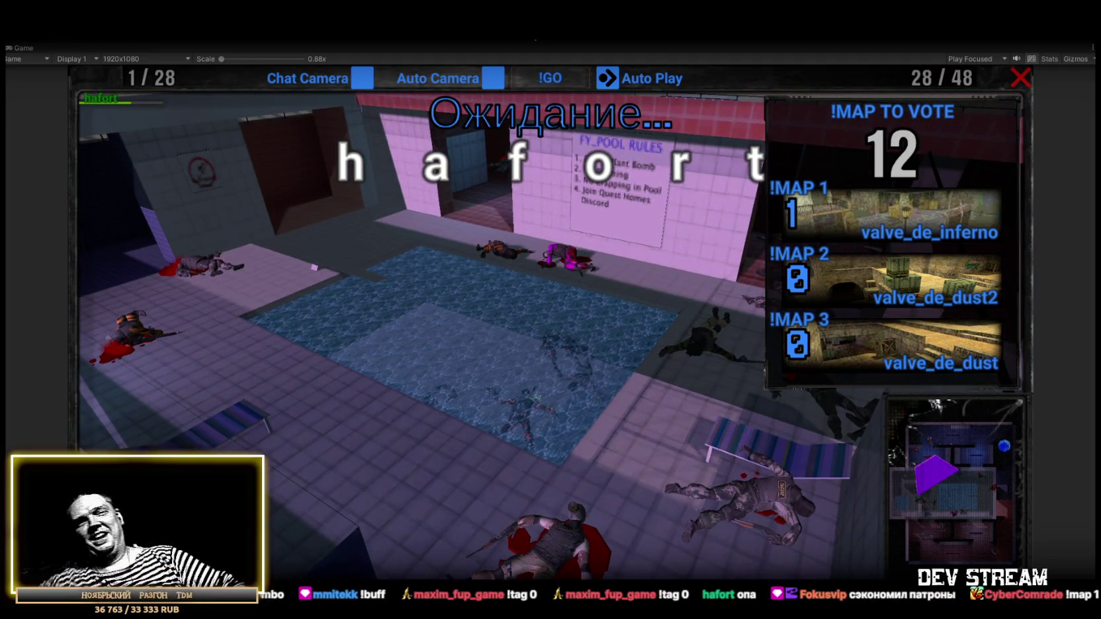
- Exit Play mode and orbit the Scene view toward the Play_0_Menu canvas
key("ctrl+p")
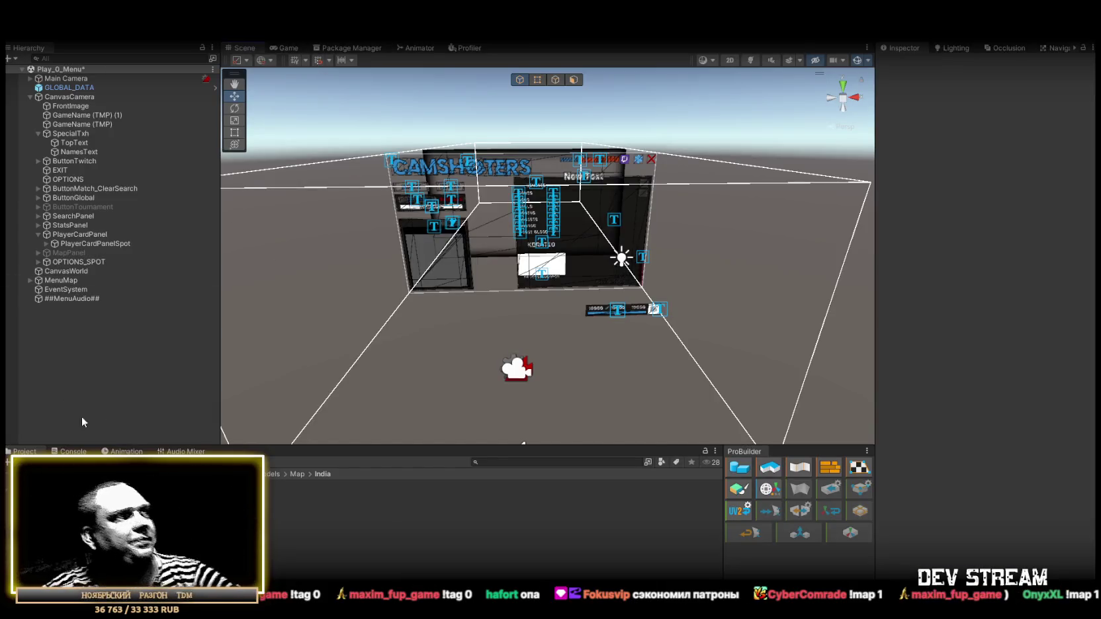
mouse_move(490, 264)
left_mouse_down()
mouse_move(520, 255)
mouse_move(506, 233)
mouse_move(522, 223)
left_mouse_up()
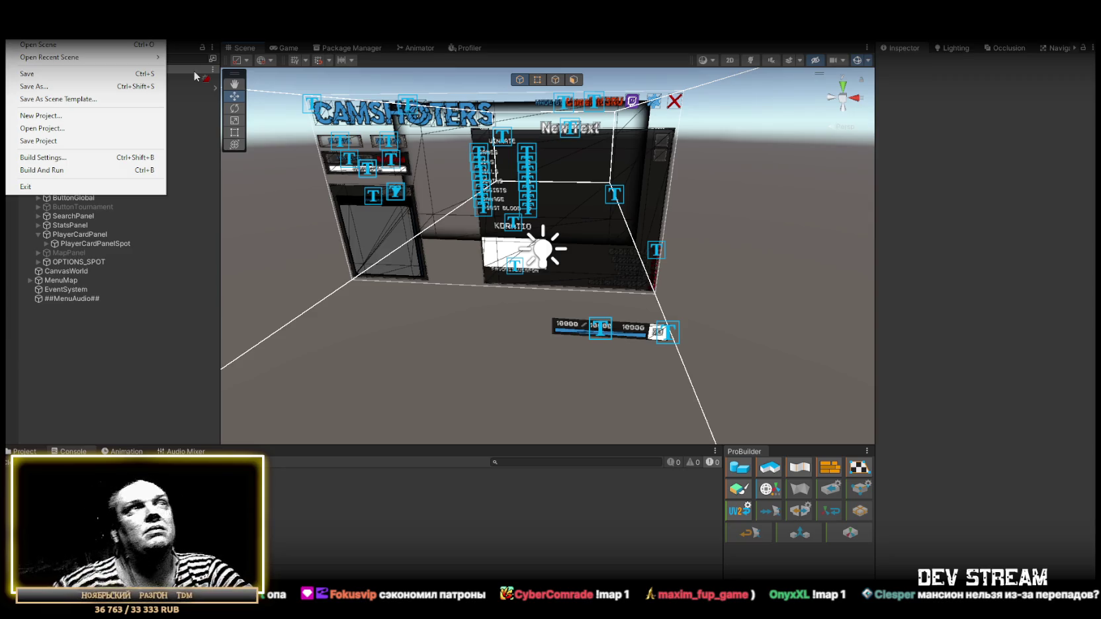
left_click(195, 76)
mouse_move(543, 251)
left_mouse_down()
mouse_move(632, 176)
mouse_move(618, 238)
left_mouse_up()
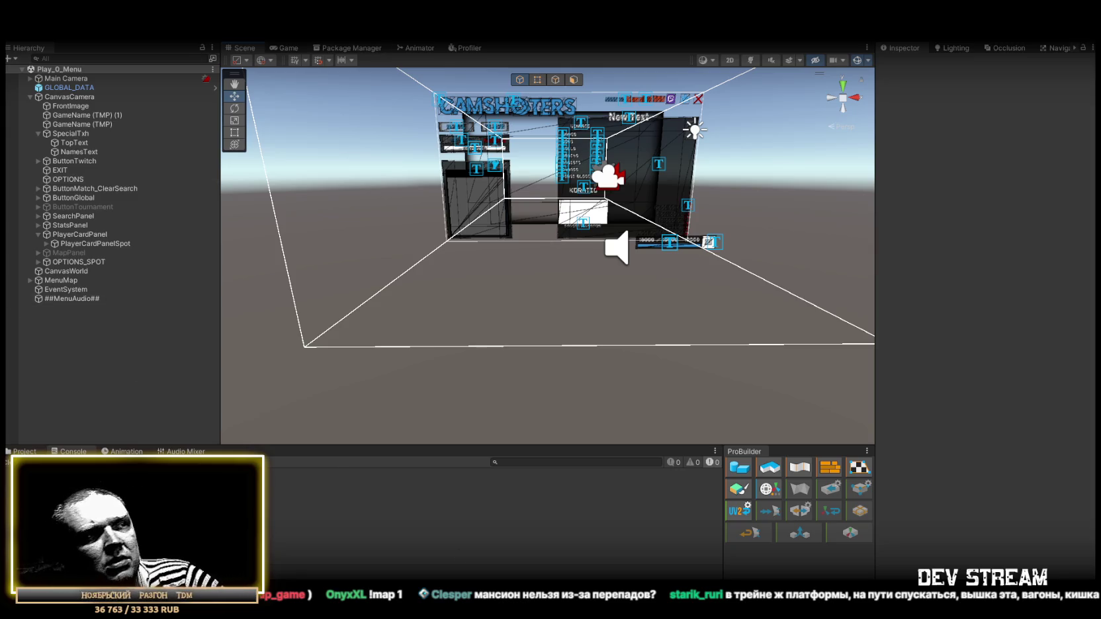
mouse_move(528, 215)
left_mouse_down()
mouse_move(494, 252)
mouse_move(540, 211)
left_mouse_up()
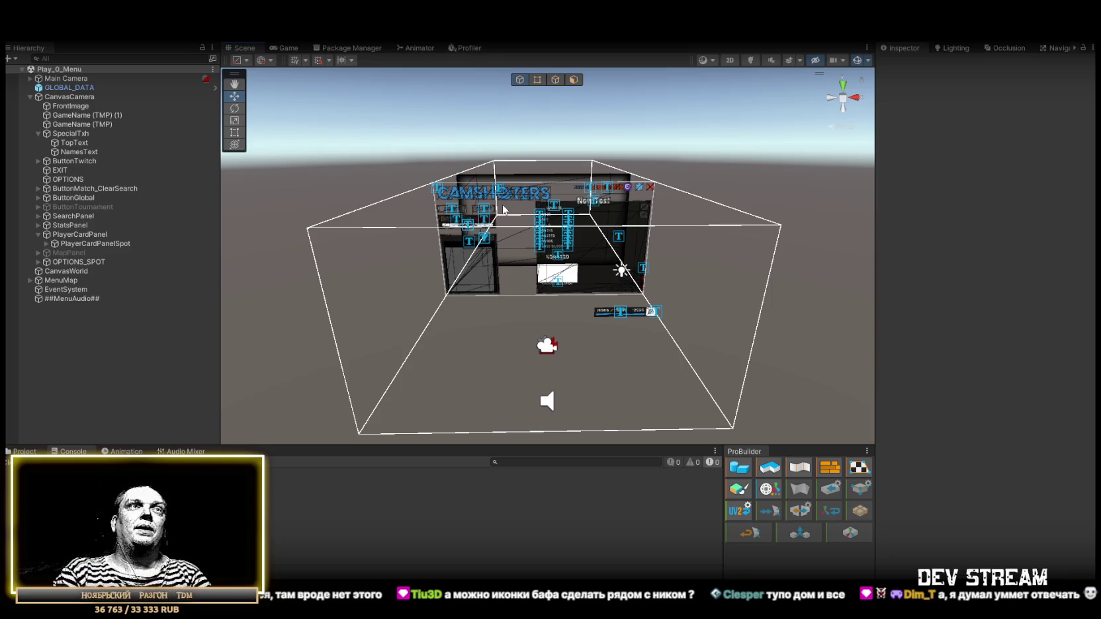
mouse_move(559, 222)
left_mouse_down()
mouse_move(491, 375)
mouse_move(507, 359)
left_mouse_up()
scroll(490, 375, "down", 5)
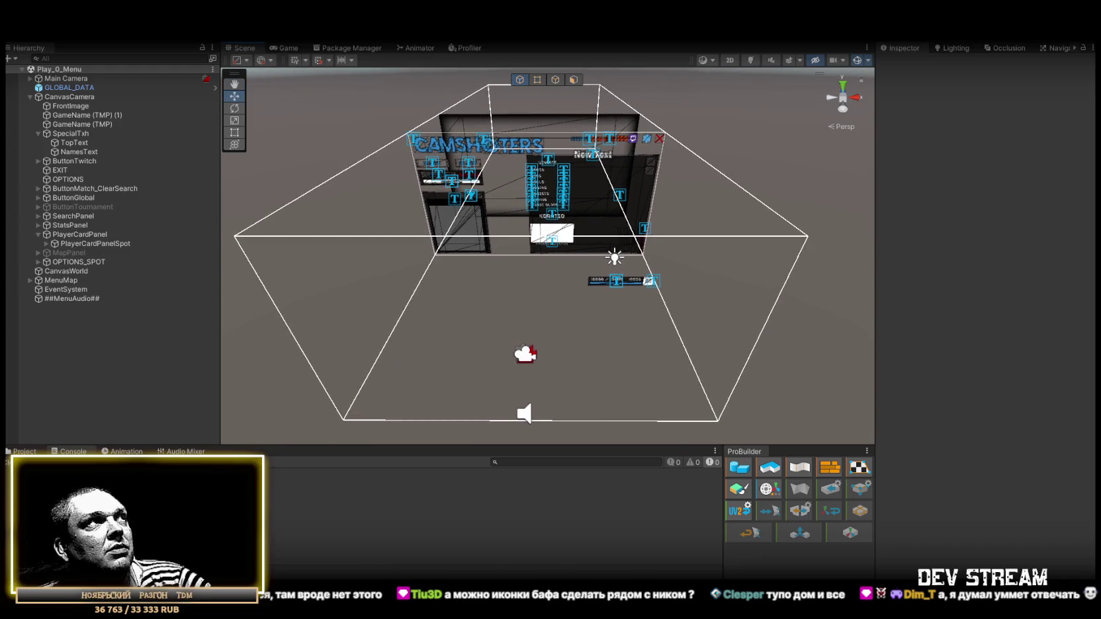
left_click(17, 27)
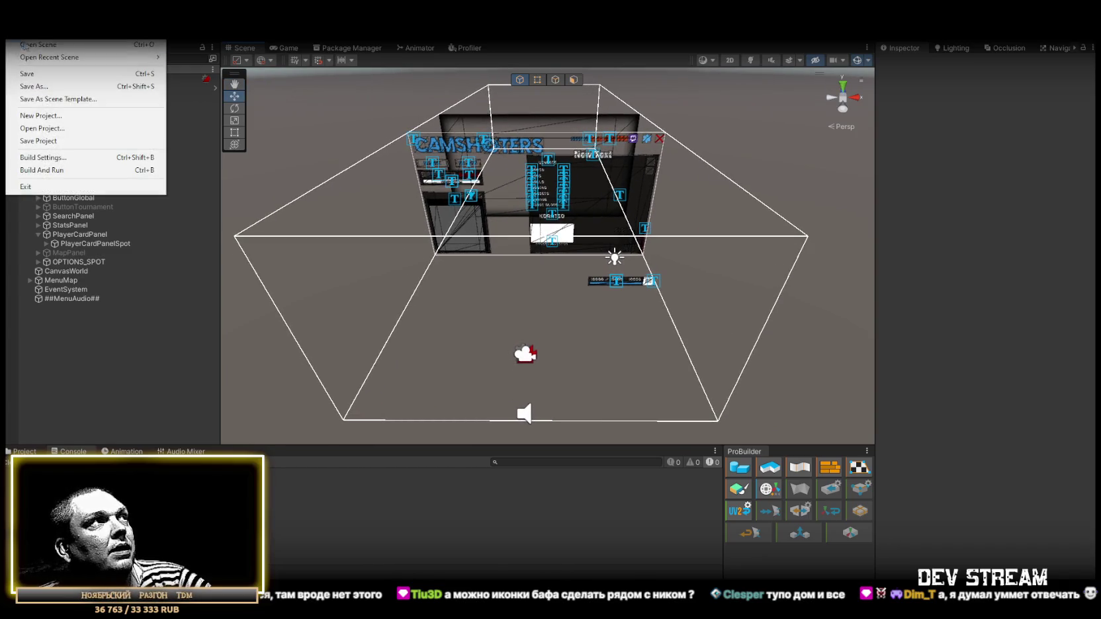
- Open the Play_Dust2.unity scene from the !Data/!SceneRdy folder
left_click(40, 41)
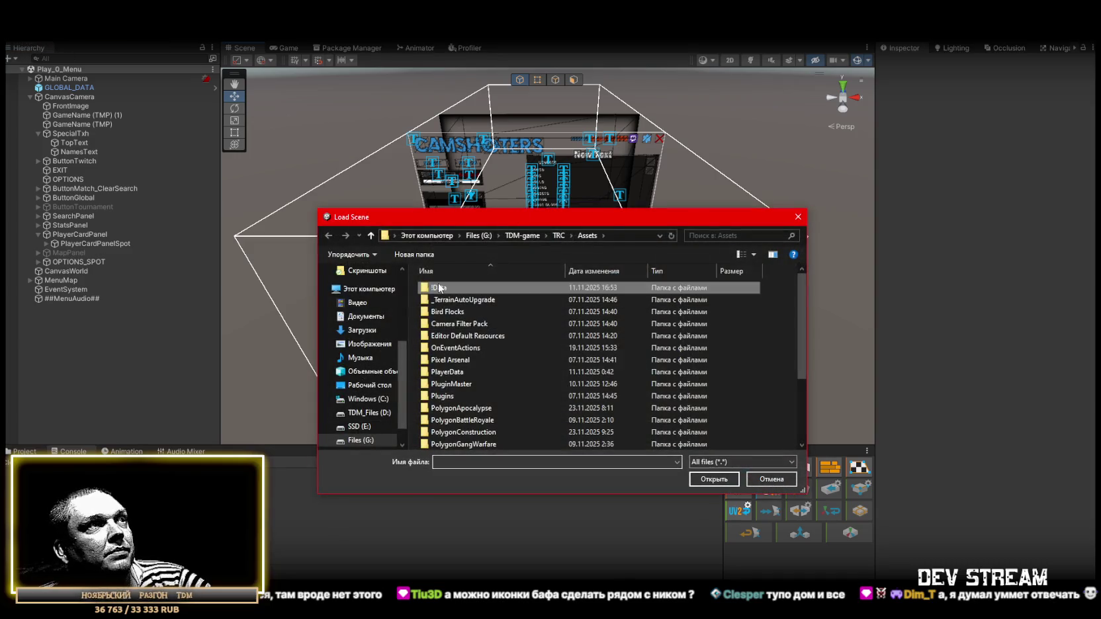
double_click(450, 288)
double_click(460, 289)
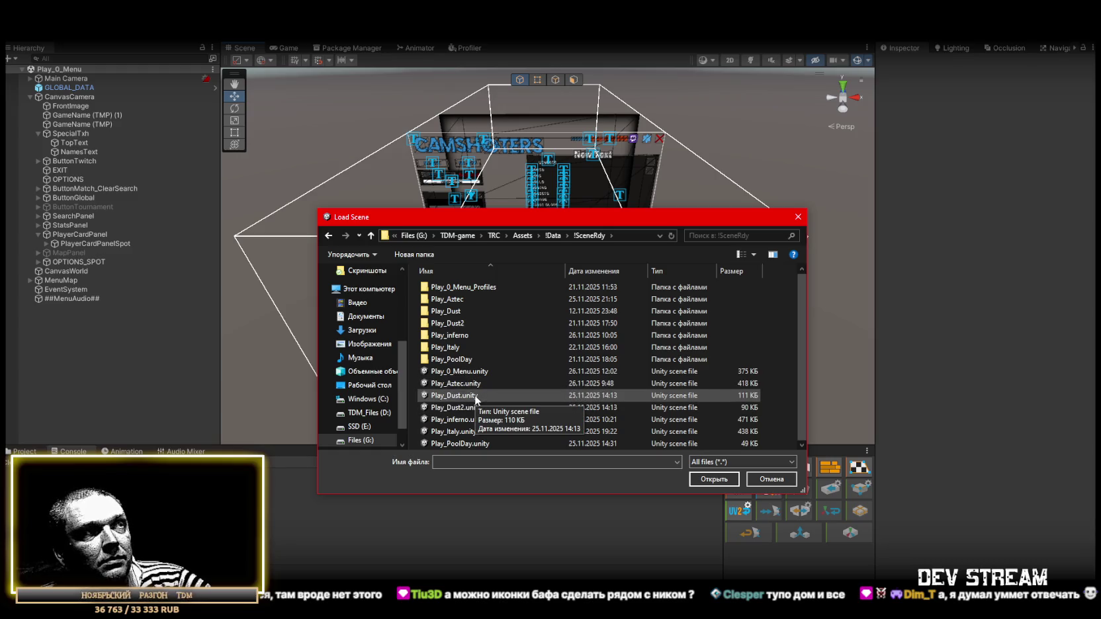
left_click(467, 408)
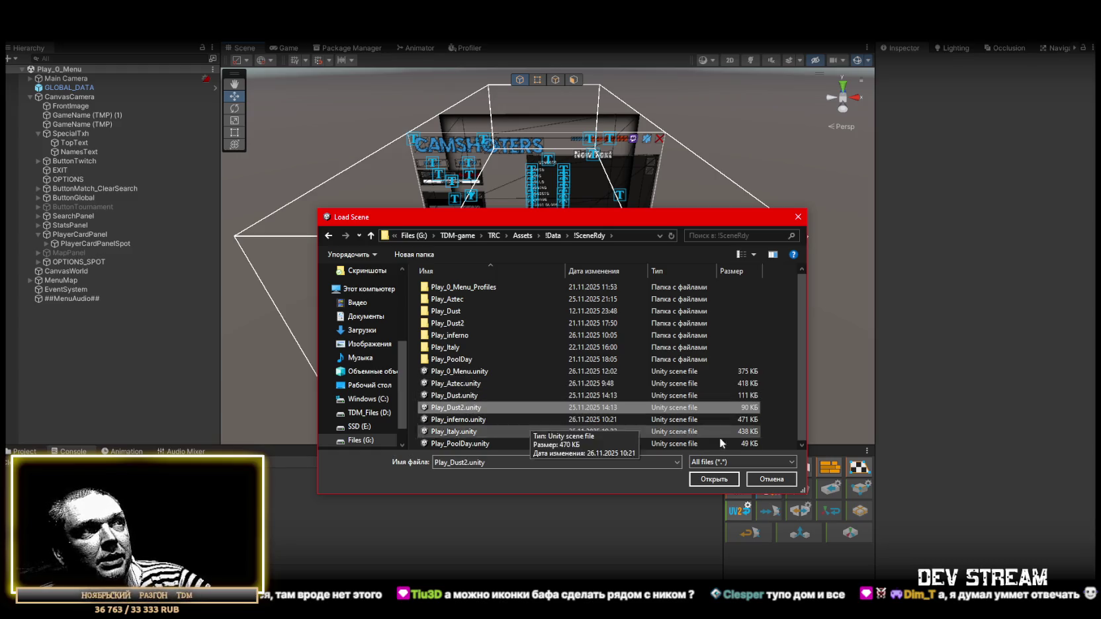
left_click(720, 479)
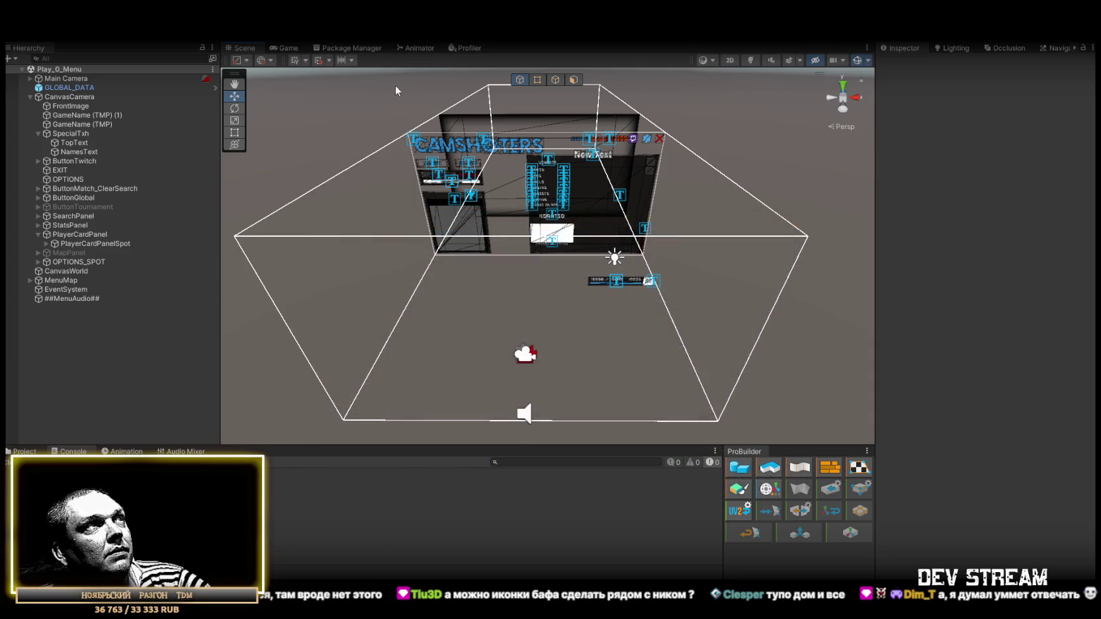
- Save the scene as Play_Train.unity in the !SceneRdy folder
left_click(14, 33)
left_click(75, 87)
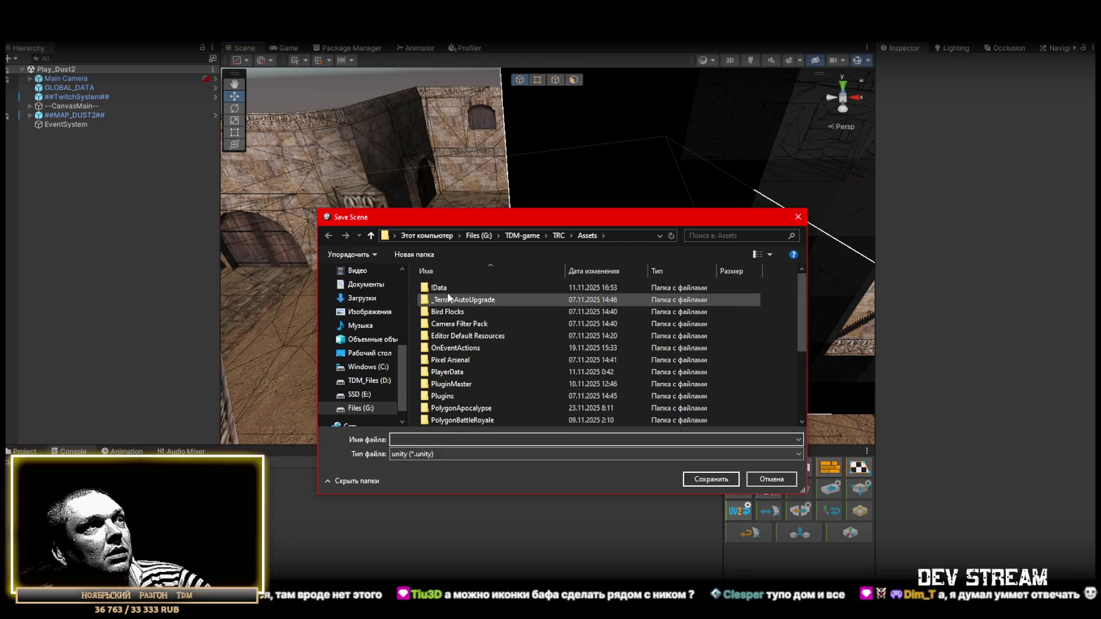
double_click(440, 288)
double_click(459, 288)
scroll(518, 353, "down", 1)
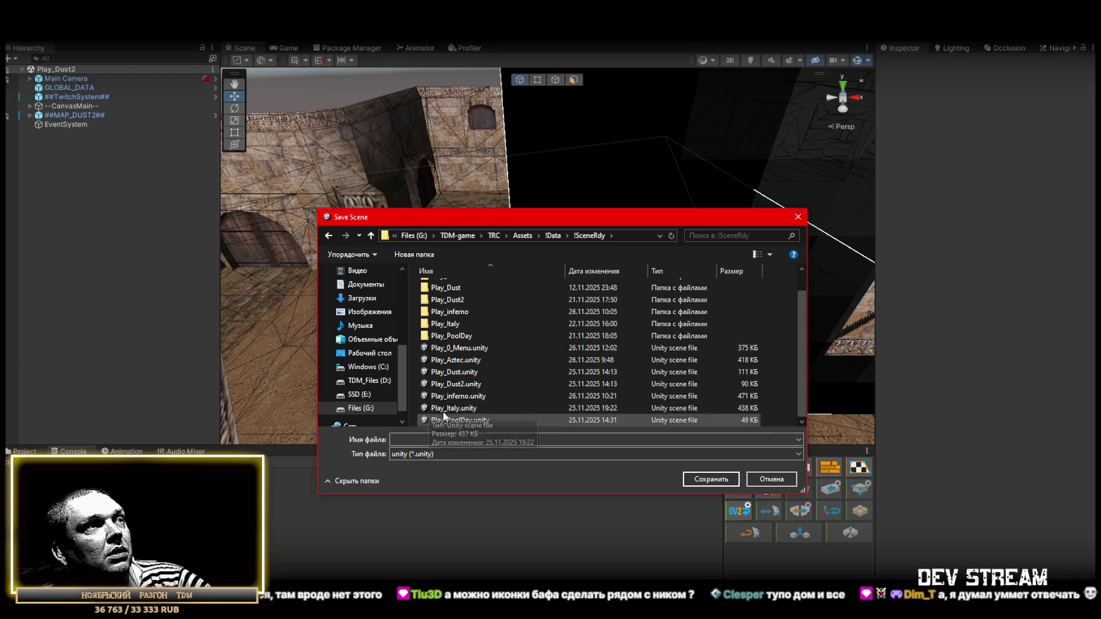
left_click(454, 384)
left_click(407, 439)
left_click_drag(407, 440, 426, 441)
type("Train")
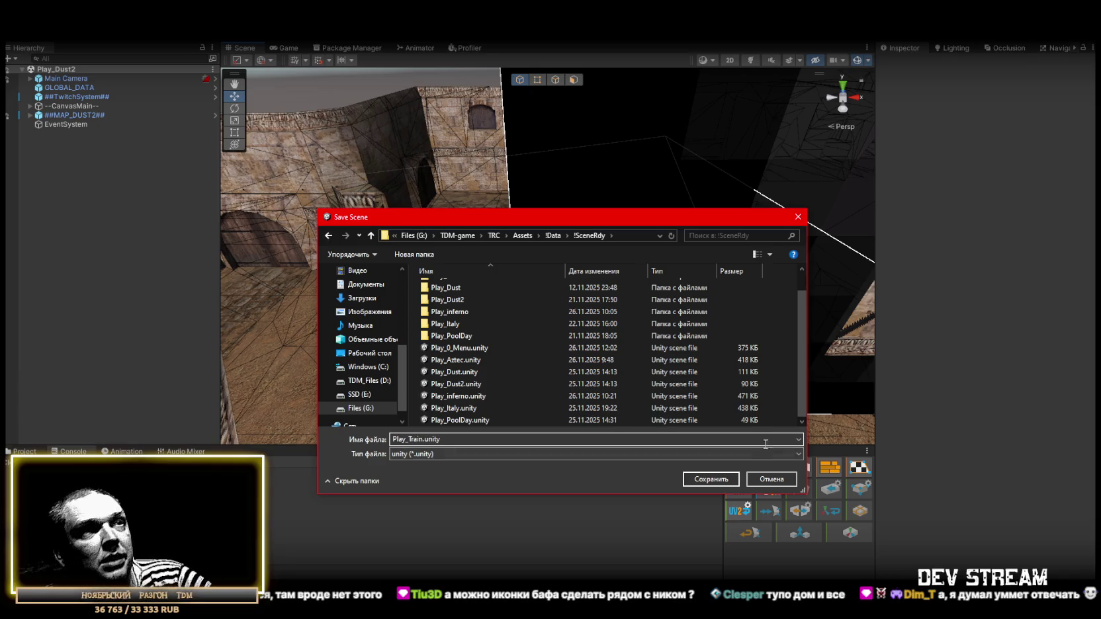
left_click(709, 482)
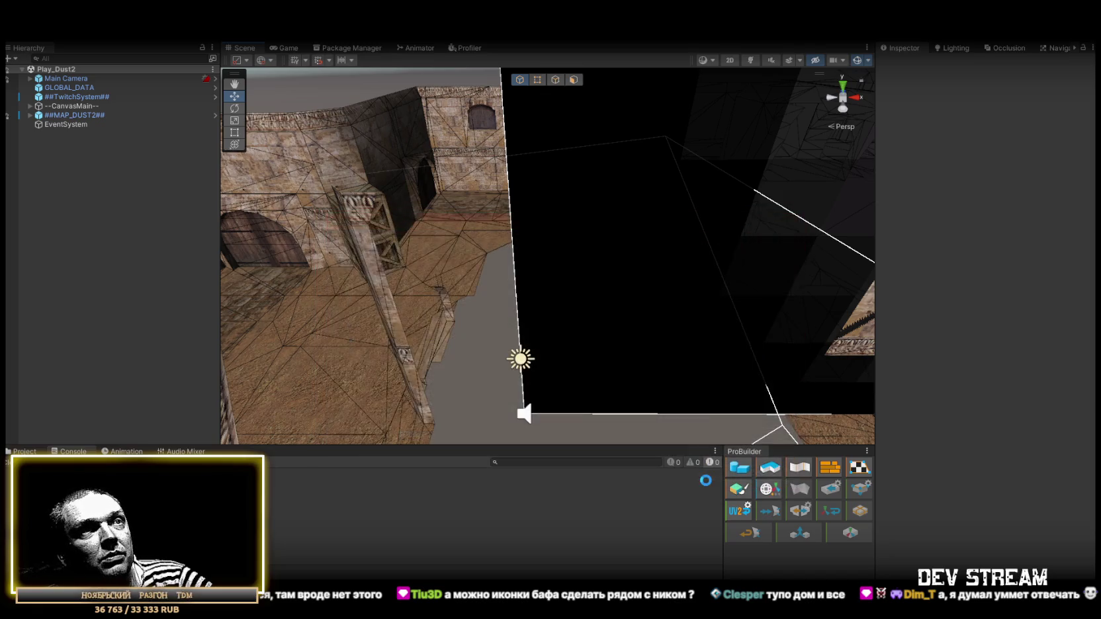
- Drag the Militia model from the Project's map folder into the scene
left_click_drag(676, 411, 629, 370)
key("ctrl+5")
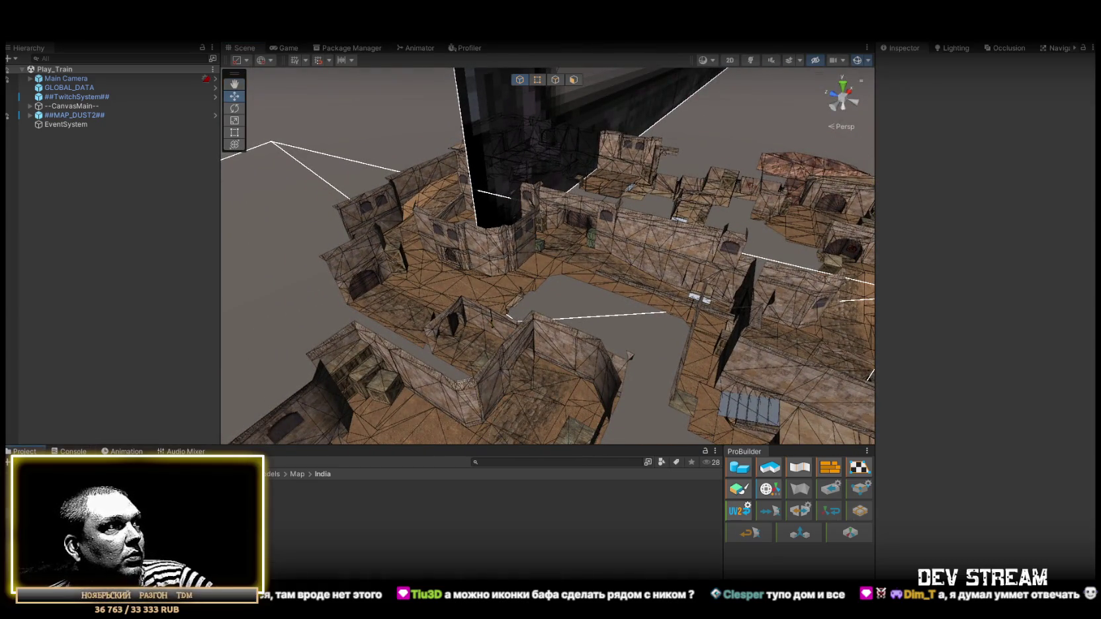
left_click(73, 549)
mouse_move(276, 494)
left_mouse_down()
mouse_move(488, 270)
mouse_move(450, 268)
mouse_move(338, 218)
mouse_move(69, 191)
mouse_move(93, 200)
left_mouse_up()
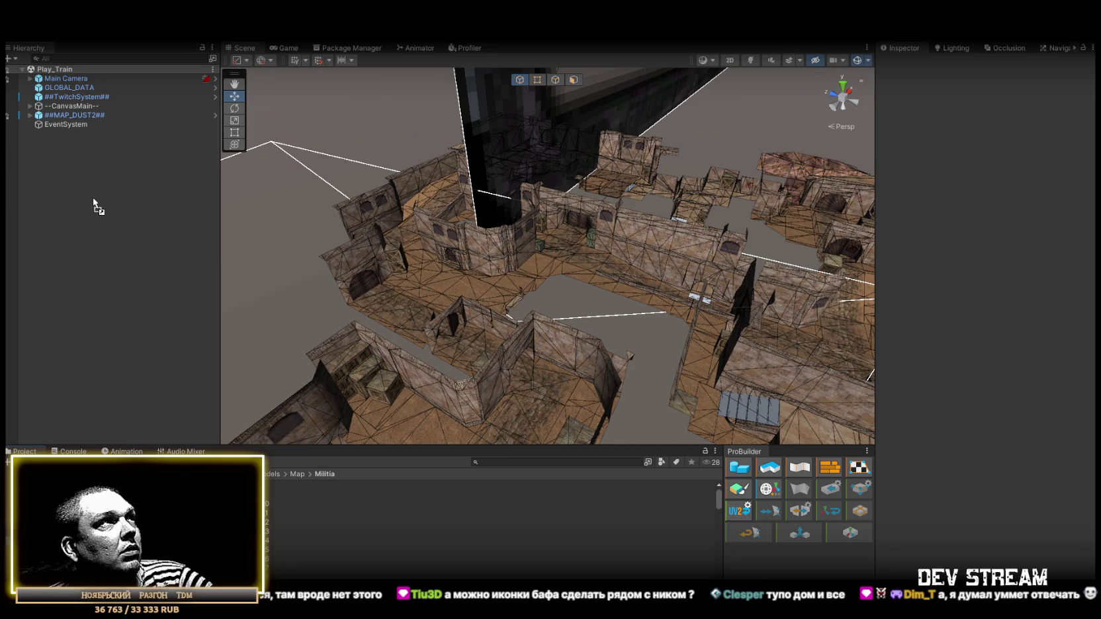
left_click_drag(253, 226, 475, 283)
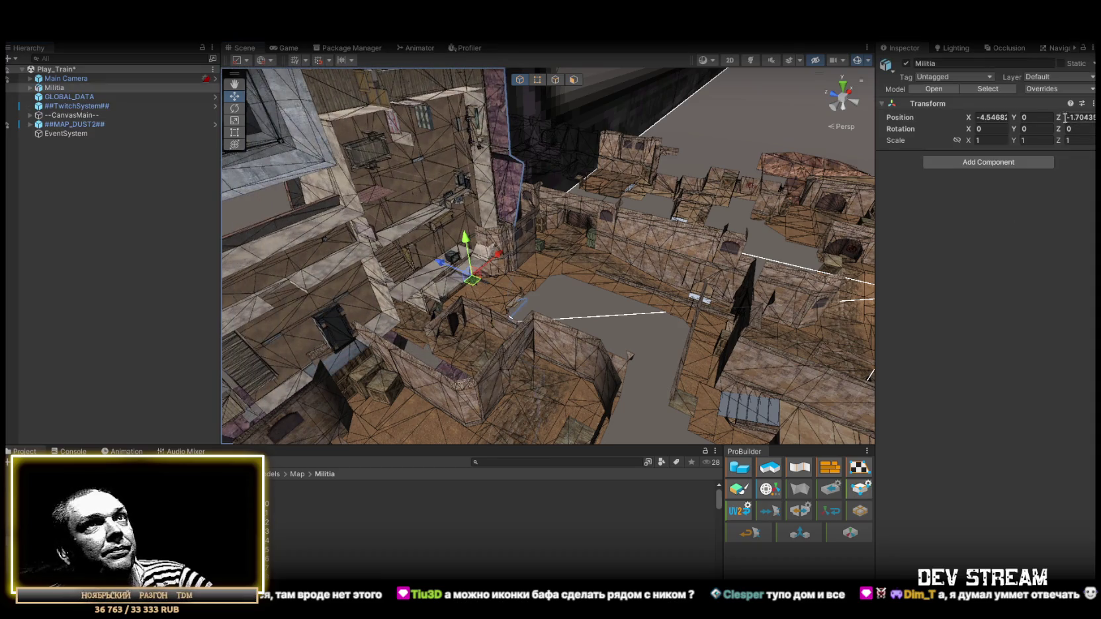
- Set Militia's Rotation X to -90 and its X and Z position to 0
left_click(999, 130)
type("-90")
left_click(993, 117)
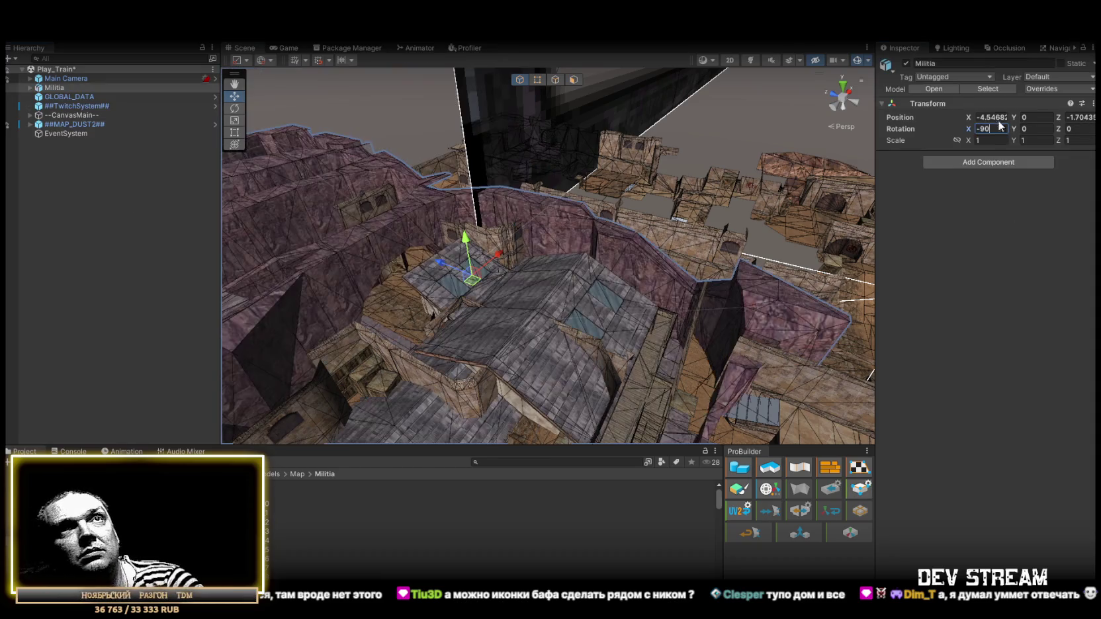
type("0")
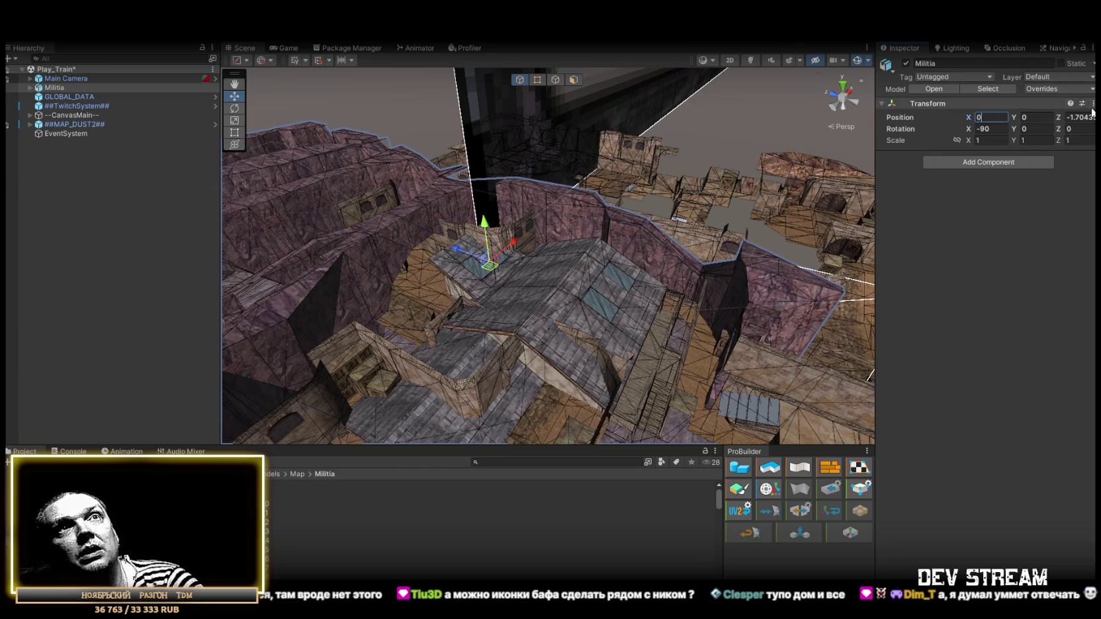
left_click(1083, 117)
type("0")
- Move Militia below --CanvasMain-- in the Hierarchy and deactivate ##MAP_DUST2##
left_click_drag(371, 178, 503, 195)
left_click_drag(55, 88, 57, 115)
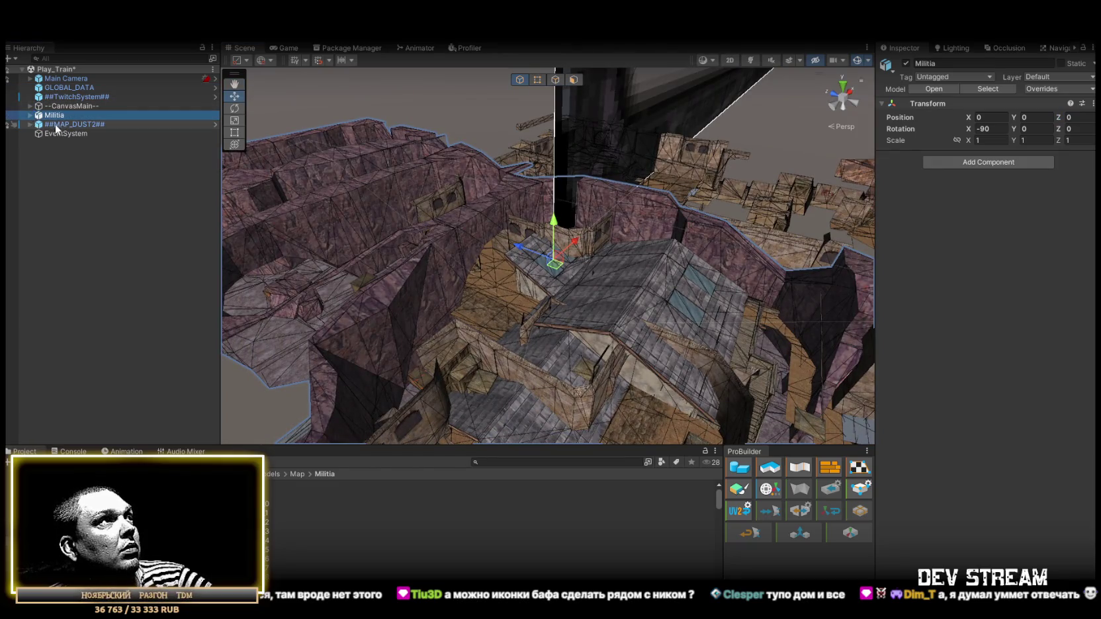
left_click(55, 124)
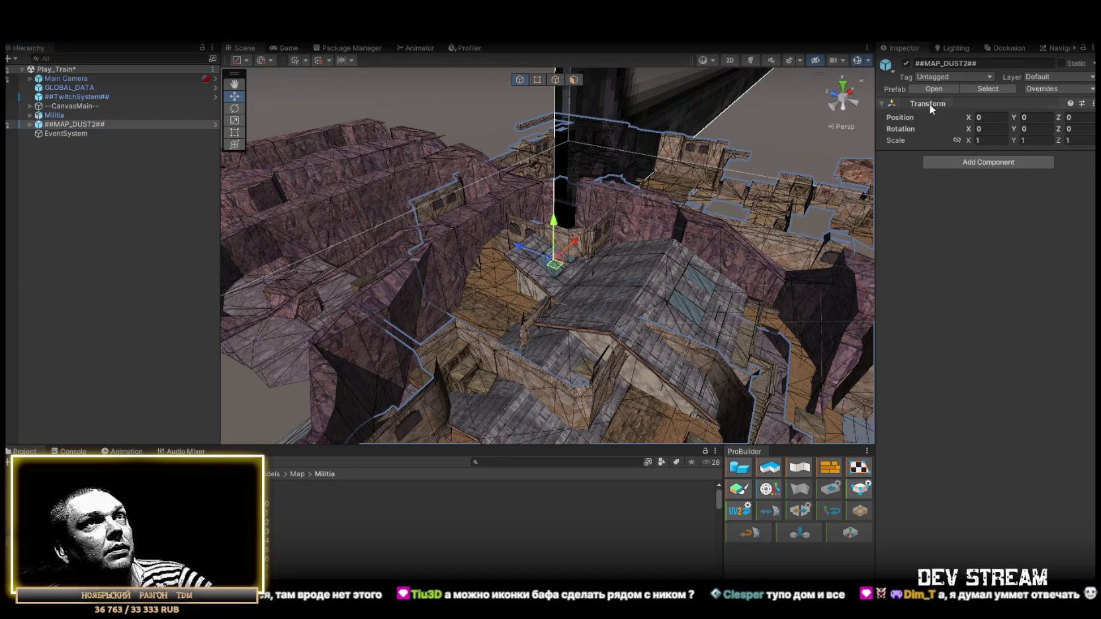
left_click(906, 63)
- Frame a window piece of the Militia map and orbit down onto the roof
mouse_move(476, 225)
left_mouse_down()
mouse_move(444, 239)
mouse_move(443, 164)
mouse_move(359, 148)
mouse_move(672, 214)
left_mouse_up()
left_click(675, 225)
key("f")
mouse_move(670, 252)
left_mouse_down()
mouse_move(444, 229)
mouse_move(553, 205)
mouse_move(472, 219)
mouse_move(659, 258)
mouse_move(474, 215)
mouse_move(564, 195)
mouse_move(460, 73)
mouse_move(631, 186)
left_mouse_up()
scroll(631, 186, "down", 5)
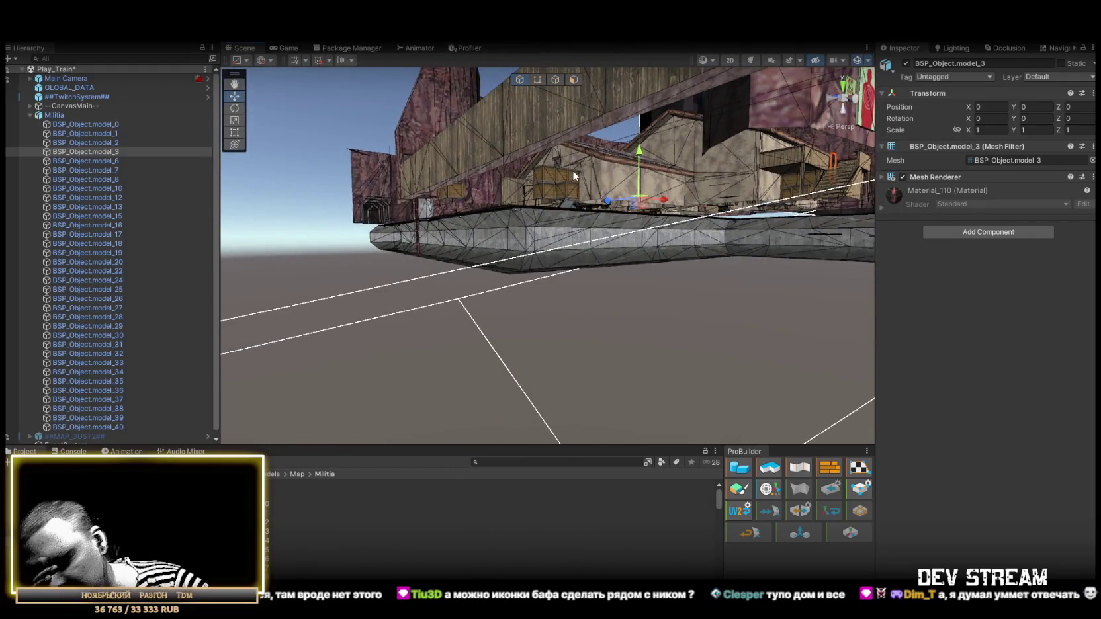
mouse_move(545, 246)
left_mouse_down()
mouse_move(634, 241)
mouse_move(677, 251)
mouse_move(411, 239)
left_mouse_up()
left_click(440, 278)
mouse_move(430, 275)
left_mouse_down()
mouse_move(423, 284)
mouse_move(606, 253)
mouse_move(753, 259)
left_mouse_up()
mouse_move(562, 252)
left_mouse_down()
mouse_move(575, 284)
mouse_move(796, 359)
mouse_move(560, 312)
mouse_move(554, 242)
mouse_move(450, 207)
mouse_move(248, 207)
mouse_move(208, 262)
mouse_move(297, 288)
mouse_move(460, 233)
mouse_move(446, 190)
mouse_move(471, 167)
mouse_move(609, 153)
left_mouse_up()
mouse_move(549, 137)
left_mouse_down()
mouse_move(551, 300)
mouse_move(533, 275)
mouse_move(637, 257)
mouse_move(364, 266)
mouse_move(1058, 292)
mouse_move(872, 272)
mouse_move(913, 345)
mouse_move(809, 370)
mouse_move(1008, 335)
mouse_move(513, 268)
mouse_move(617, 291)
mouse_move(591, 355)
mouse_move(668, 381)
mouse_move(568, 226)
mouse_move(578, 211)
mouse_move(624, 325)
mouse_move(639, 325)
mouse_move(617, 176)
mouse_move(599, 219)
mouse_move(624, 270)
mouse_move(591, 245)
mouse_move(498, 239)
mouse_move(903, 424)
mouse_move(609, 312)
mouse_move(519, 160)
mouse_move(169, 118)
mouse_move(726, 139)
mouse_move(387, 148)
mouse_move(540, 211)
mouse_move(886, 195)
mouse_move(717, 213)
left_mouse_up()
left_click(591, 354)
left_click(514, 232)
left_click(514, 232)
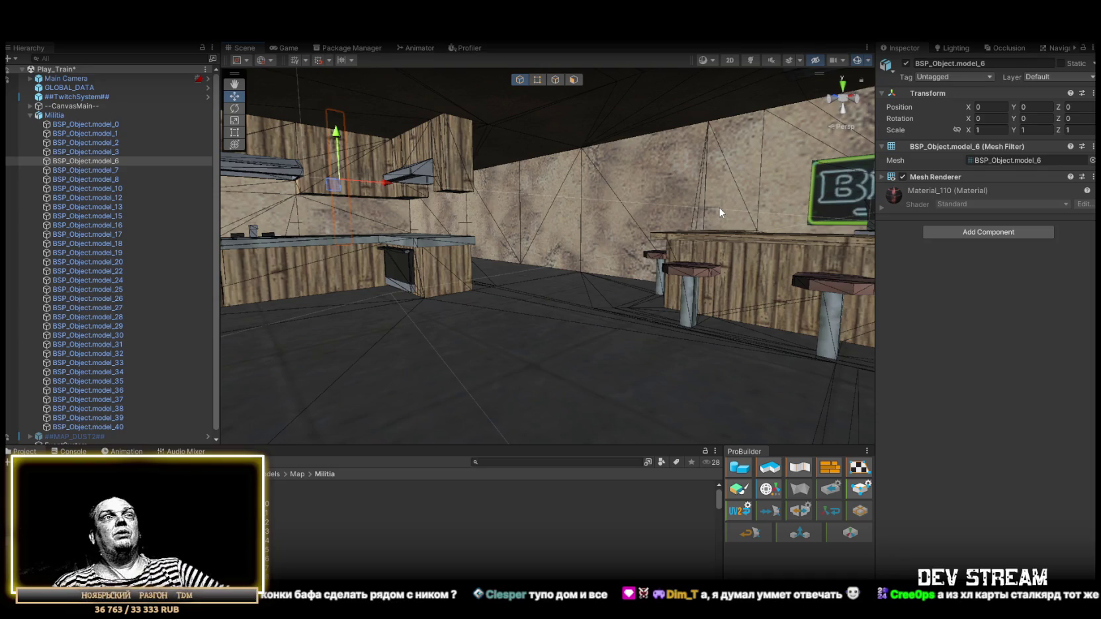
mouse_move(746, 215)
left_mouse_down()
mouse_move(580, 270)
mouse_move(369, 287)
mouse_move(408, 283)
mouse_move(706, 337)
mouse_move(620, 287)
mouse_move(675, 329)
left_mouse_up()
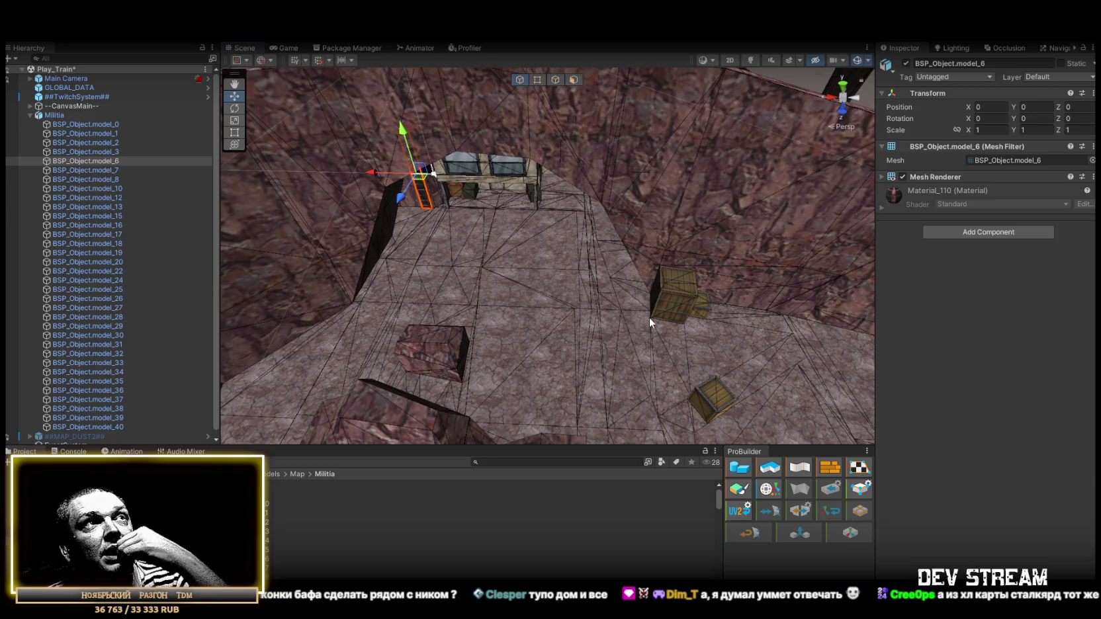
left_click(288, 48)
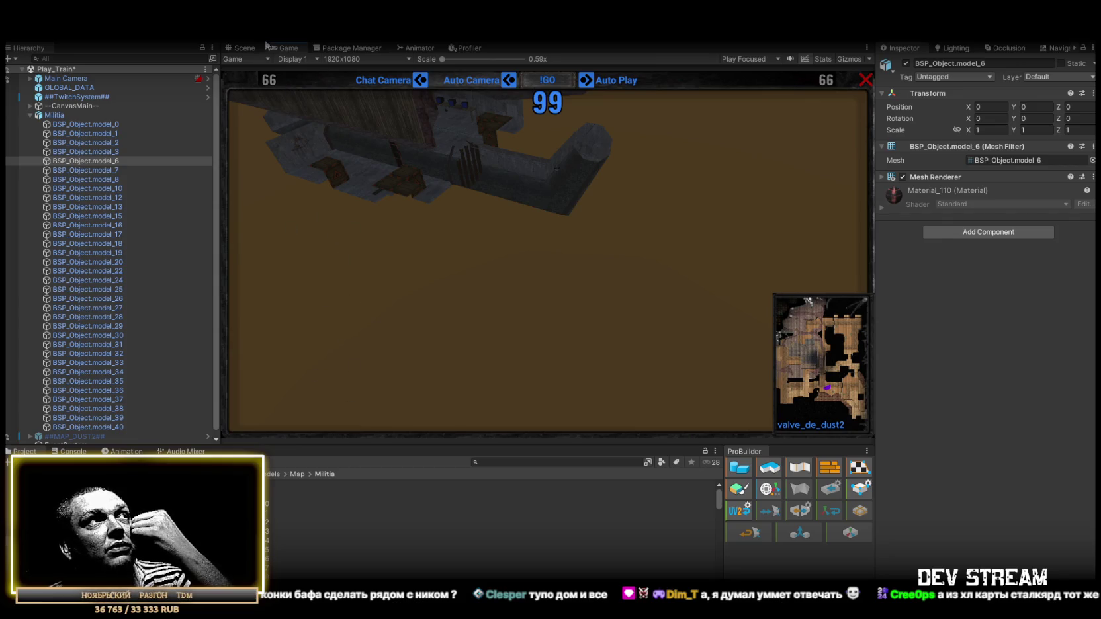
left_click(243, 48)
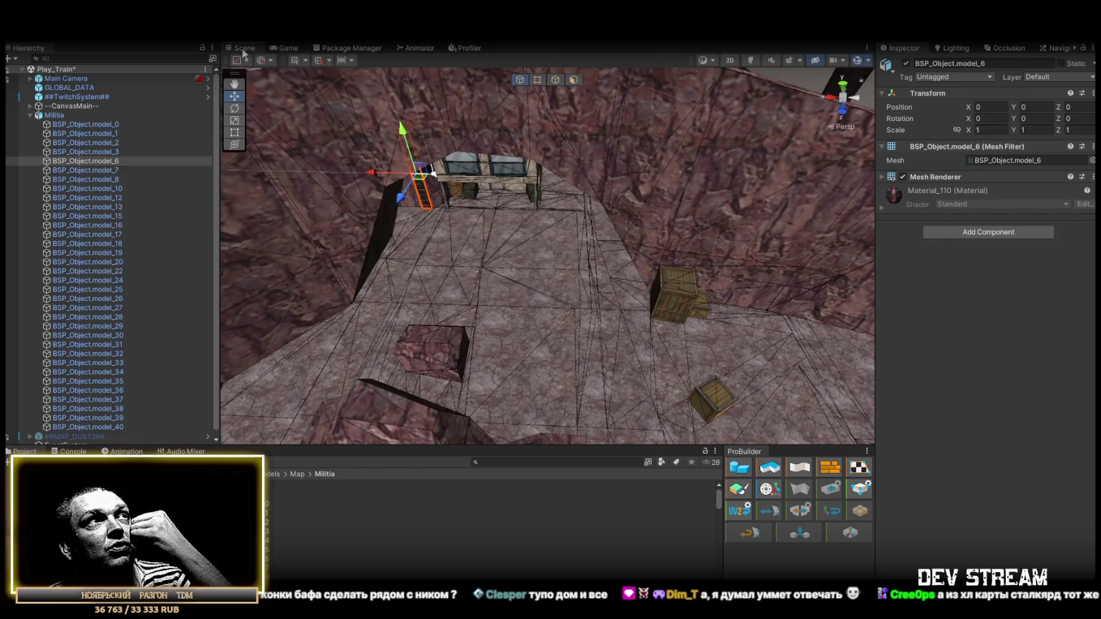
left_click(52, 114)
left_click(30, 115)
left_click(55, 107)
left_click(55, 116)
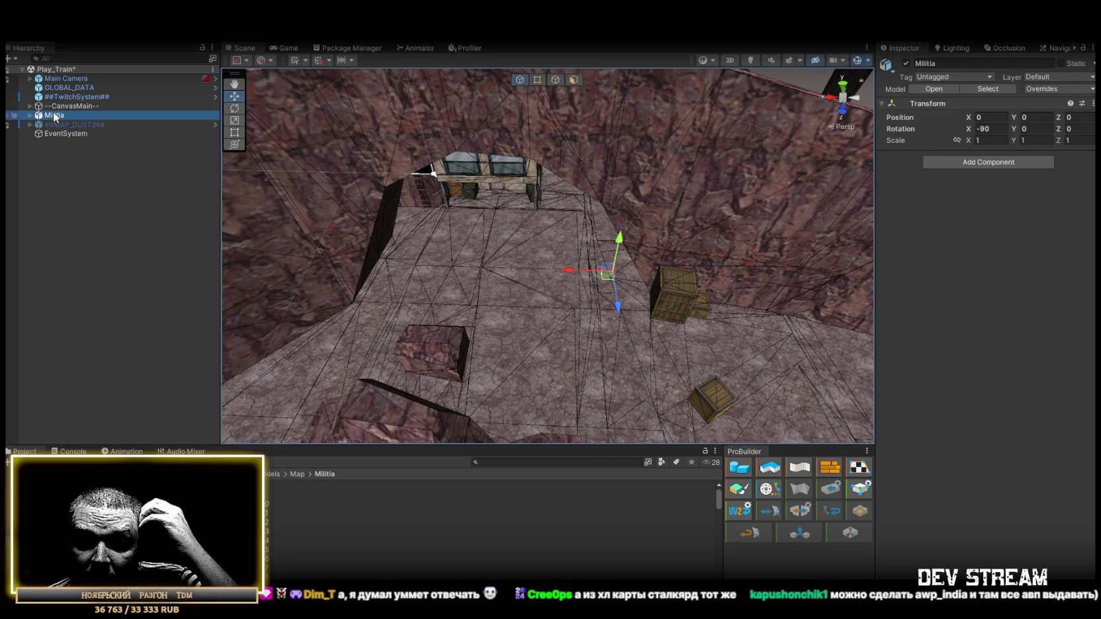
mouse_move(479, 80)
left_mouse_down()
mouse_move(552, 193)
mouse_move(588, 177)
mouse_move(608, 203)
mouse_move(241, 151)
mouse_move(739, 396)
left_mouse_up()
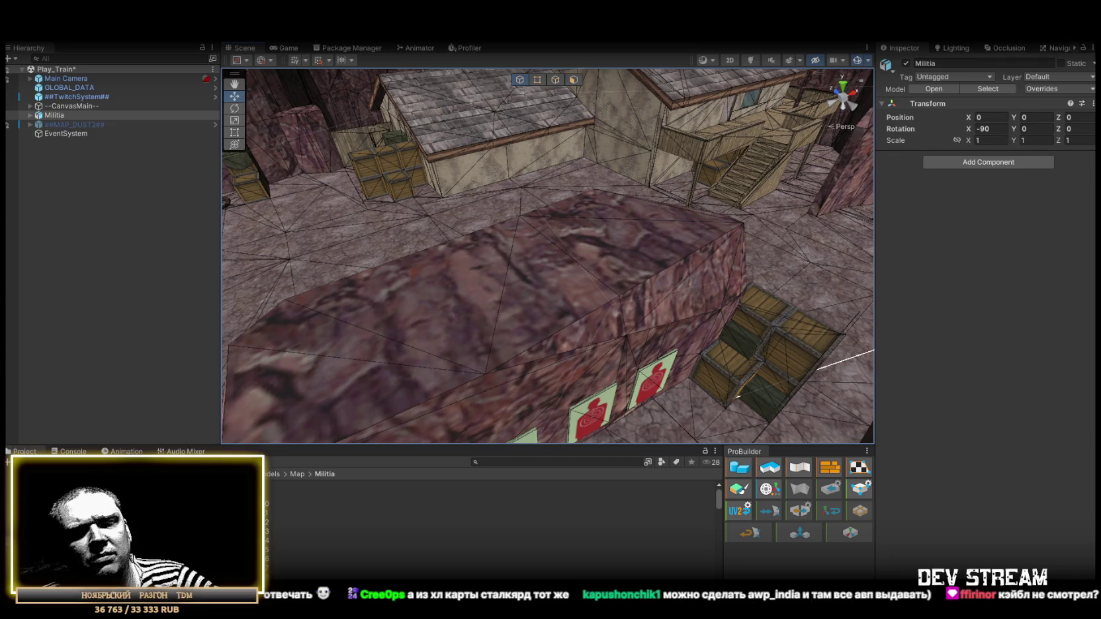
mouse_move(695, 327)
left_mouse_down()
mouse_move(546, 265)
mouse_move(695, 287)
mouse_move(579, 297)
mouse_move(651, 266)
mouse_move(622, 246)
mouse_move(542, 249)
mouse_move(639, 249)
mouse_move(509, 187)
mouse_move(313, 204)
mouse_move(344, 209)
mouse_move(371, 189)
mouse_move(515, 180)
mouse_move(657, 236)
mouse_move(592, 238)
mouse_move(708, 290)
mouse_move(463, 280)
mouse_move(753, 339)
mouse_move(661, 327)
mouse_move(742, 230)
mouse_move(568, 149)
mouse_move(446, 156)
mouse_move(786, 275)
left_mouse_up()
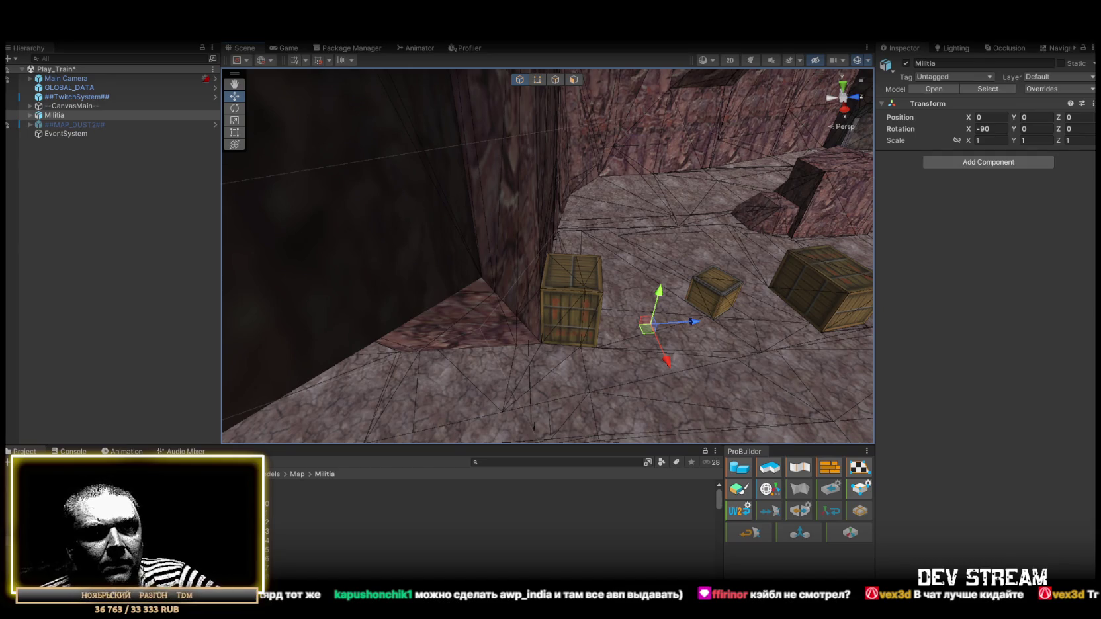
mouse_move(528, 345)
left_mouse_down()
mouse_move(802, 250)
mouse_move(780, 255)
left_mouse_up()
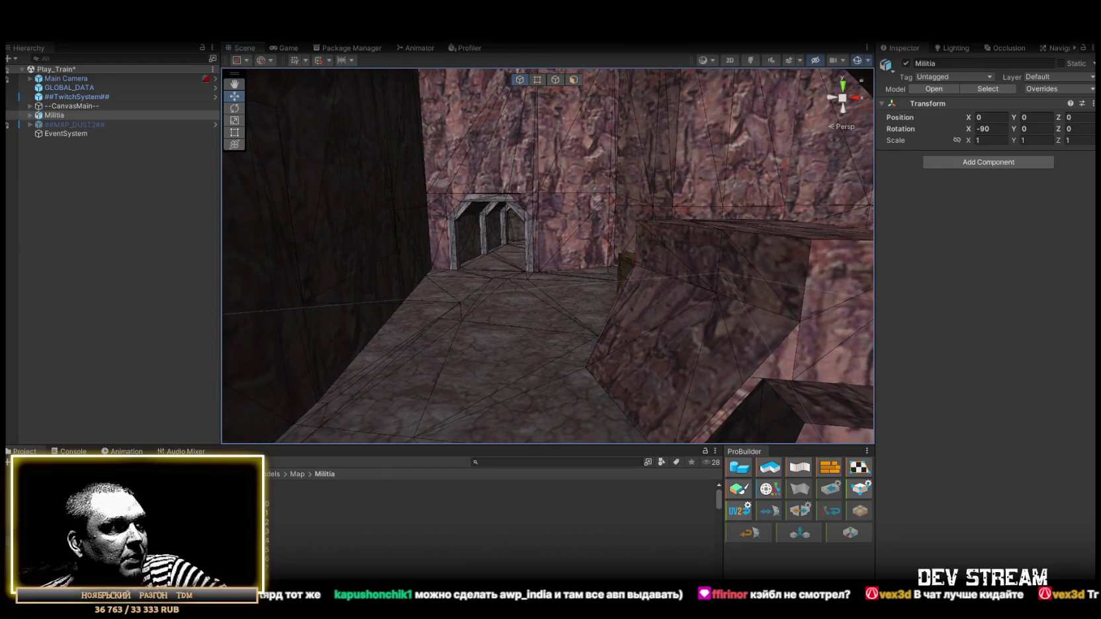
key("f")
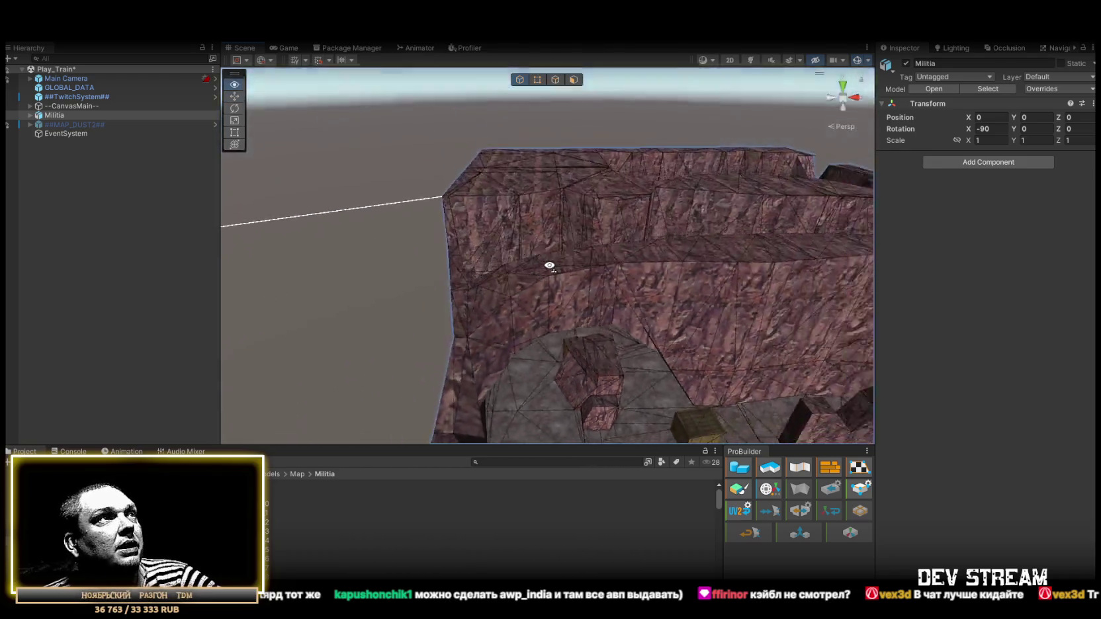
left_click(55, 117)
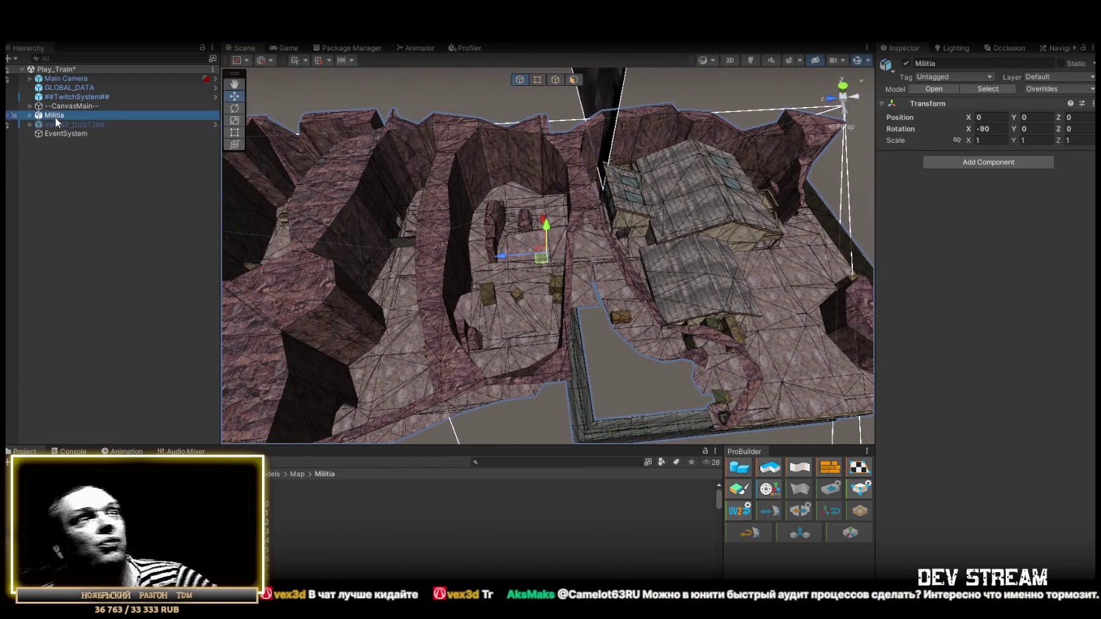
mouse_move(474, 236)
left_mouse_down()
mouse_move(539, 236)
mouse_move(679, 299)
mouse_move(880, 323)
mouse_move(755, 303)
mouse_move(344, 192)
mouse_move(403, 66)
mouse_move(503, 105)
mouse_move(463, 265)
mouse_move(20, 167)
mouse_move(980, 212)
mouse_move(735, 152)
mouse_move(723, 46)
mouse_move(417, 62)
mouse_move(471, 144)
mouse_move(405, 172)
mouse_move(450, 192)
mouse_move(463, 221)
mouse_move(580, 233)
mouse_move(476, 245)
left_mouse_up()
left_click(55, 116)
- Delete Militia, reactivate and unpack ##MAP_DUST2##, and disable its de_dust2 child
key("Delete")
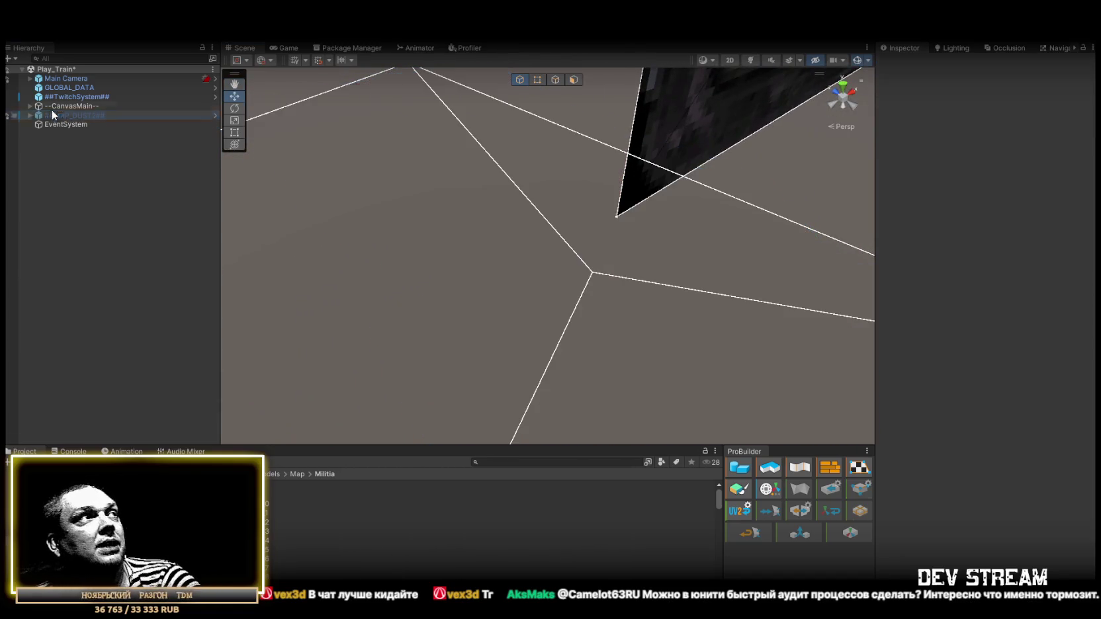
left_click(33, 115)
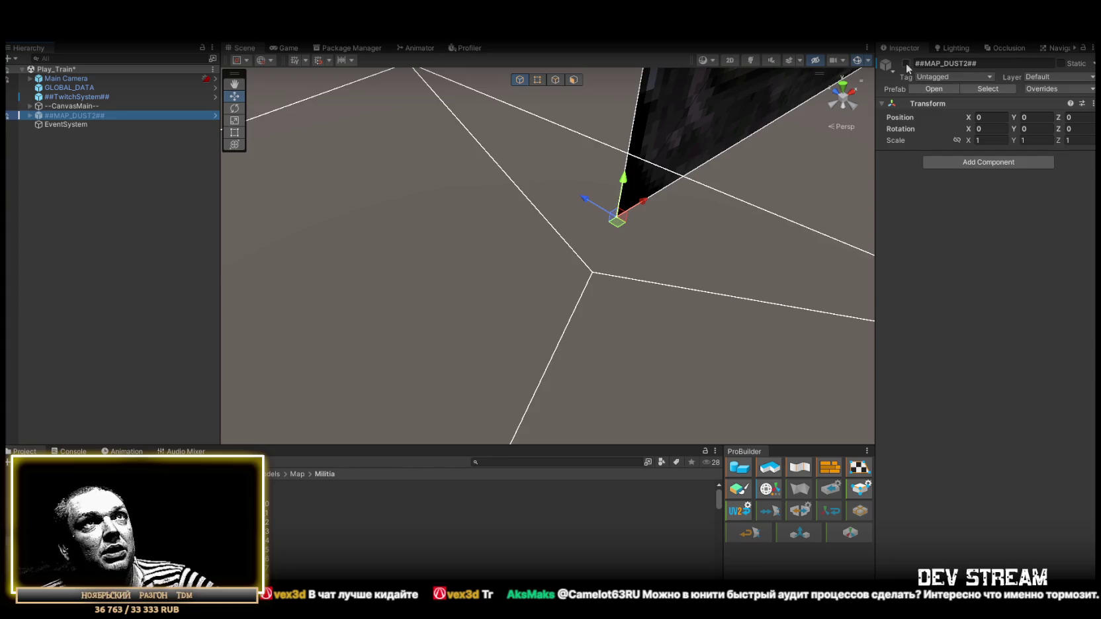
left_click(906, 62)
left_click(28, 115)
right_click(64, 115)
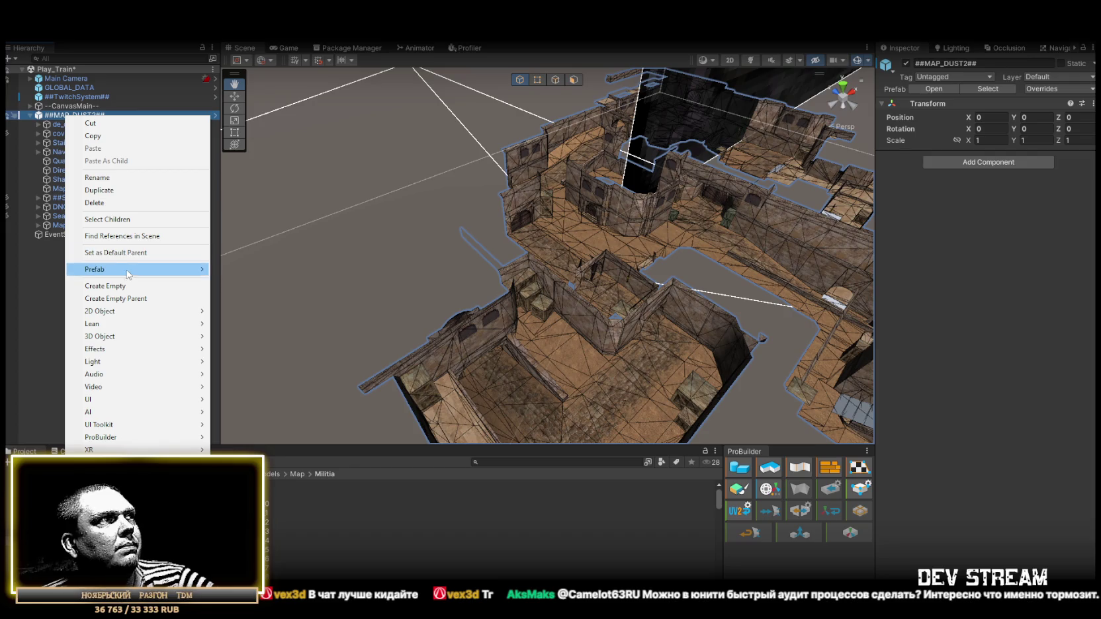
mouse_move(130, 276)
left_click(238, 320)
left_click(69, 125)
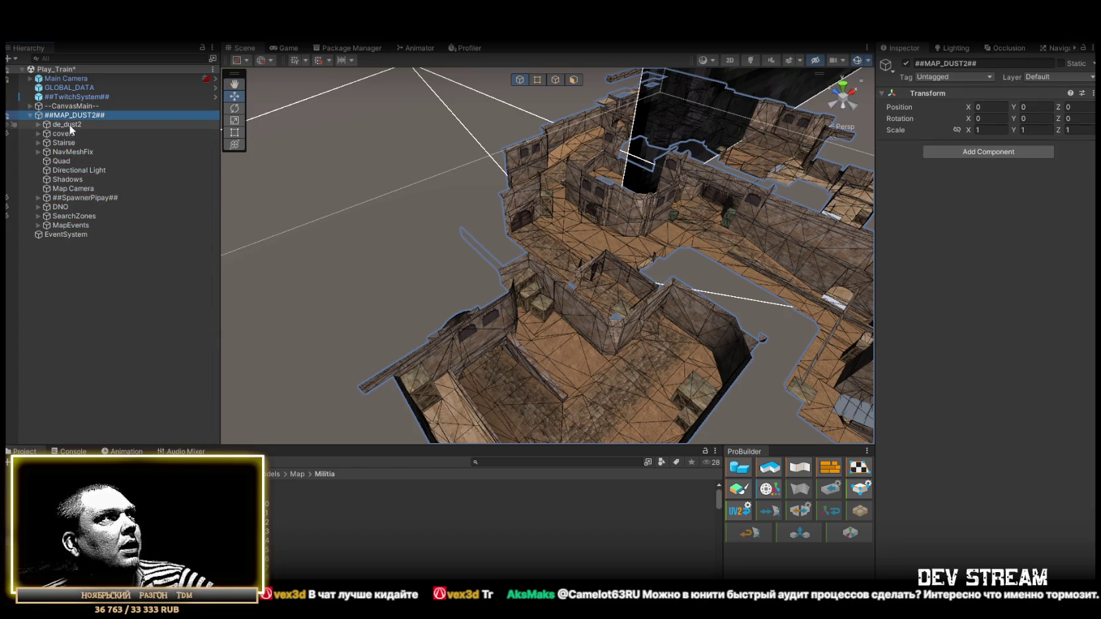
left_click(904, 64)
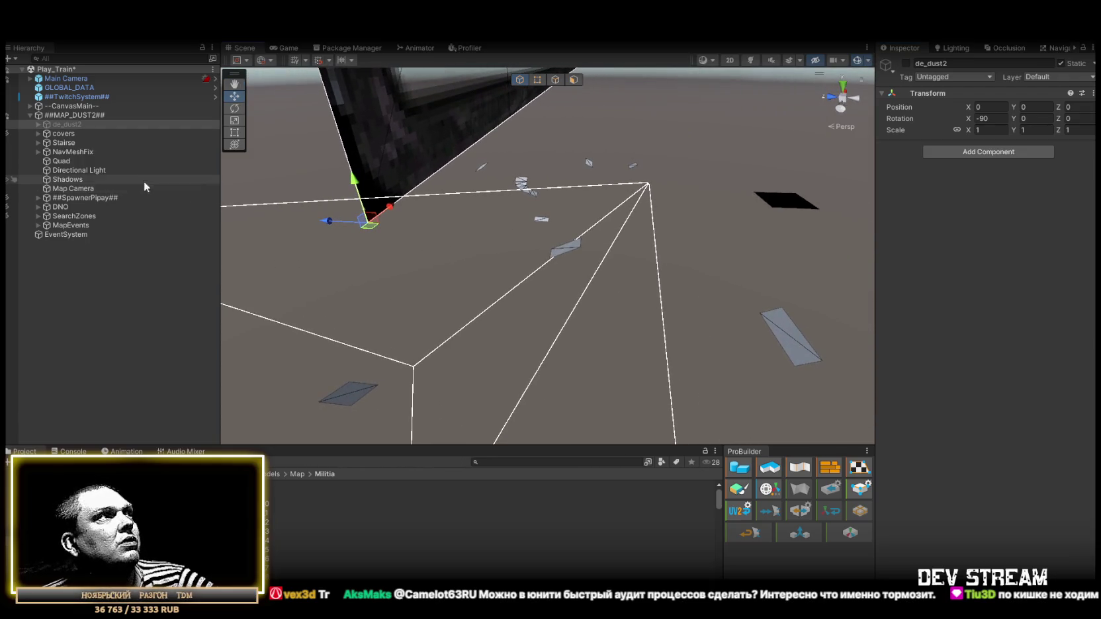
- Delete the Stairse group and the Quad object
left_click(37, 143)
left_click(61, 147)
mouse_move(459, 233)
left_mouse_down()
mouse_move(363, 226)
mouse_move(473, 250)
left_mouse_up()
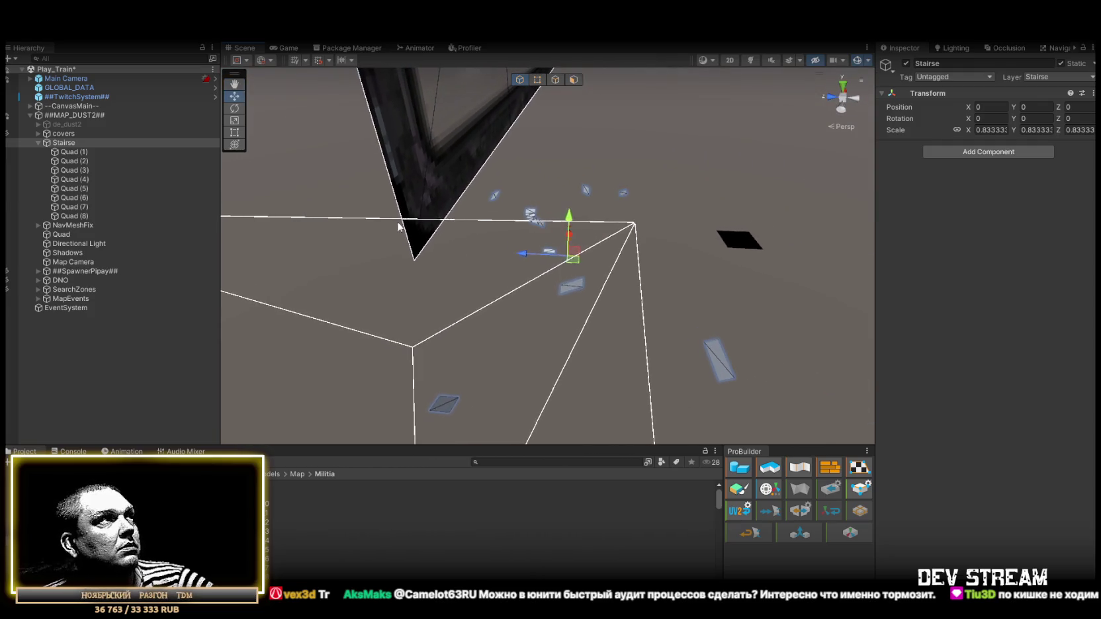
left_click(61, 235, "ctrl")
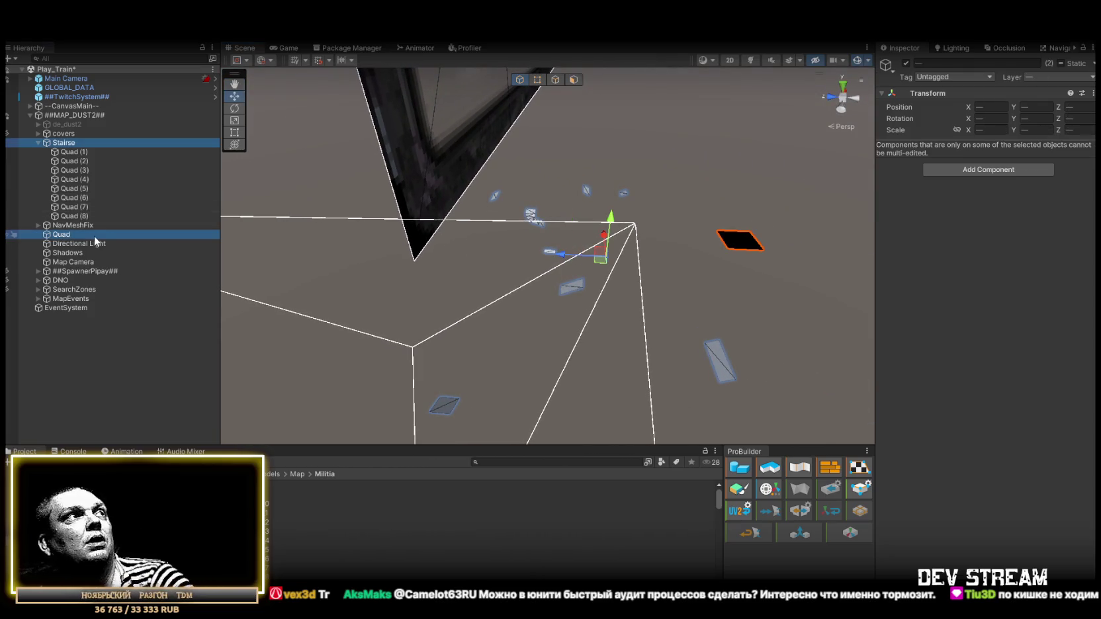
key("Delete")
- Delete the Shadows object from the Hierarchy
left_click(37, 141)
left_click(37, 141)
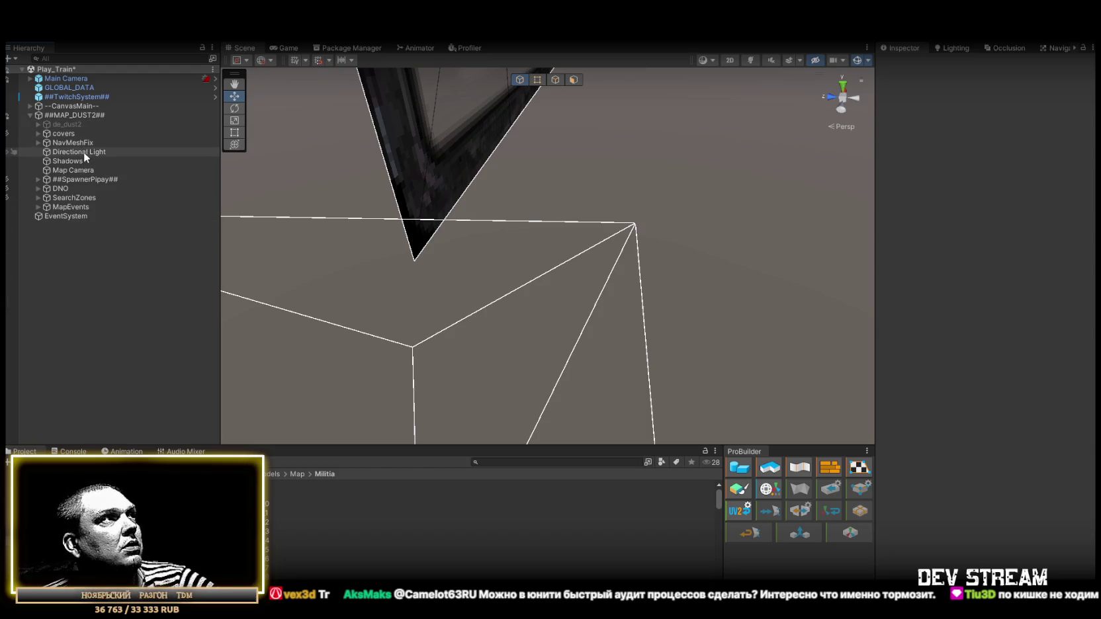
left_click(83, 151)
left_click(75, 159)
left_click(72, 169)
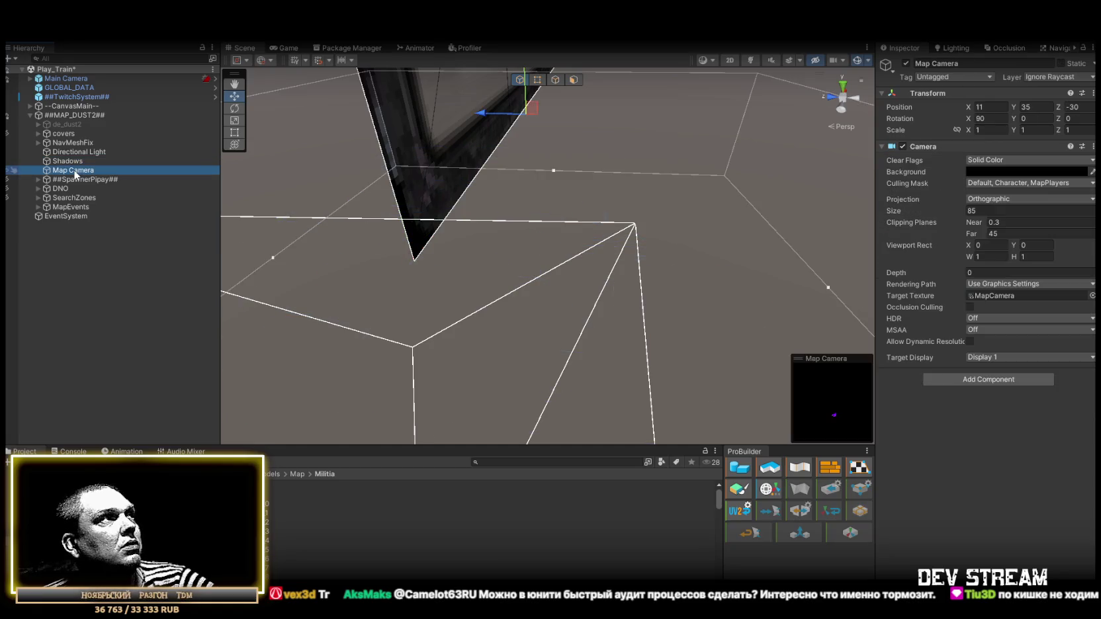
left_click(75, 162)
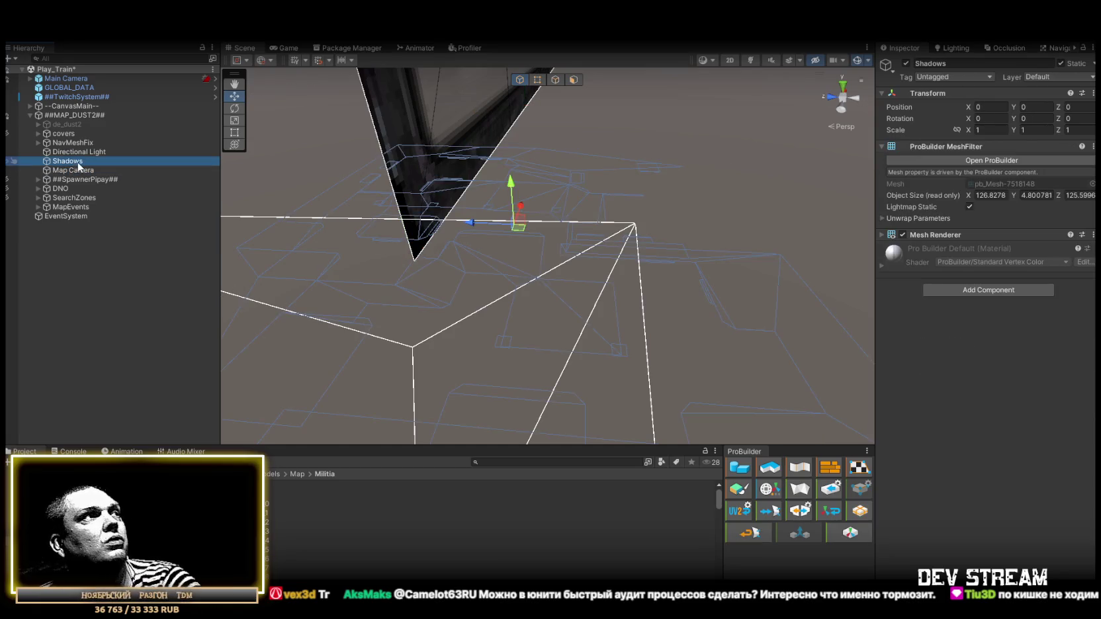
key("Delete")
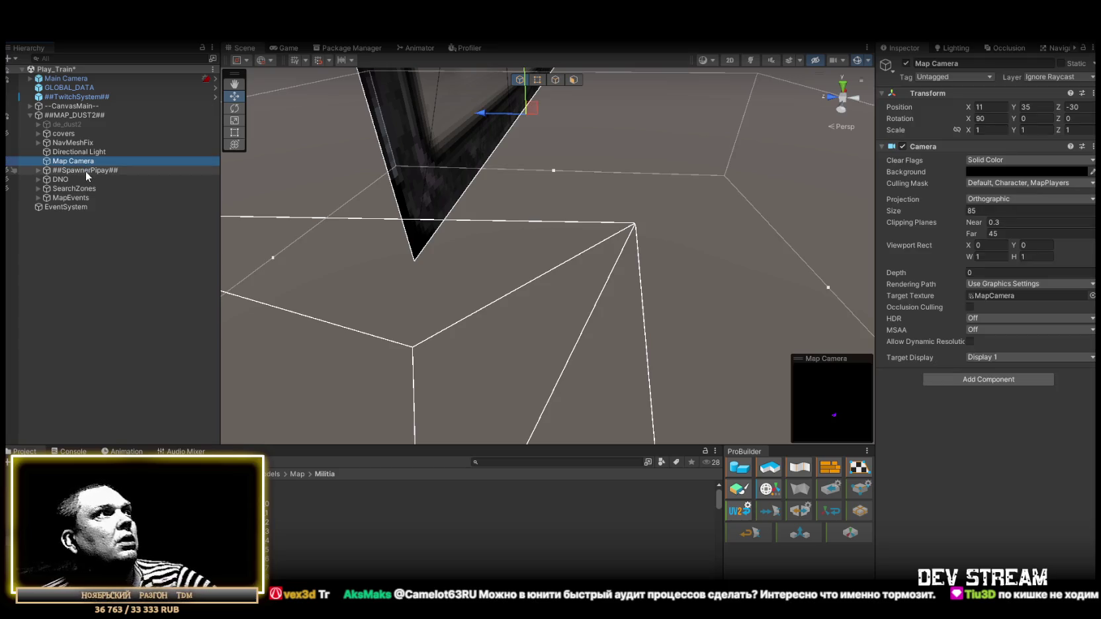
- Disable ##SpawnerPipay##, DNO and SearchZones, and place the Train model under ##MAP_DUST2##
left_click(84, 171)
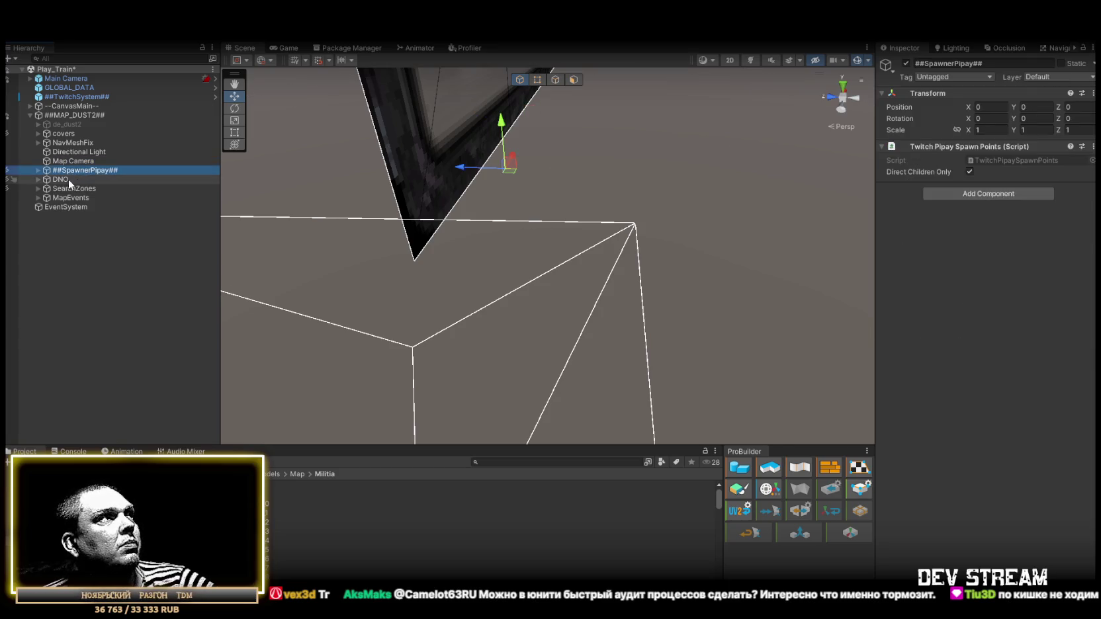
left_click(64, 179)
left_click(63, 174)
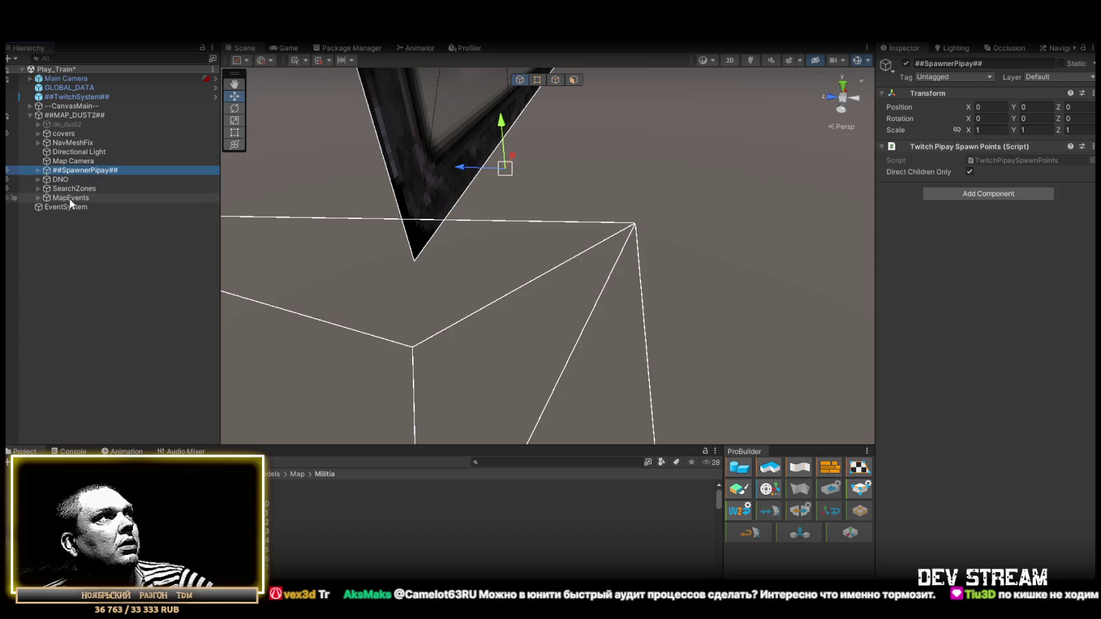
left_click(74, 188, "shift")
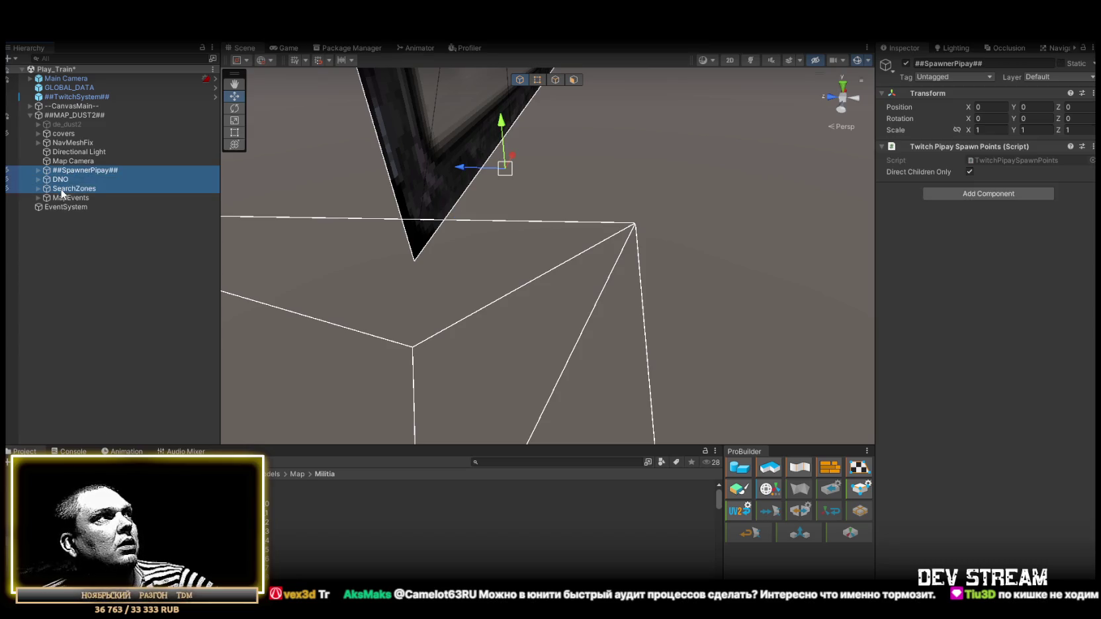
left_click(906, 63)
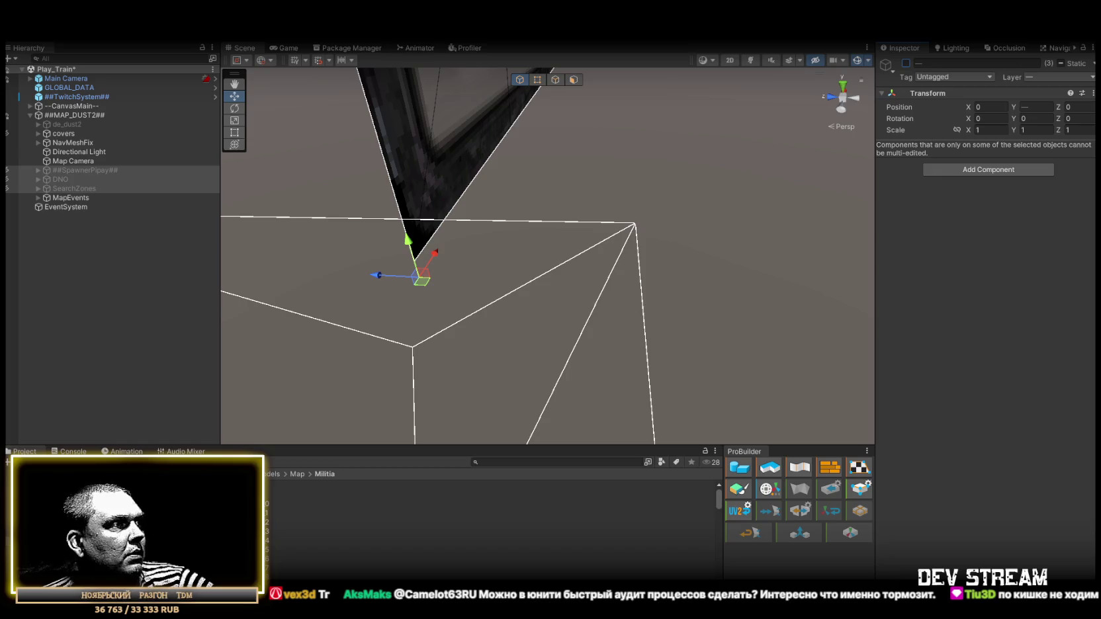
mouse_move(80, 179)
left_mouse_down()
mouse_move(99, 129)
mouse_move(65, 117)
mouse_move(84, 135)
left_mouse_up()
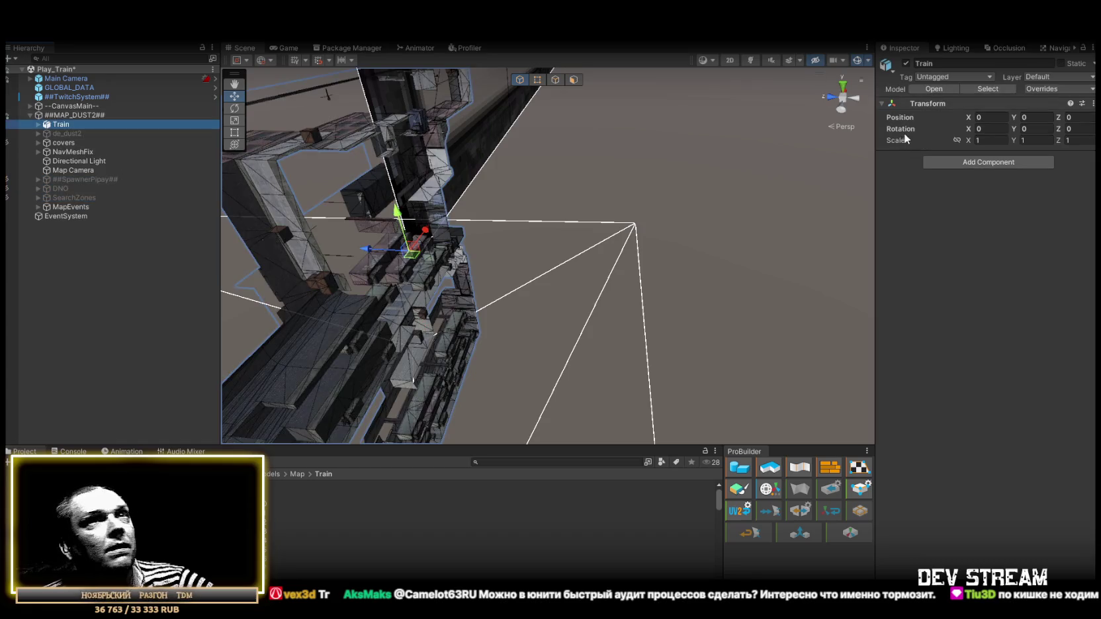
- Rotate Train to -90 on X, then fly through its rail yard and list its parts
left_click(987, 128)
type("-90")
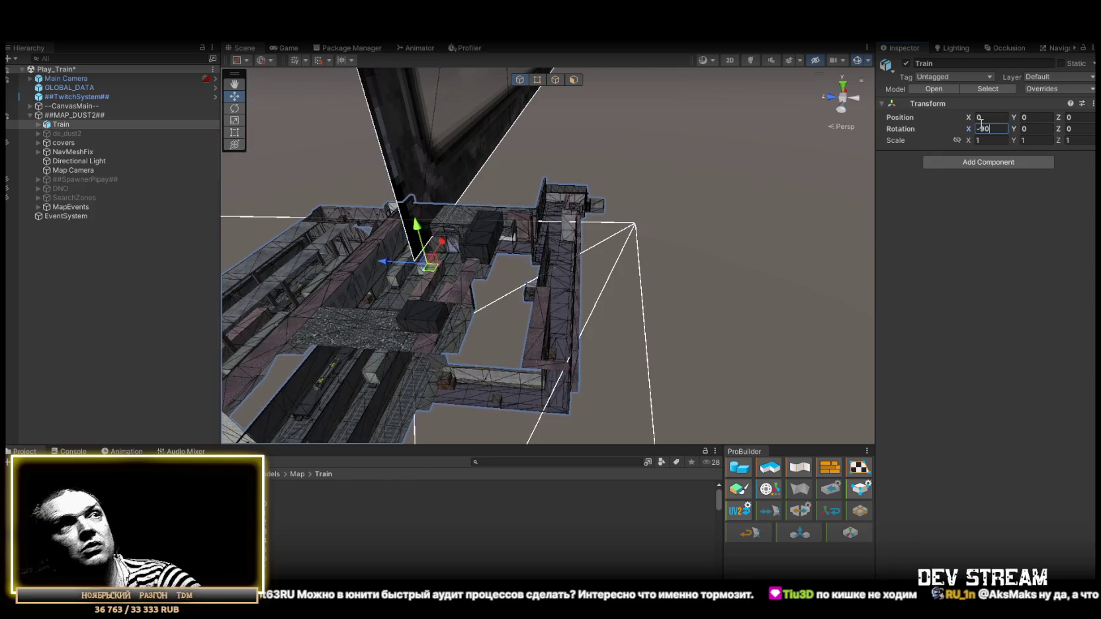
mouse_move(491, 174)
left_mouse_down()
mouse_move(393, 180)
mouse_move(527, 179)
mouse_move(530, 116)
mouse_move(532, 156)
mouse_move(477, 126)
mouse_move(463, 83)
mouse_move(435, 103)
mouse_move(501, 167)
mouse_move(511, 212)
mouse_move(583, 138)
mouse_move(559, 106)
mouse_move(598, 201)
mouse_move(337, 155)
mouse_move(486, 187)
mouse_move(538, 168)
mouse_move(312, 194)
mouse_move(518, 228)
mouse_move(417, 256)
mouse_move(569, 270)
left_mouse_up()
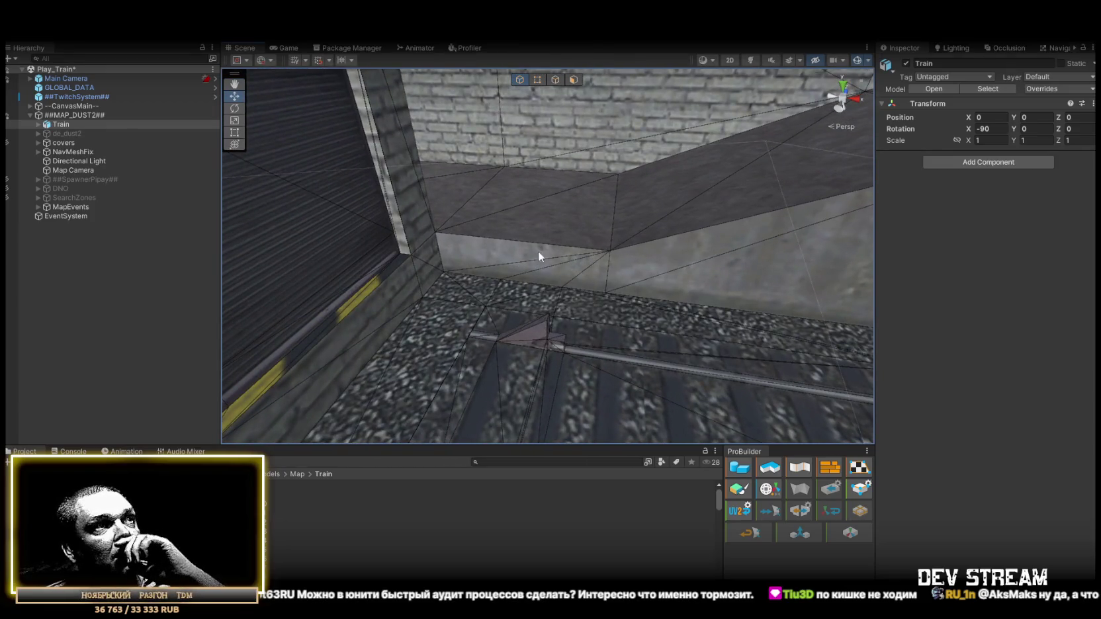
left_click(527, 329)
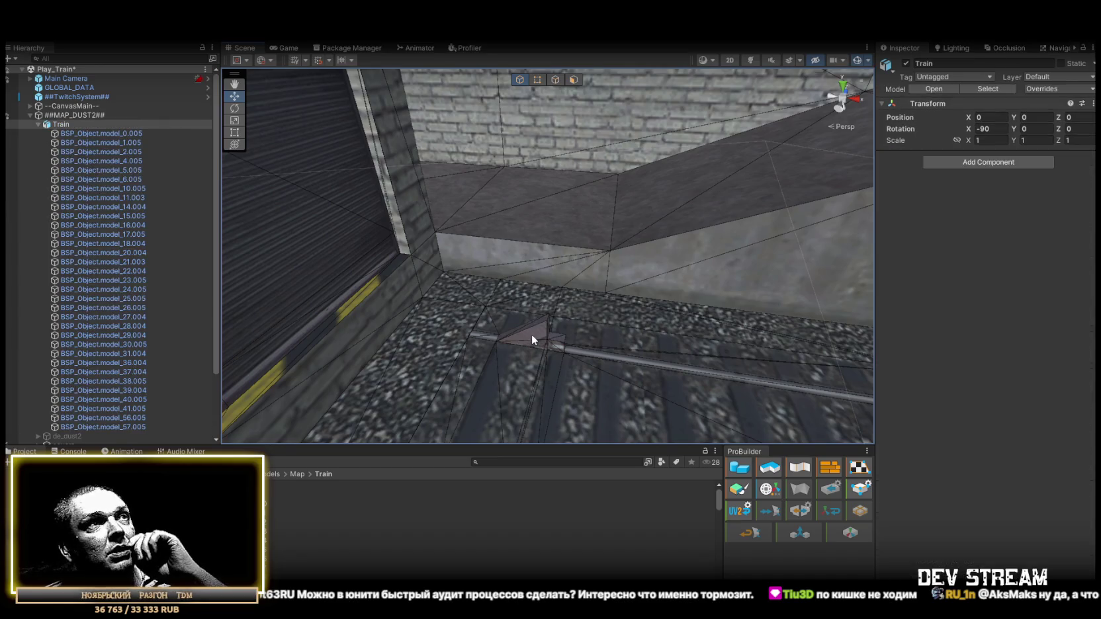
mouse_move(546, 254)
left_mouse_down()
mouse_move(430, 263)
mouse_move(656, 238)
mouse_move(245, 190)
mouse_move(361, 245)
mouse_move(602, 285)
mouse_move(711, 215)
mouse_move(560, 313)
mouse_move(599, 312)
mouse_move(604, 331)
mouse_move(582, 304)
mouse_move(463, 280)
mouse_move(190, 265)
mouse_move(193, 274)
mouse_move(77, 277)
mouse_move(31, 263)
mouse_move(122, 332)
mouse_move(967, 319)
mouse_move(823, 251)
mouse_move(897, 278)
mouse_move(857, 288)
mouse_move(864, 295)
mouse_move(680, 312)
mouse_move(387, 280)
mouse_move(295, 255)
mouse_move(269, 309)
left_mouse_up()
left_click_drag(537, 198, 537, 198)
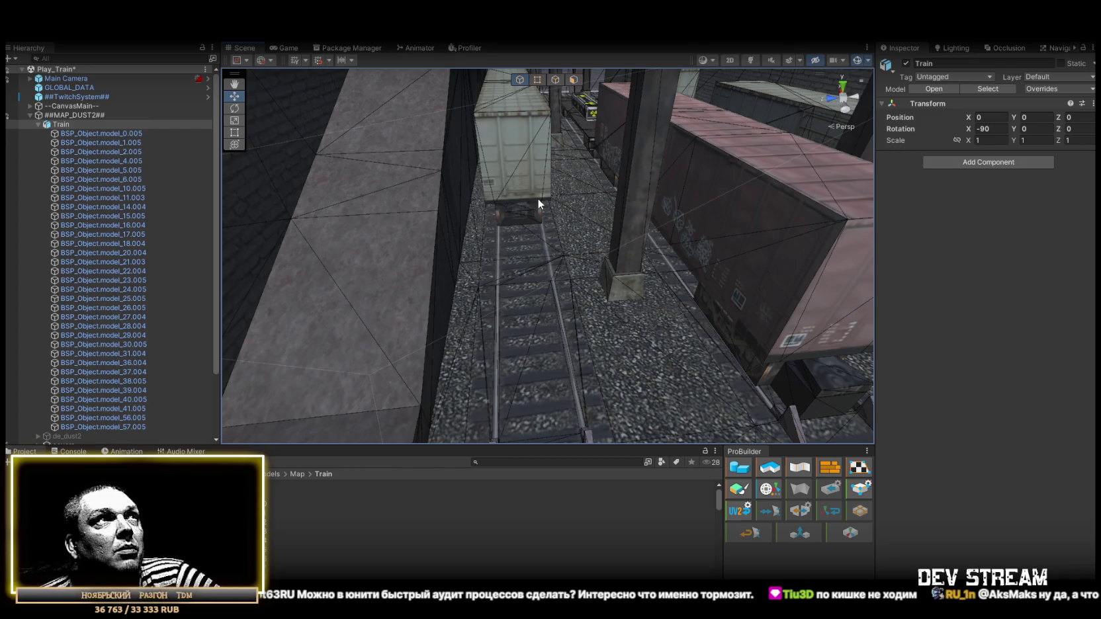
- Open the Profiler on an earlier captured frame and enlarge its call breakdown list
left_click(466, 49)
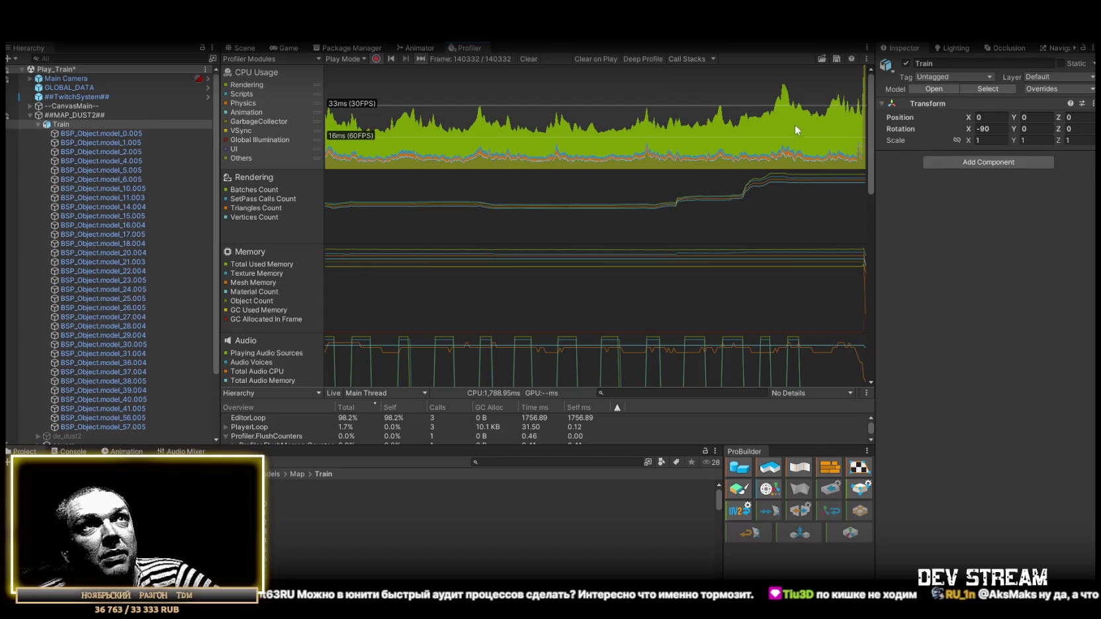
left_click_drag(854, 136, 781, 126)
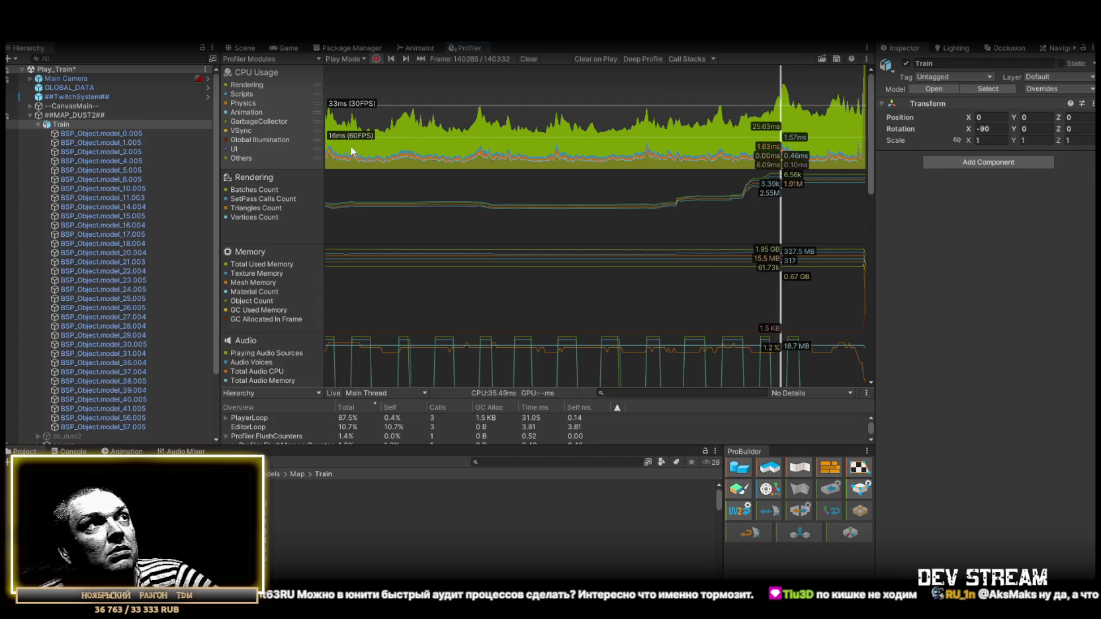
scroll(426, 375, "down", 1)
scroll(442, 437, "down", 2)
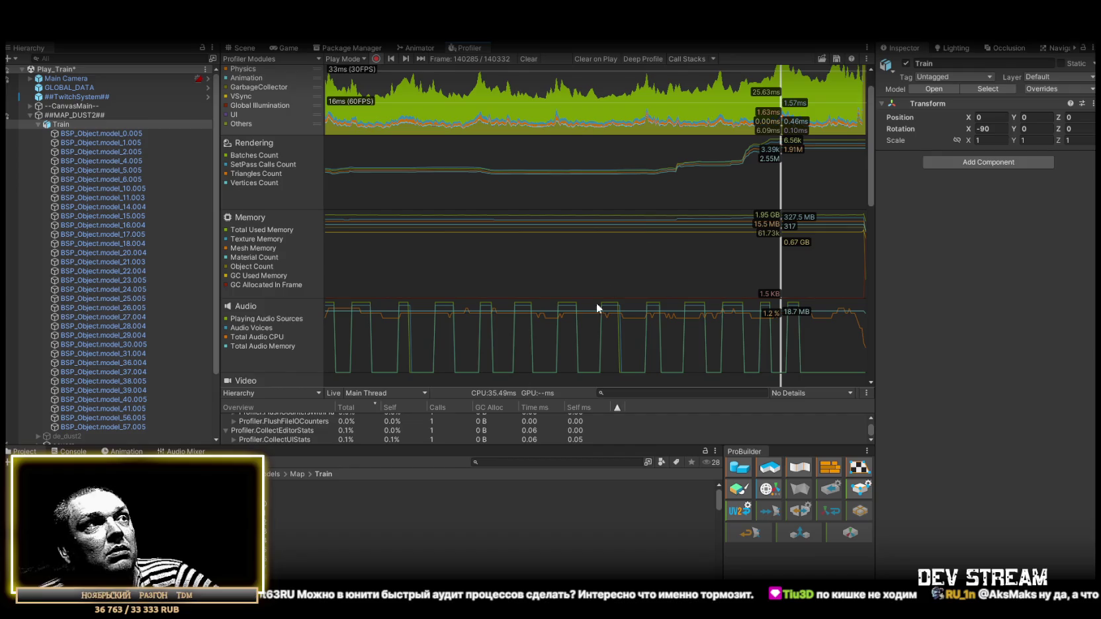
left_click_drag(418, 388, 437, 241)
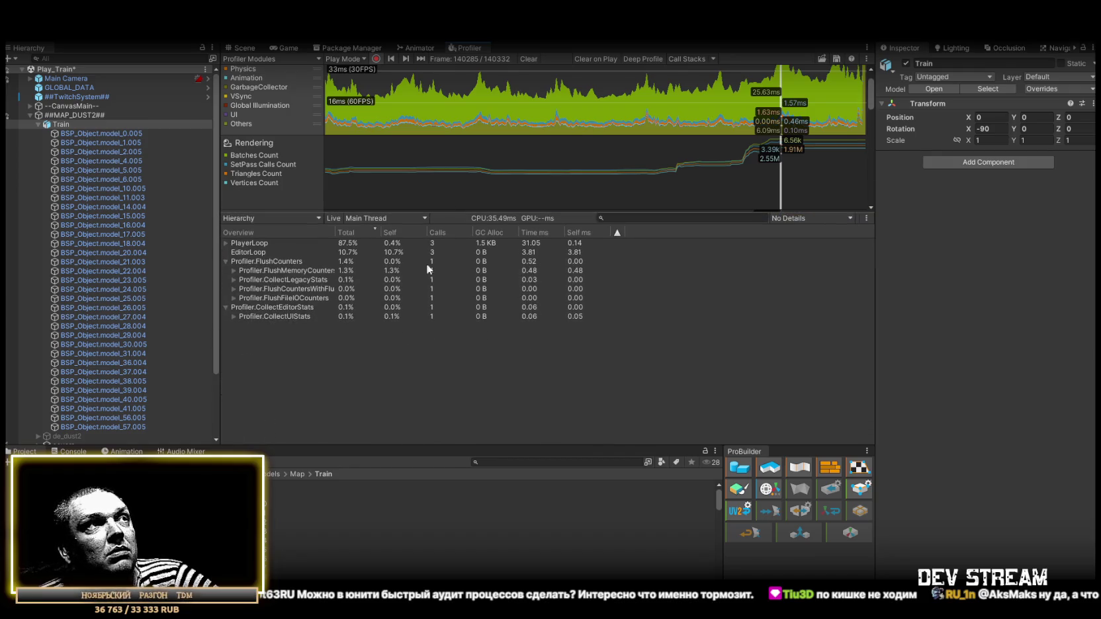
- Expand PlayerLoop, Camera.Render, Drawing and Render.OpaqueGeometry to inspect forward-rendering and ApplyPass timings
left_click(226, 242)
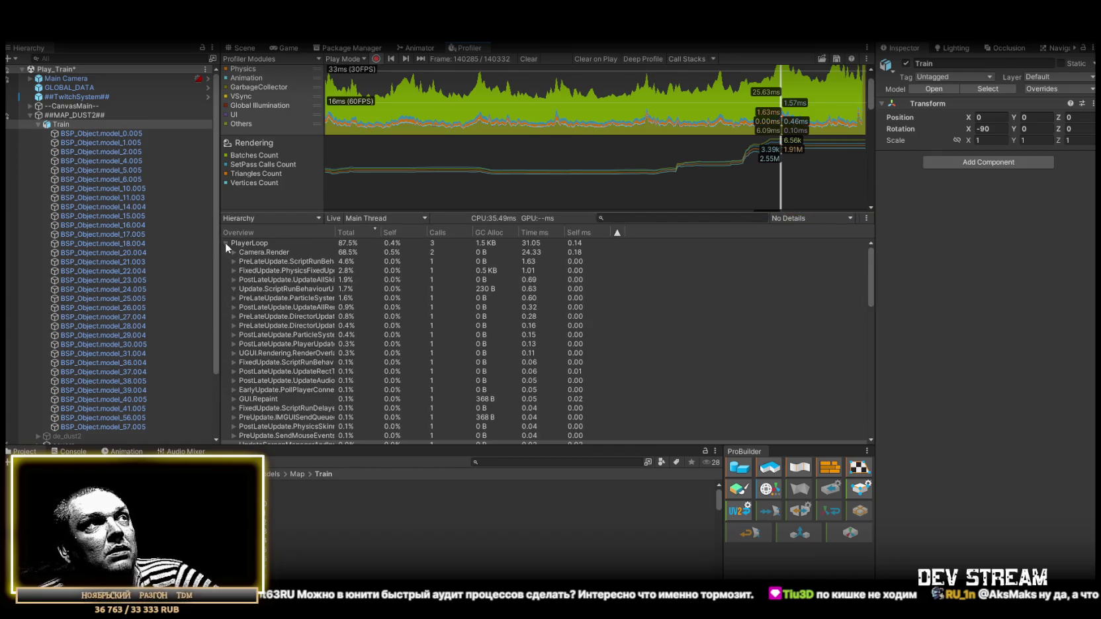
left_click(235, 251)
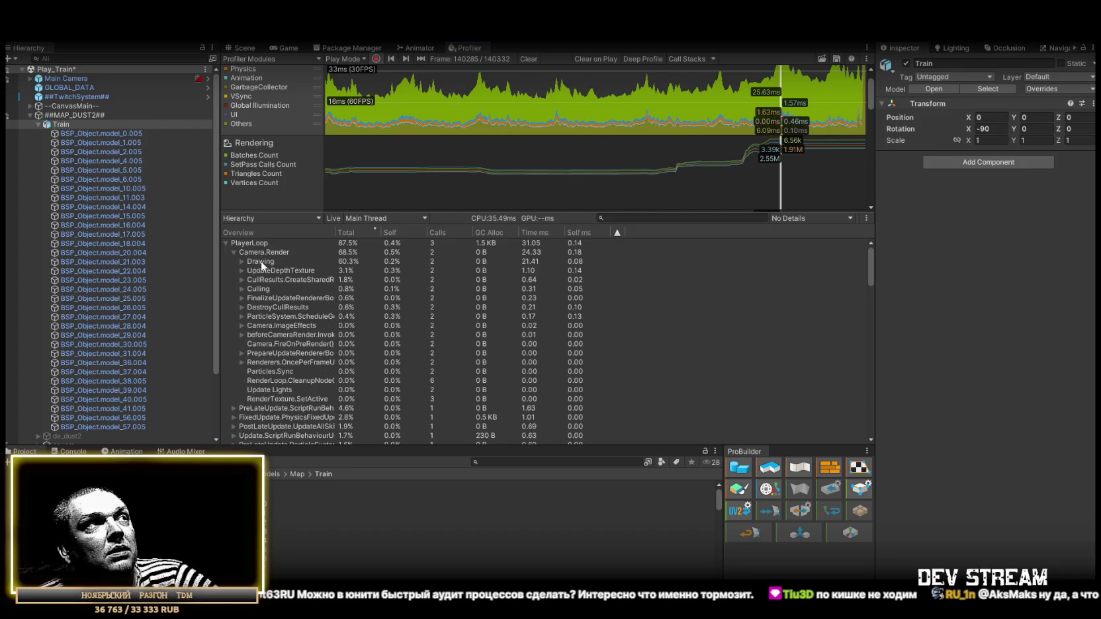
left_click(261, 262)
left_click(242, 262)
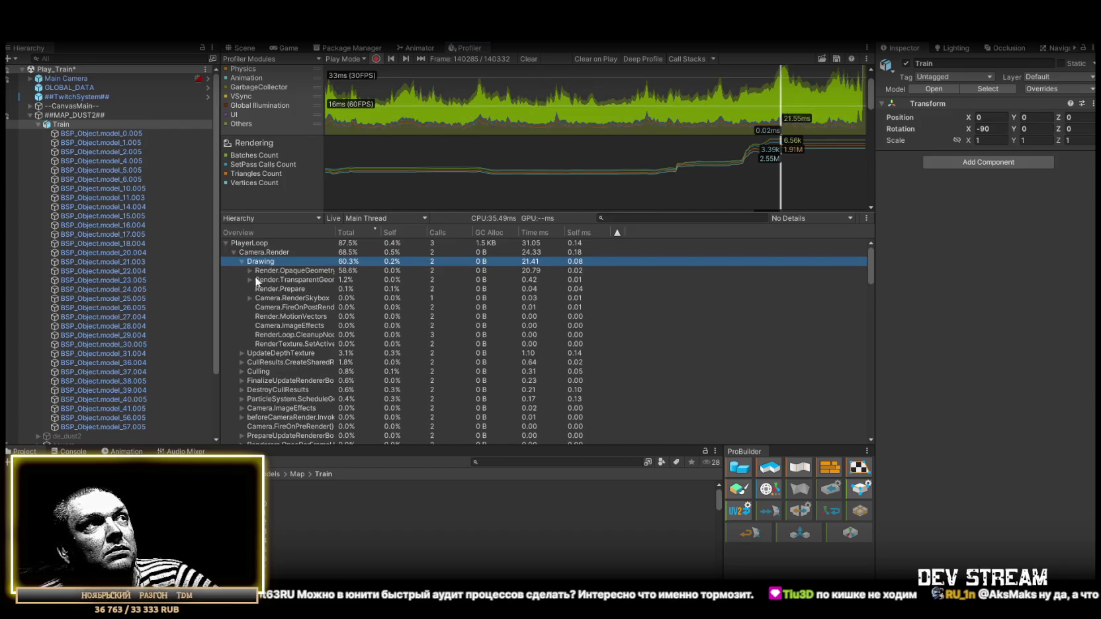
left_click(271, 271)
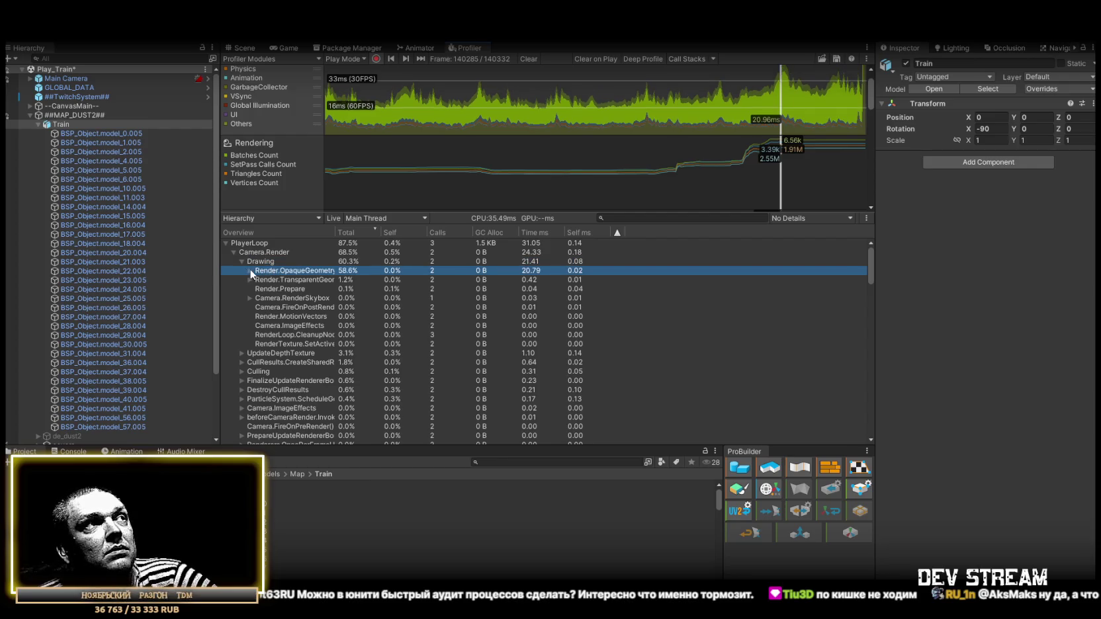
left_click(249, 270, "alt")
left_click(311, 281)
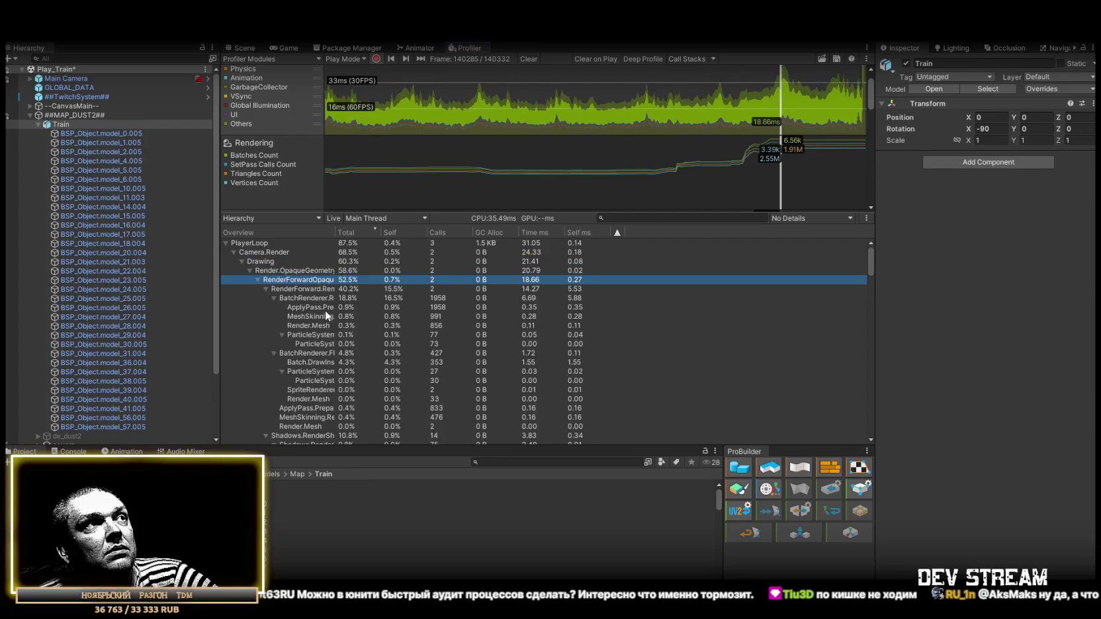
left_click(324, 308)
left_click(324, 299)
left_click(322, 290)
left_click(323, 298)
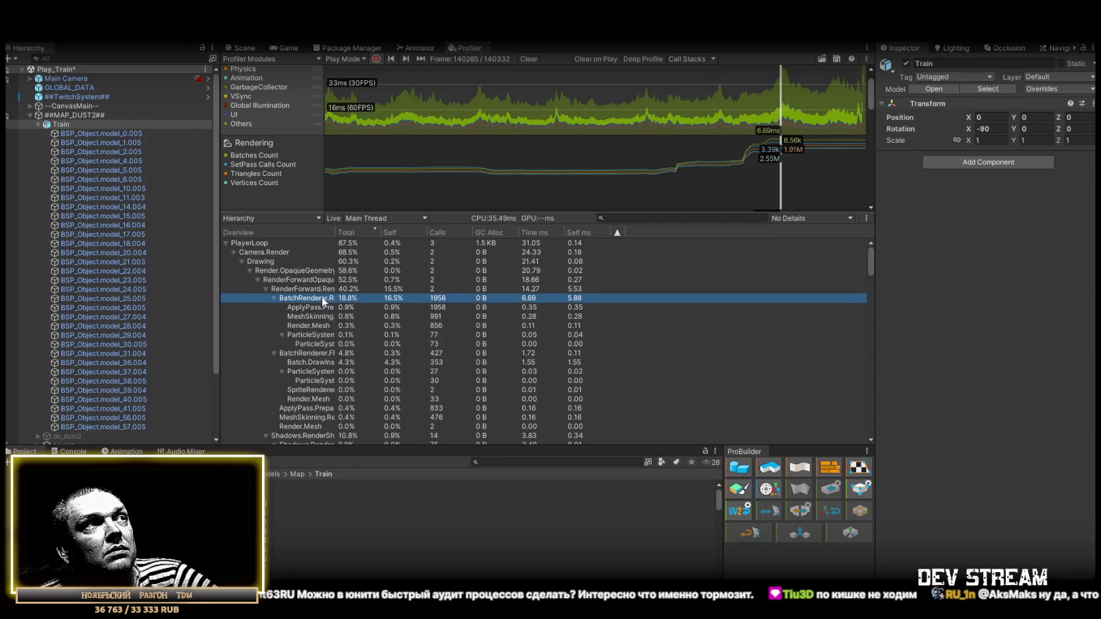
left_click(323, 307)
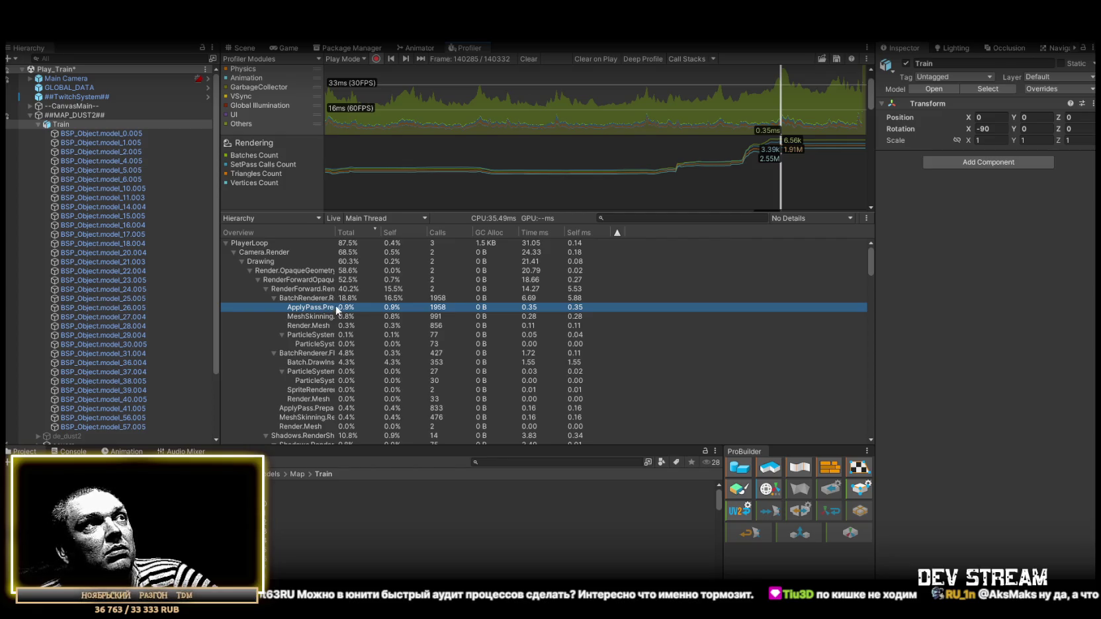
- Collapse Render.OpaqueGeometry, select EditorLoop to check its share, then show the Game view
left_click(282, 335)
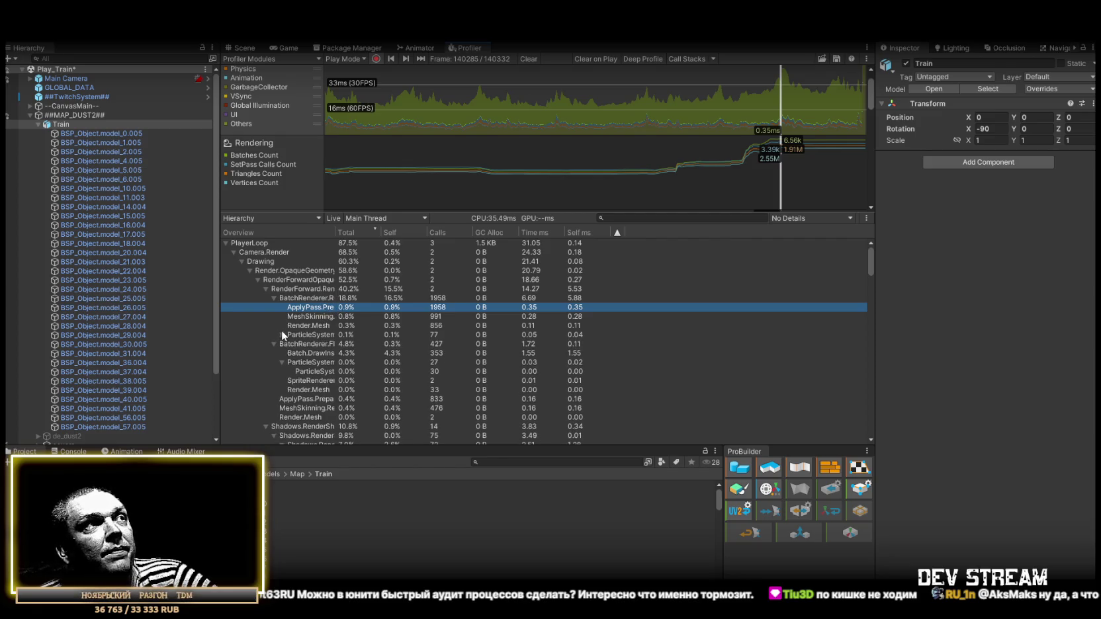
left_click(310, 297)
left_click(312, 289)
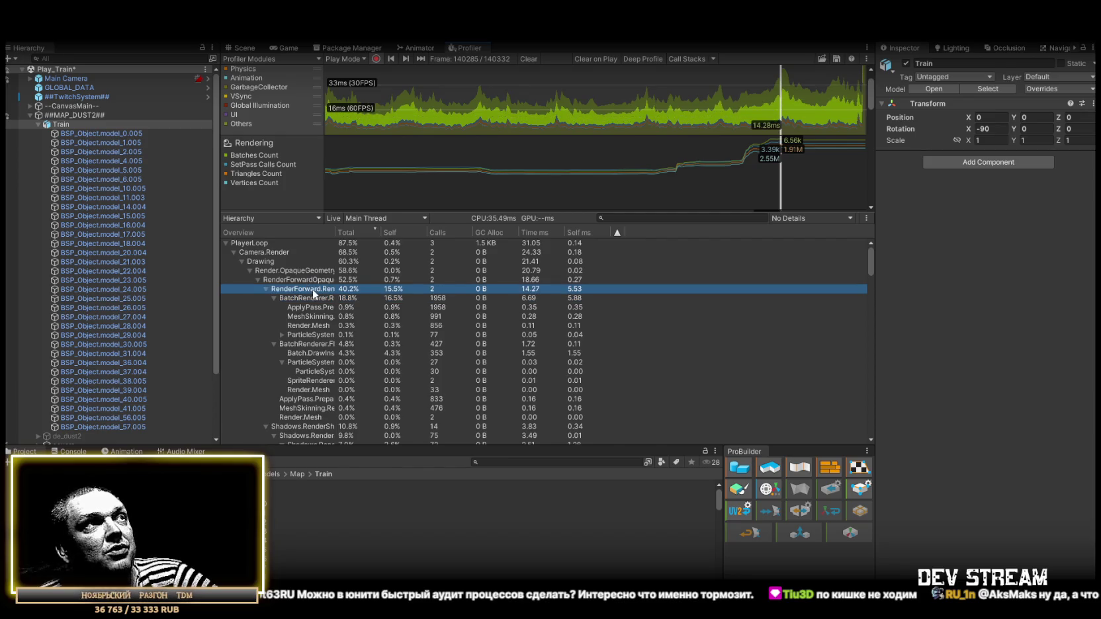
key("Up")
key("Up")
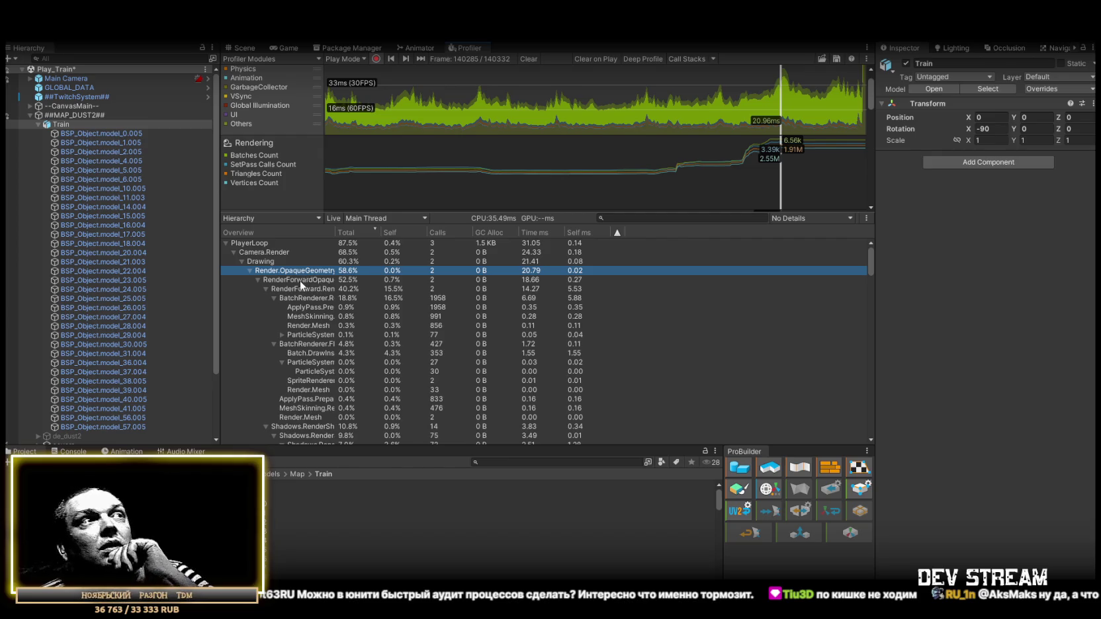
left_click(248, 271)
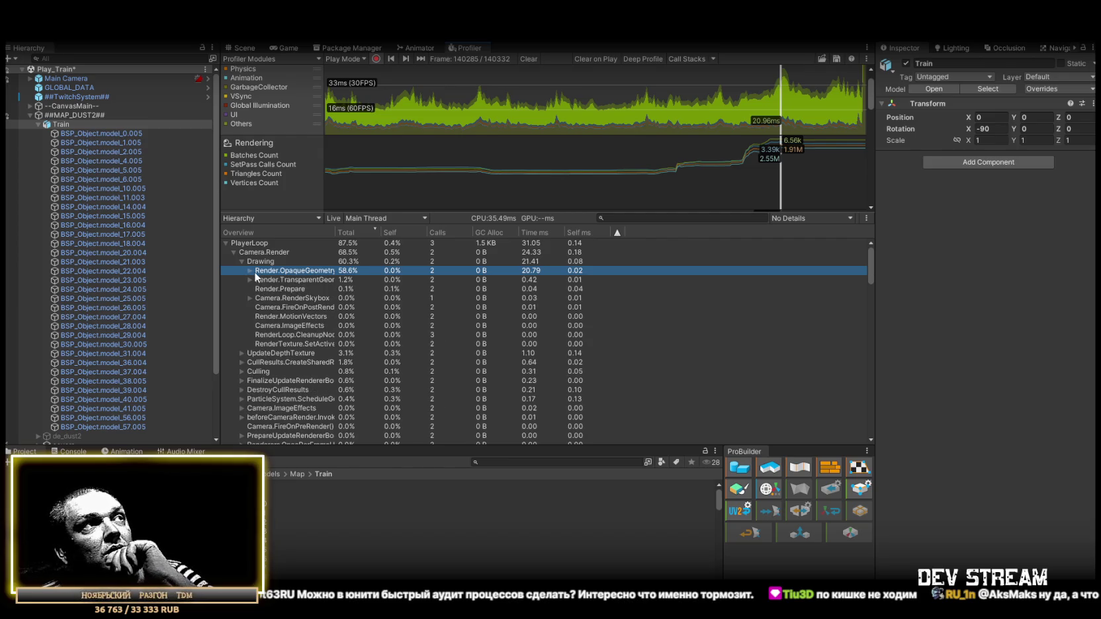
scroll(325, 344, "down", 15)
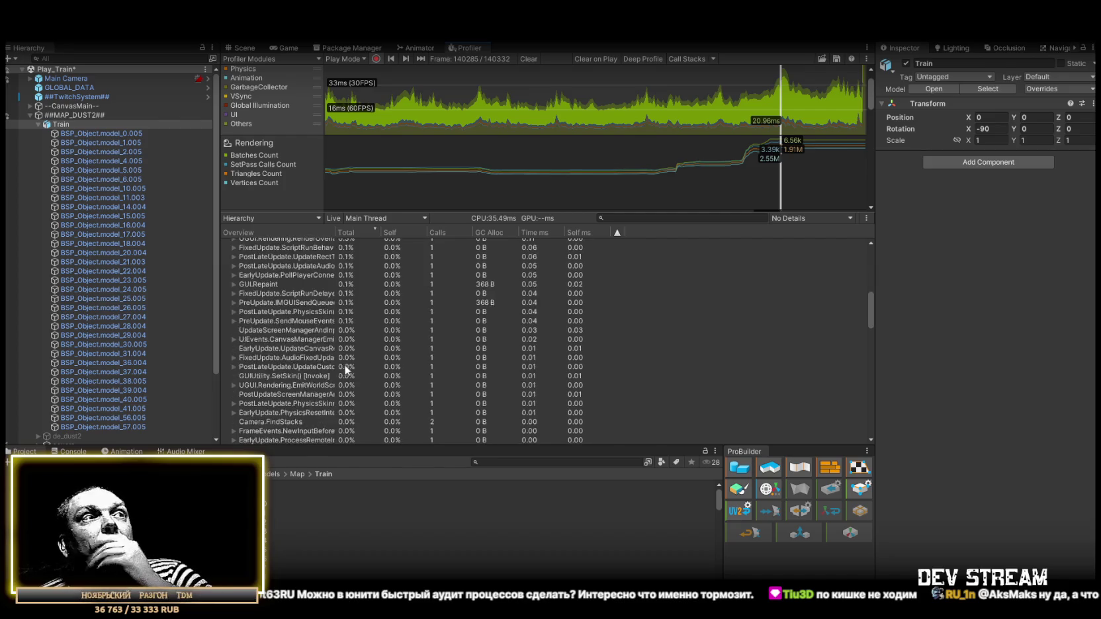
scroll(357, 374, "down", 10)
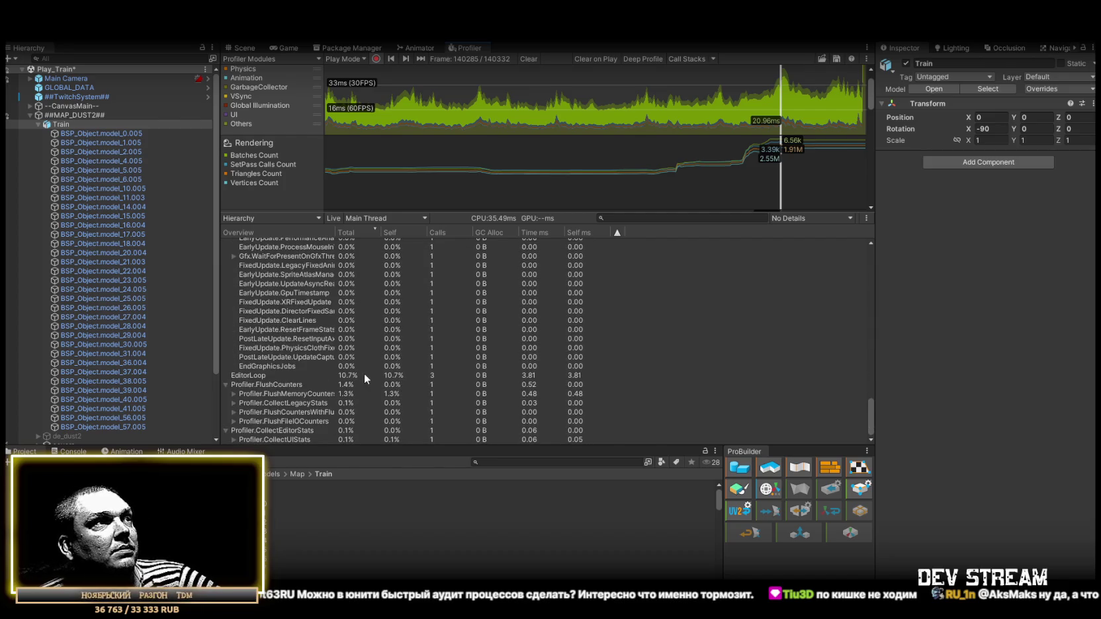
left_click(241, 377)
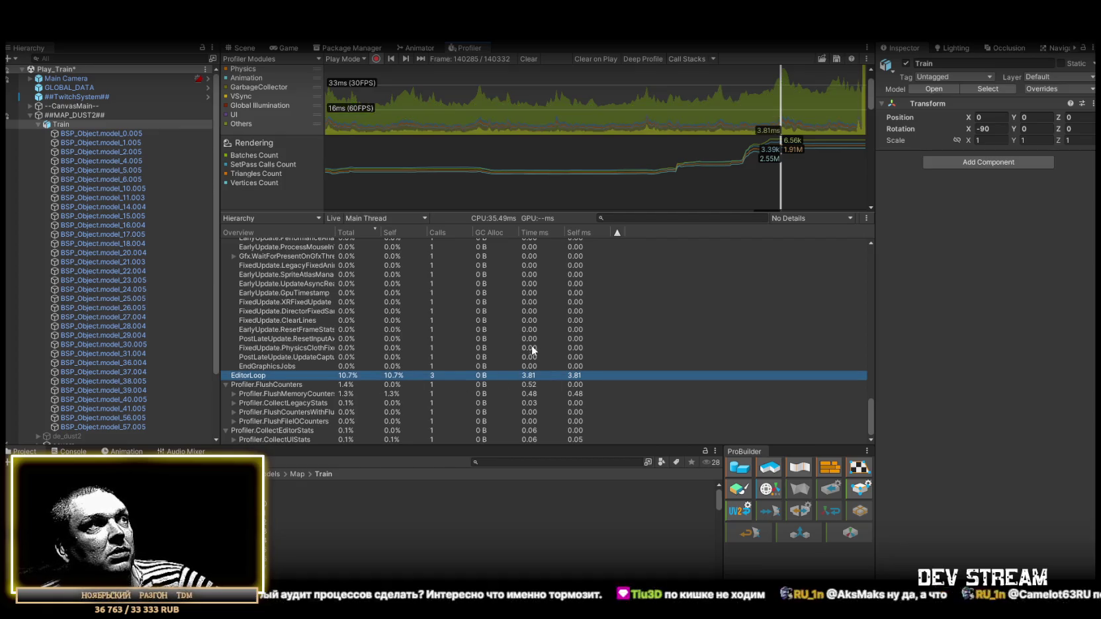
scroll(402, 393, "up", 10)
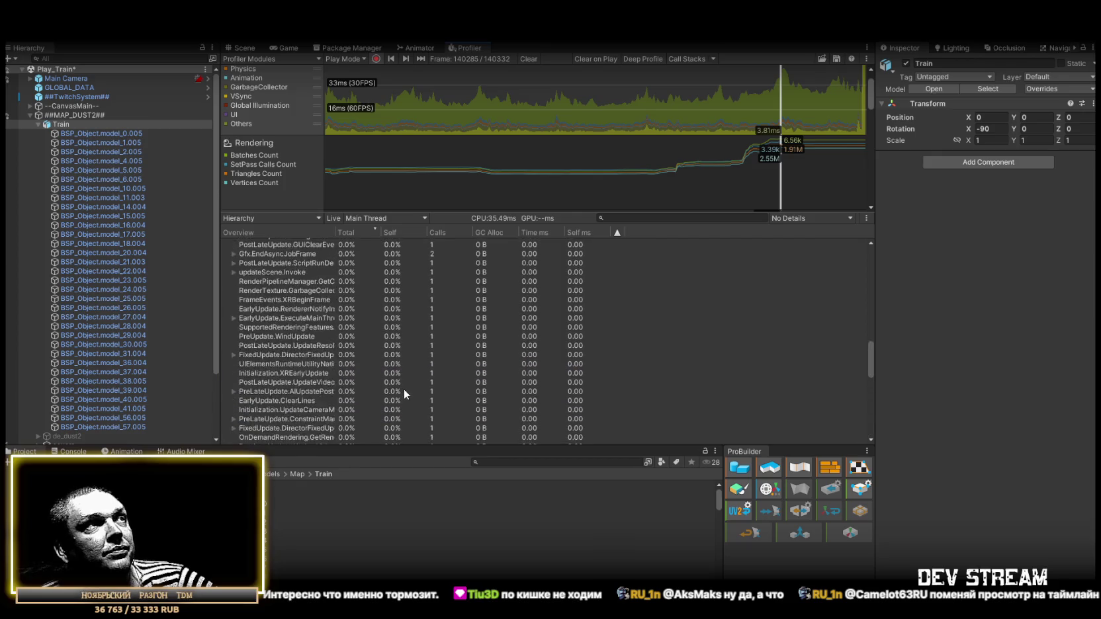
left_click(281, 48)
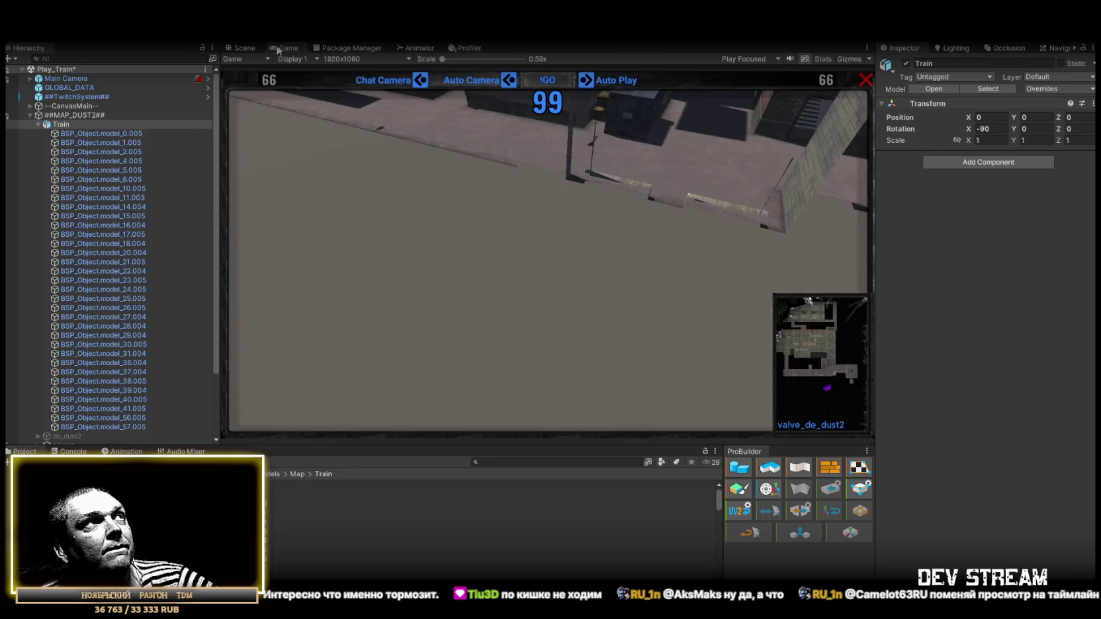
- Fly along the train corridor, then check the Profiler's target and detail-view dropdowns
left_click(239, 48)
mouse_move(463, 239)
left_mouse_down()
mouse_move(626, 232)
mouse_move(587, 241)
left_mouse_up()
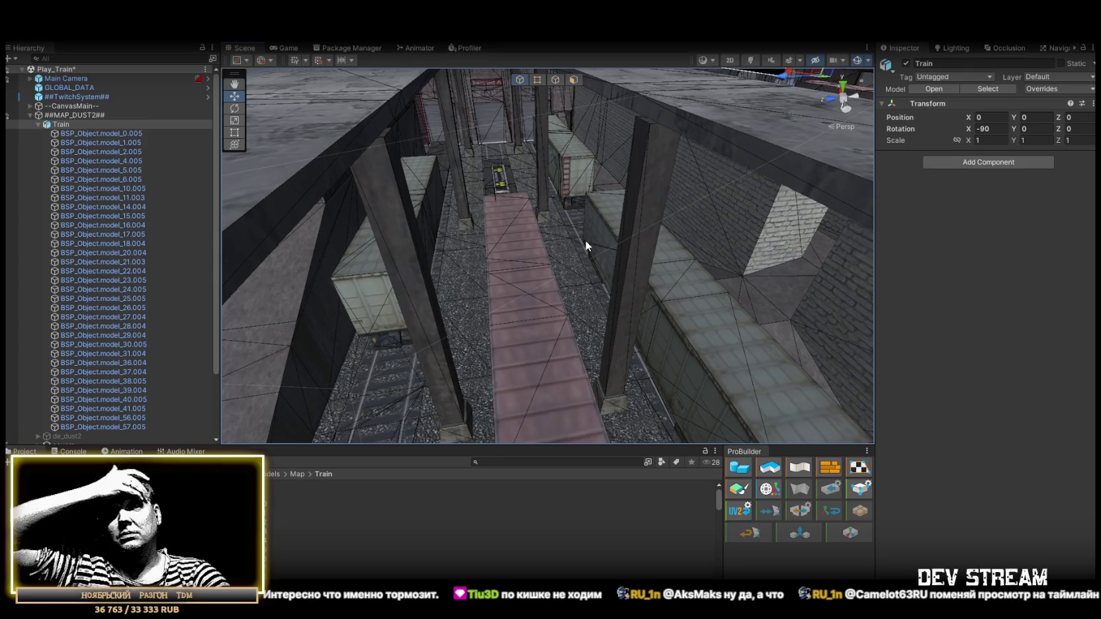
left_click(468, 48)
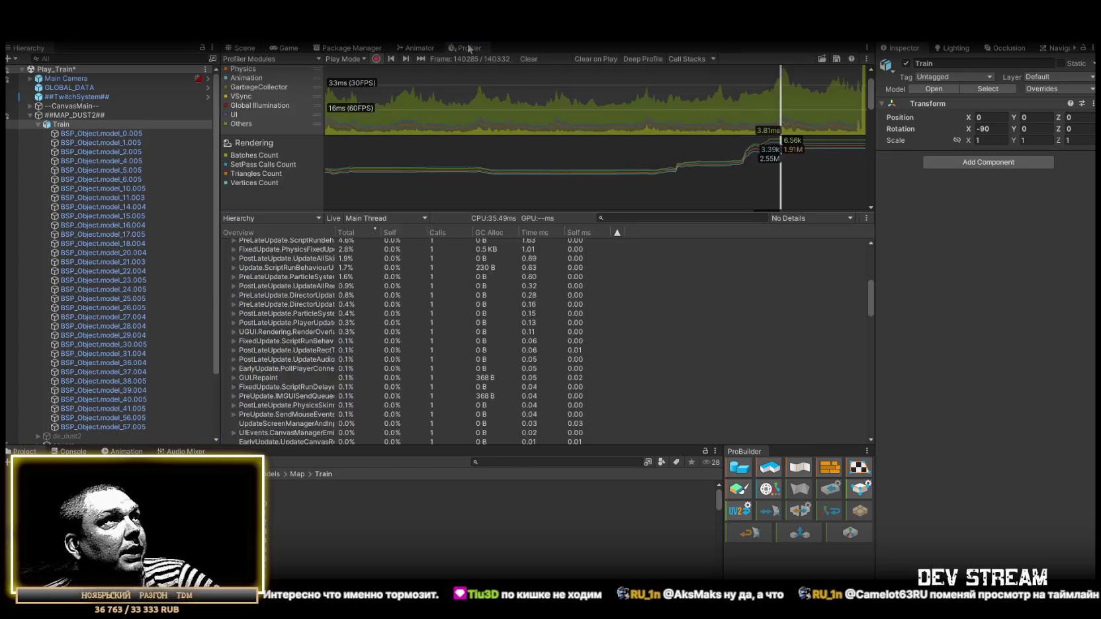
left_click(356, 60)
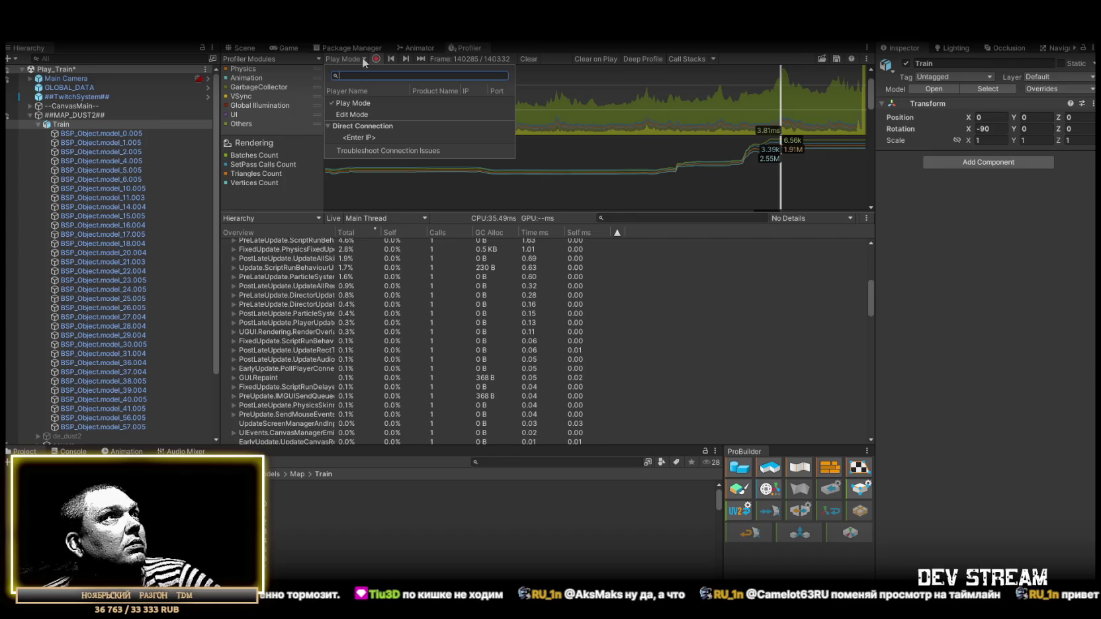
left_click(314, 55)
left_click(356, 58)
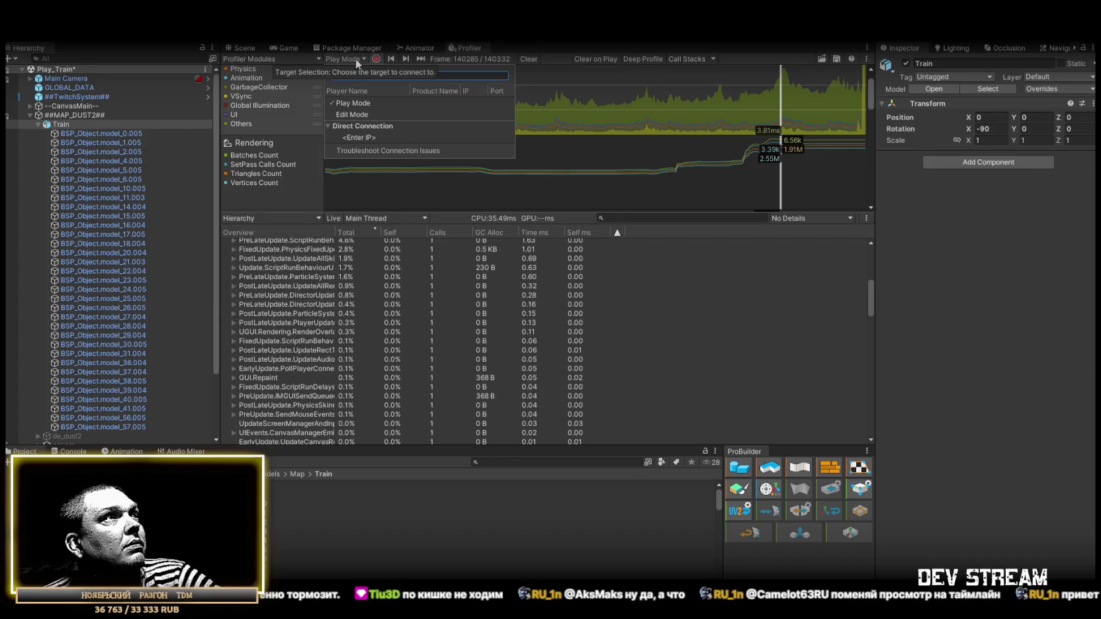
left_click(314, 55)
left_click(316, 58)
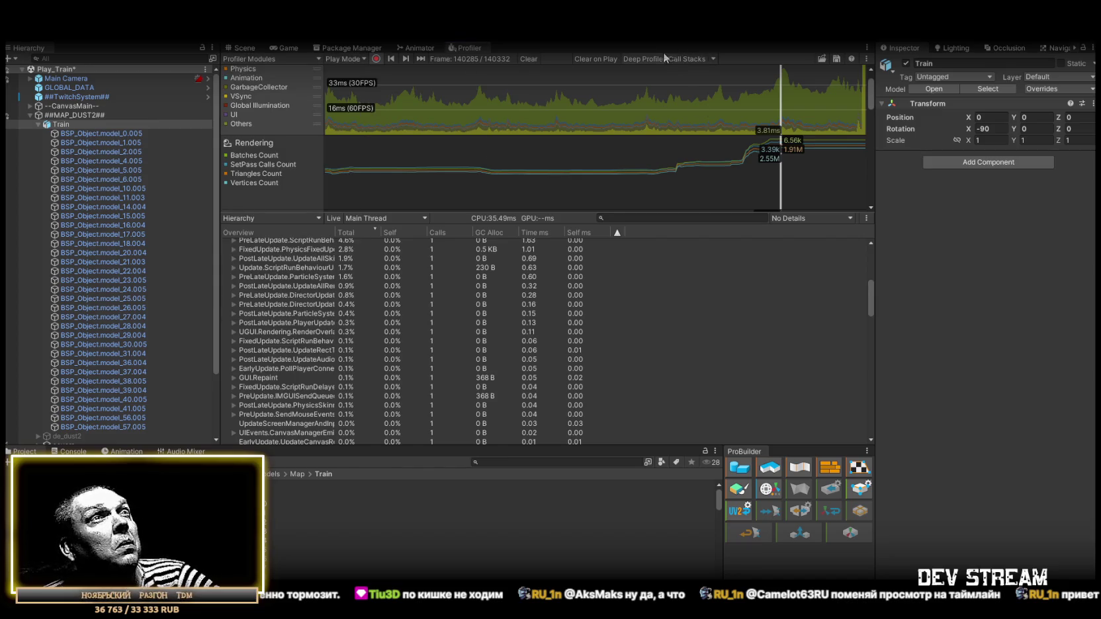
left_click(310, 218)
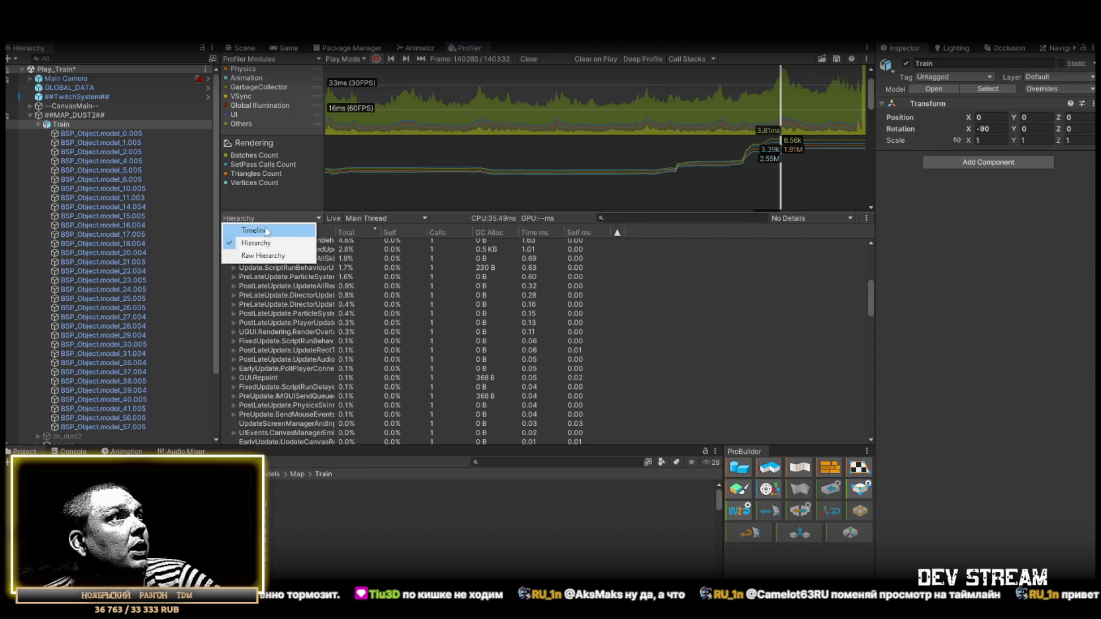
- Scrub frames in the Profiler Timeline, return to Hierarchy, then overview the map in Scene
left_click(285, 229)
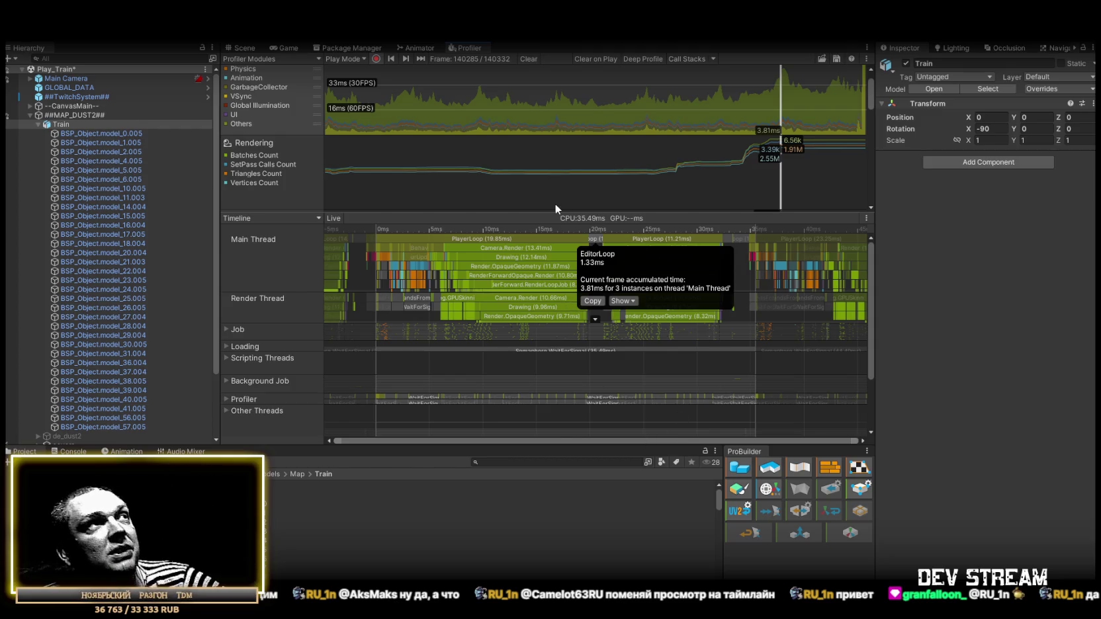
mouse_move(790, 112)
left_mouse_down()
mouse_move(806, 103)
mouse_move(286, 94)
mouse_move(511, 99)
left_mouse_up()
mouse_move(607, 104)
left_mouse_down()
mouse_move(867, 102)
mouse_move(785, 106)
left_mouse_up()
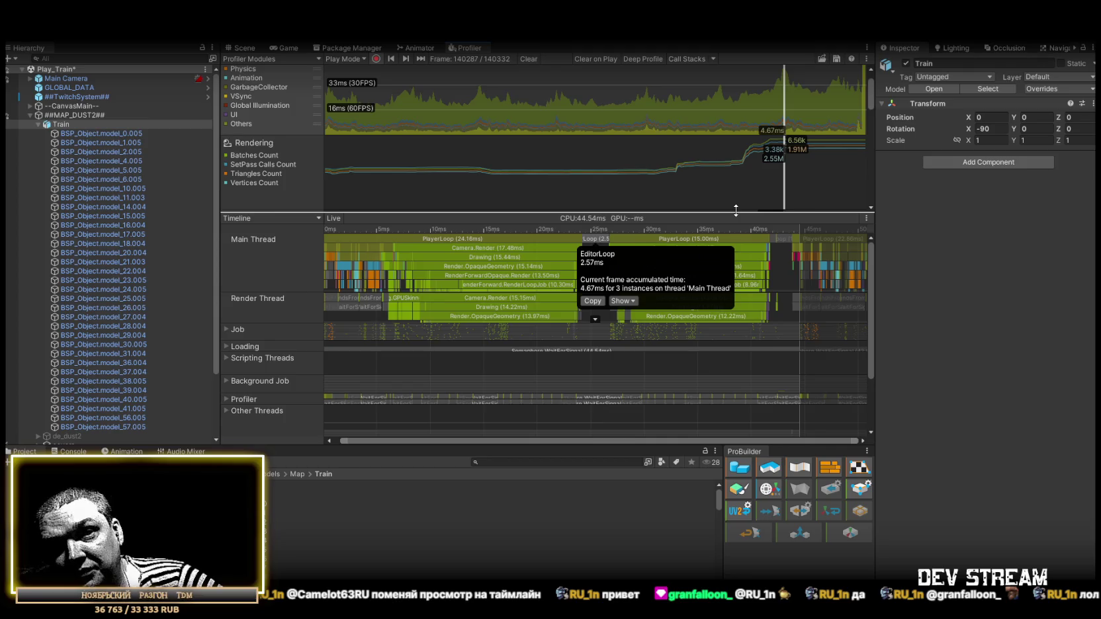
left_click(623, 301)
left_click(655, 313)
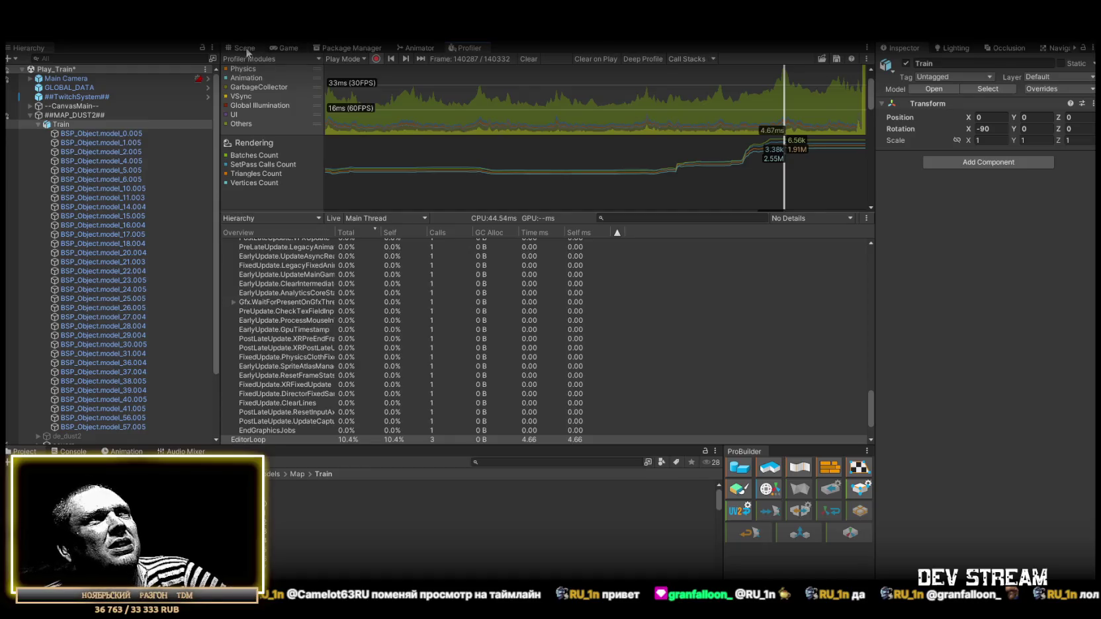
left_click(243, 49)
mouse_move(597, 252)
left_mouse_down()
mouse_move(575, 236)
mouse_move(744, 268)
left_mouse_up()
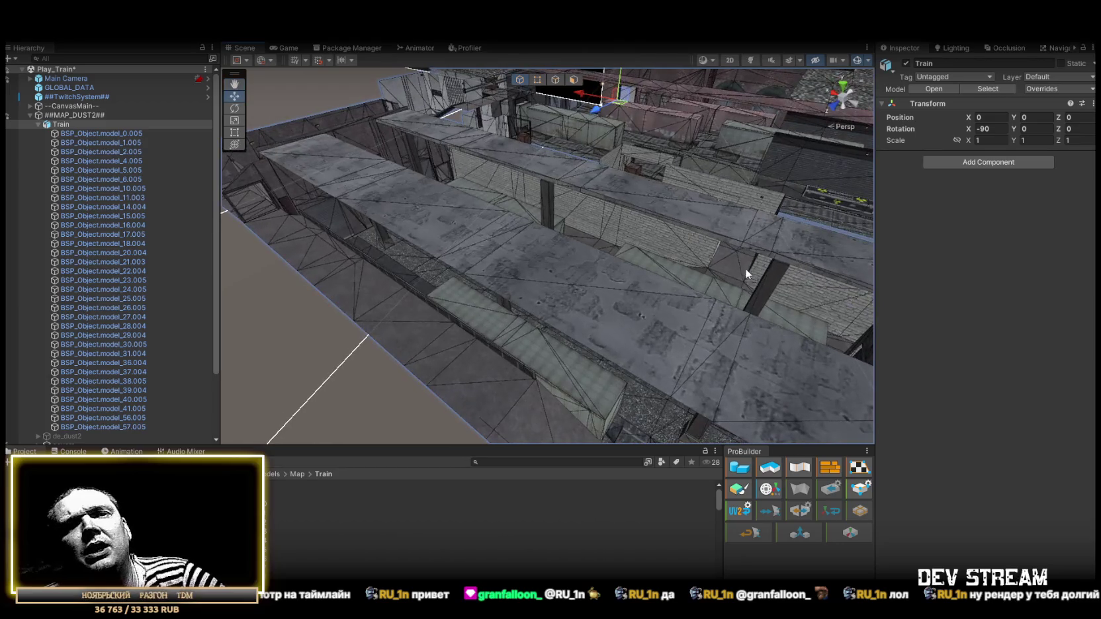
- Flag the Train object Static with its children and open the Train model's Materials import settings
mouse_move(598, 295)
left_mouse_down()
mouse_move(646, 288)
mouse_move(461, 238)
mouse_move(459, 225)
mouse_move(454, 252)
mouse_move(541, 250)
mouse_move(555, 236)
mouse_move(605, 264)
mouse_move(737, 287)
mouse_move(812, 265)
mouse_move(562, 271)
left_mouse_up()
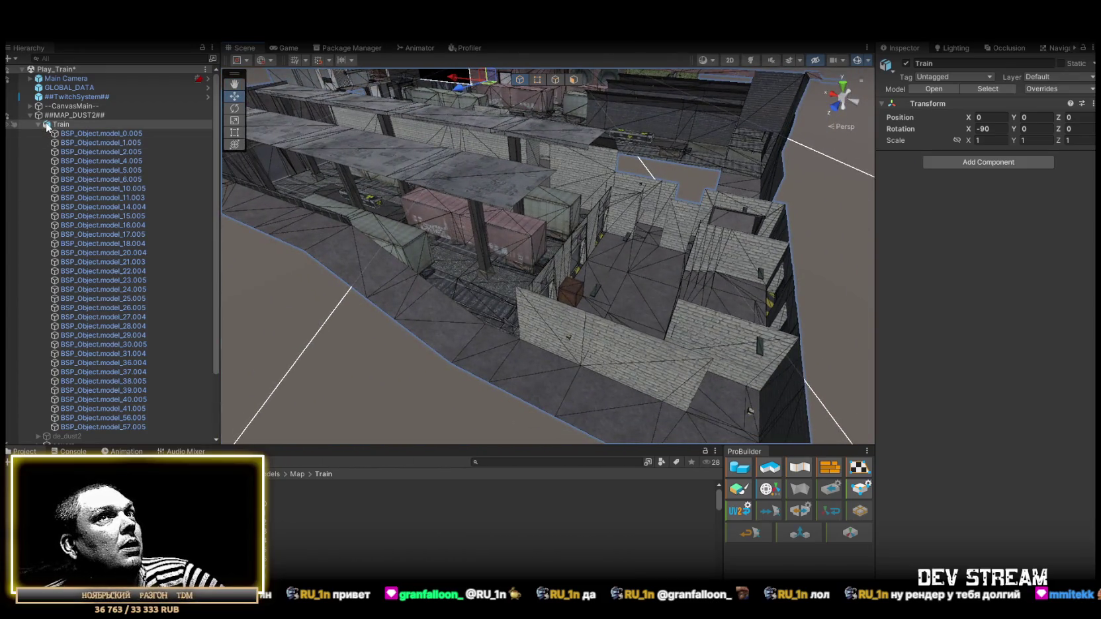
left_click(1067, 63)
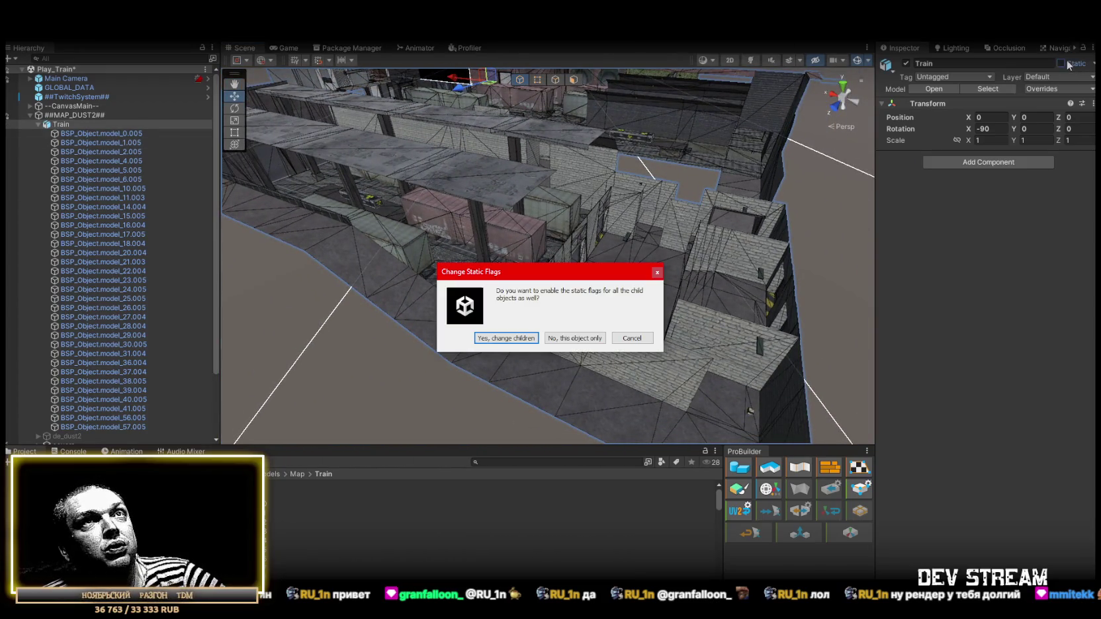
left_click(512, 340)
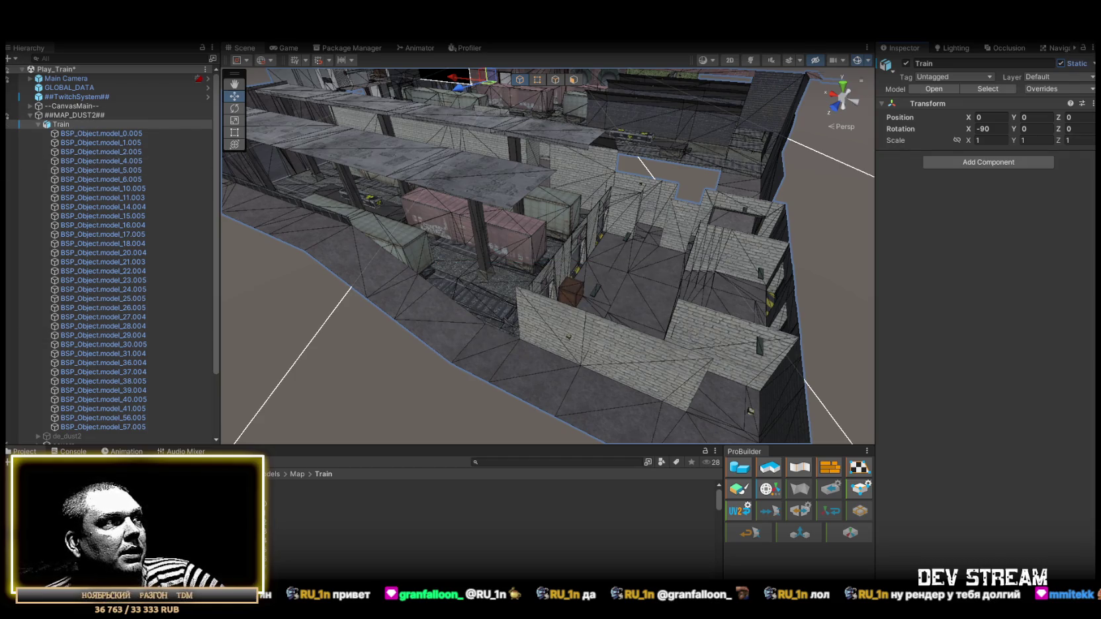
left_click(271, 493)
left_click(1020, 143)
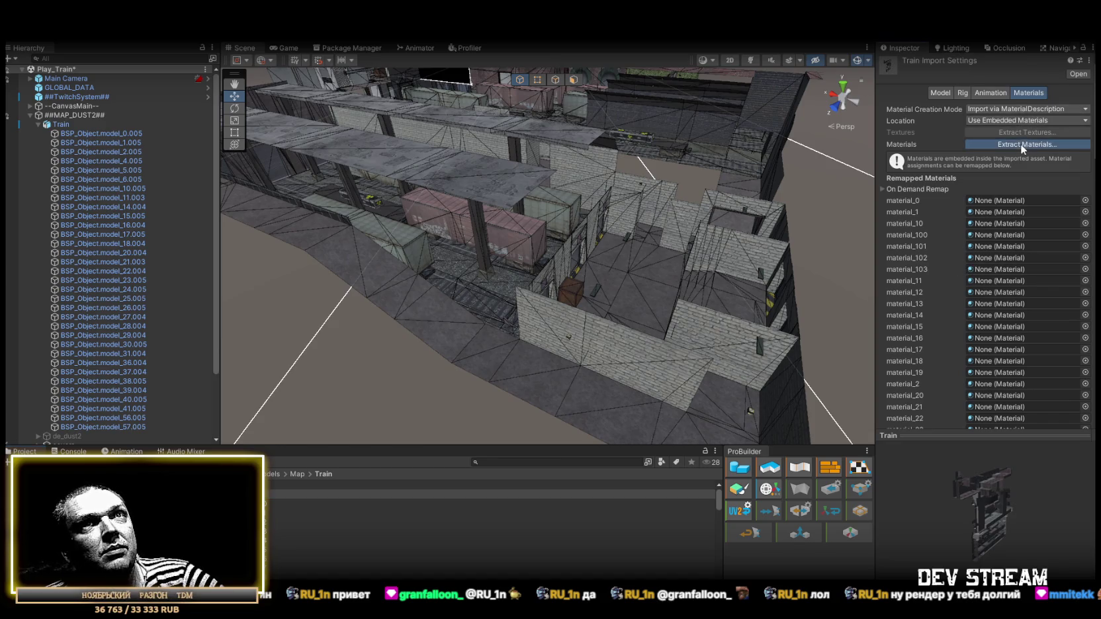
- Inspect the extracted Train materials and compare them with the Italy map's Material_9
left_click(707, 480)
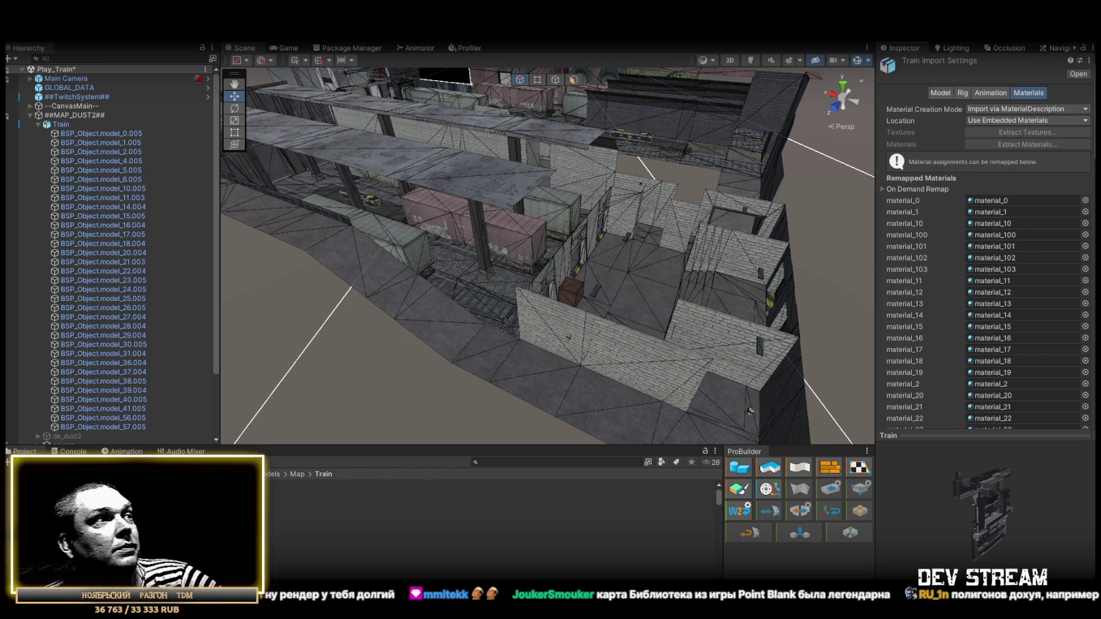
left_click(490, 503)
left_click(489, 485)
scroll(489, 502, "down", 3)
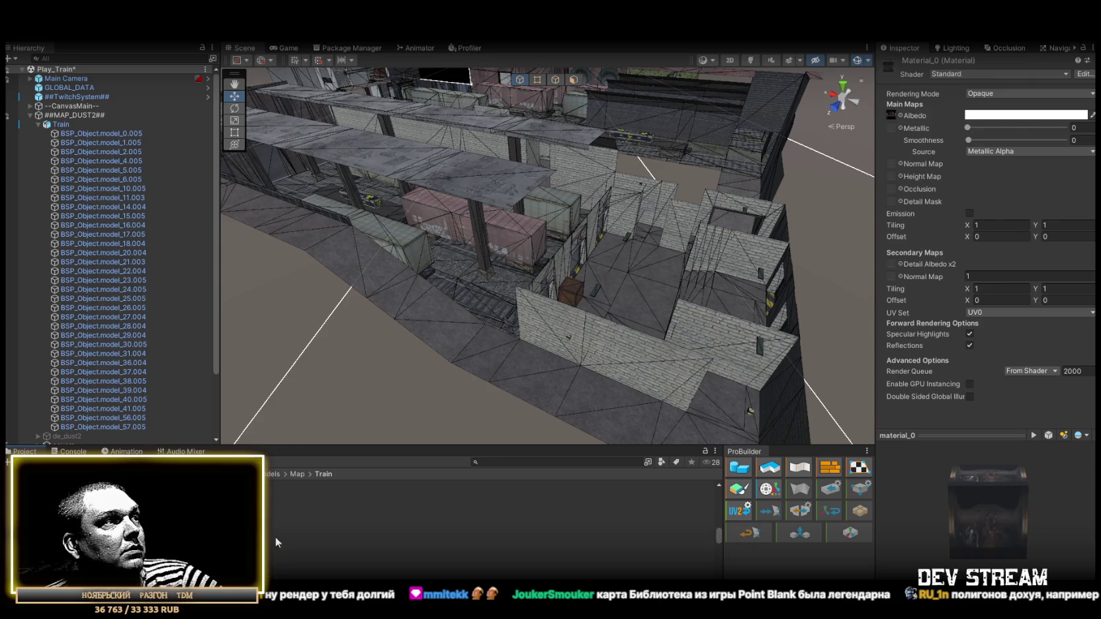
key("ctrl+a")
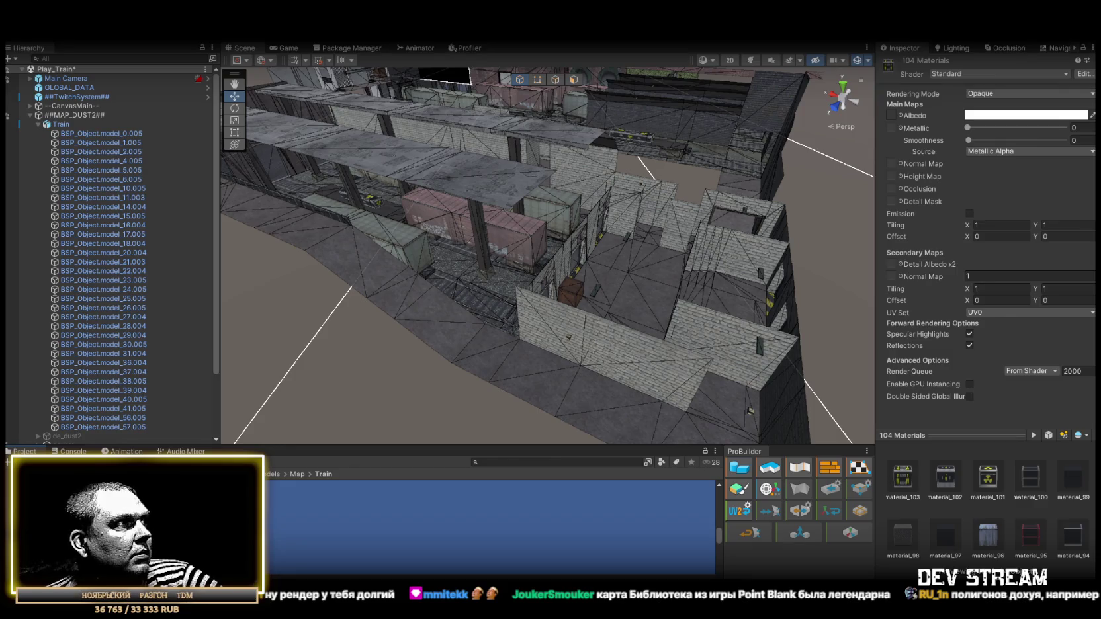
left_click(8, 534)
left_click(490, 523)
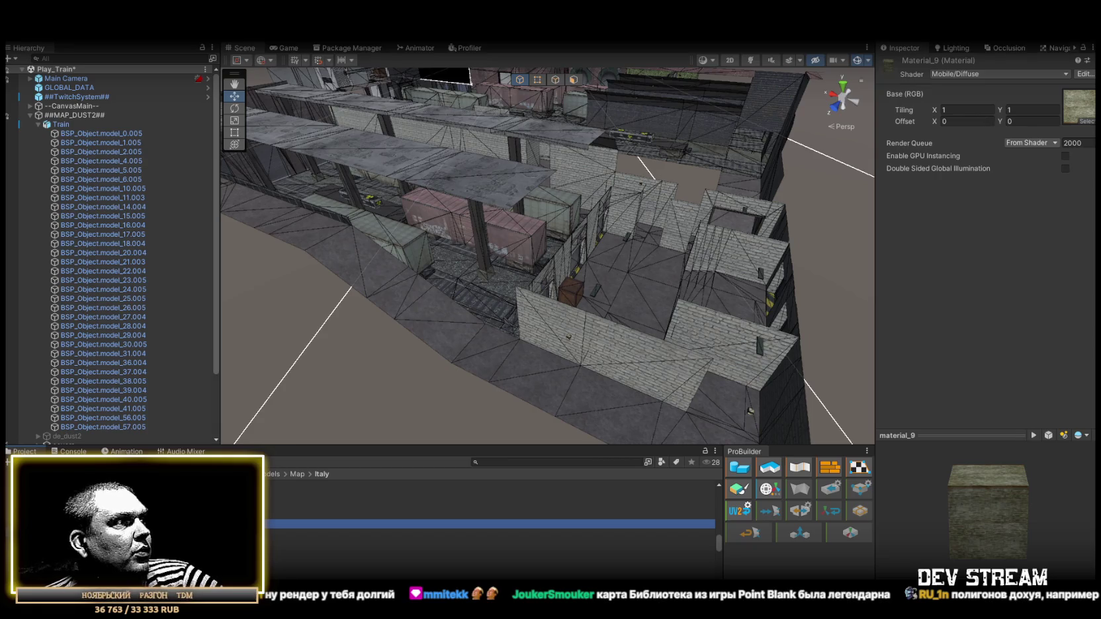
left_click(8, 544)
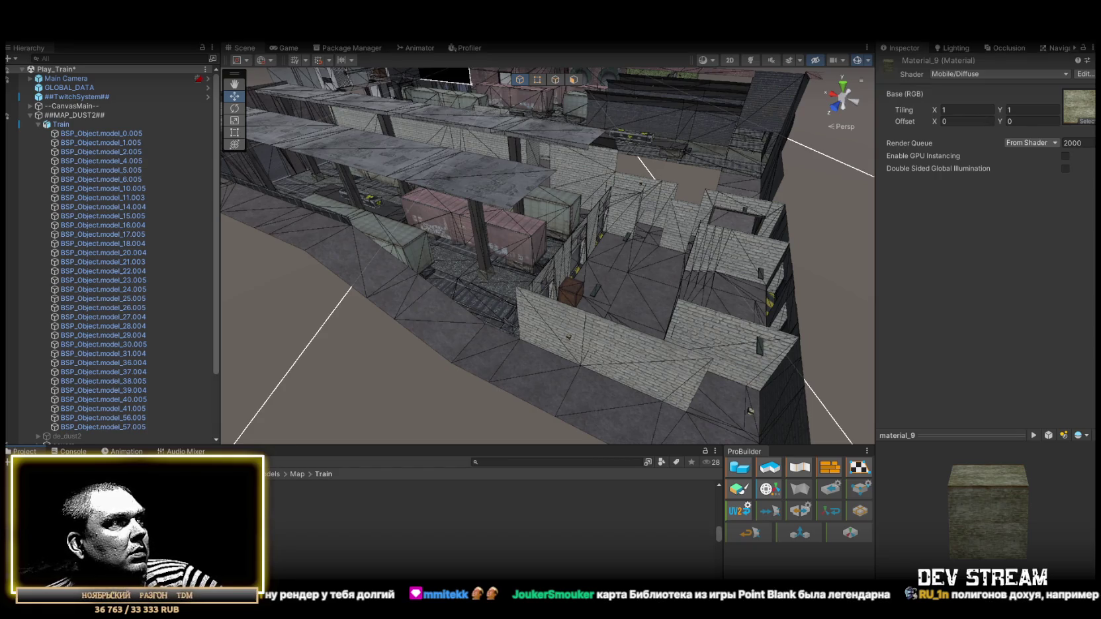
- Select every material in the Train folder and switch them all to Mobile/Diffuse
left_click(446, 535)
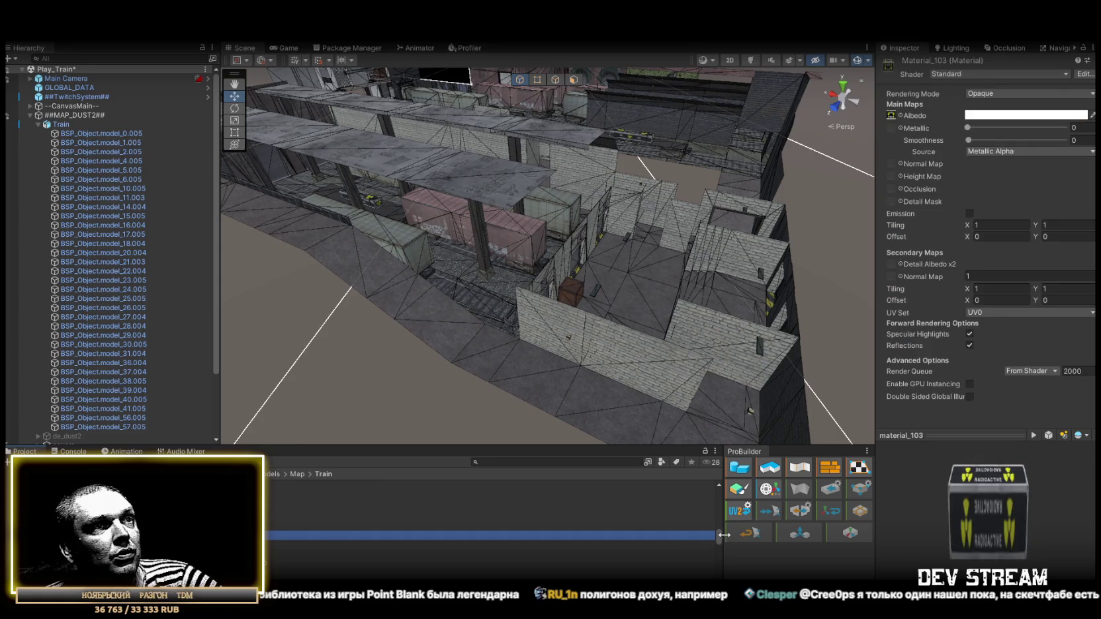
left_click_drag(719, 537, 716, 462)
key("ctrl+a")
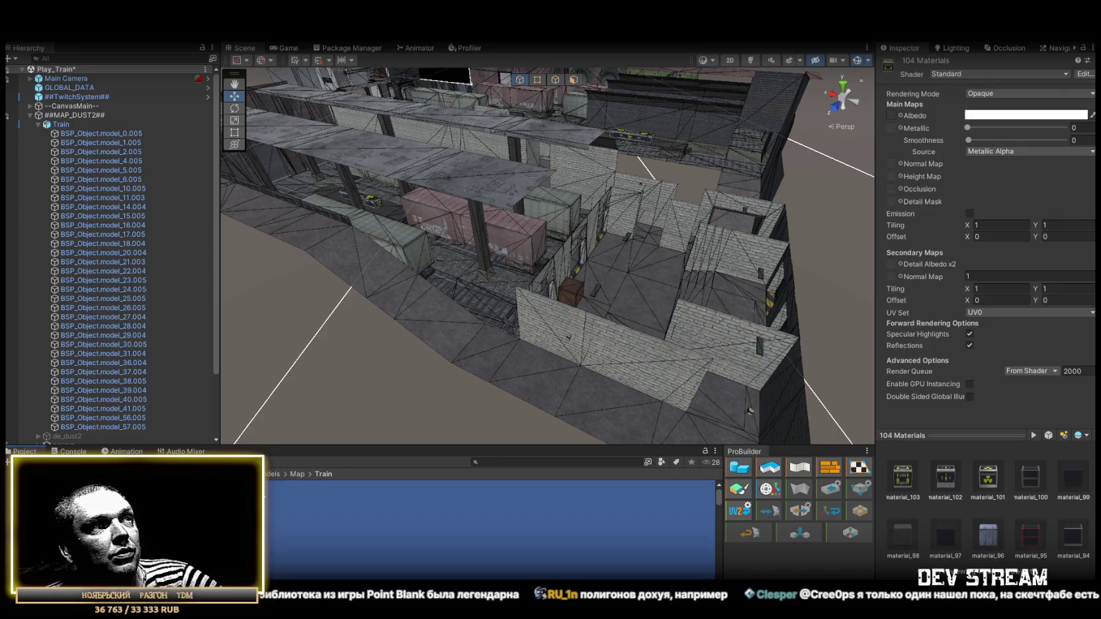
left_click(954, 75)
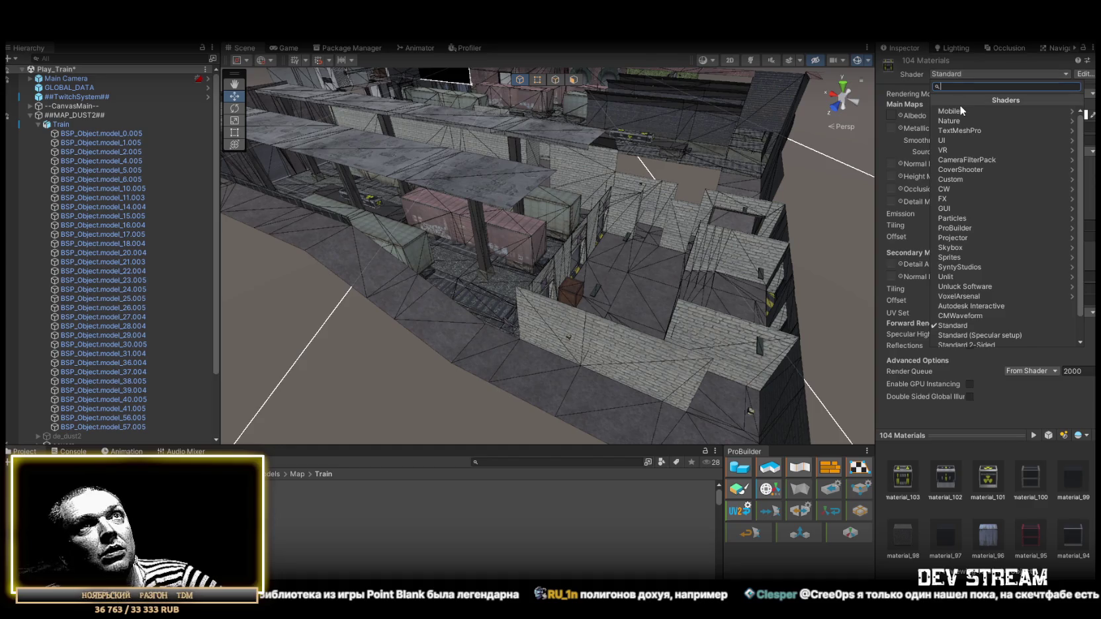
left_click(959, 106)
left_click(956, 151)
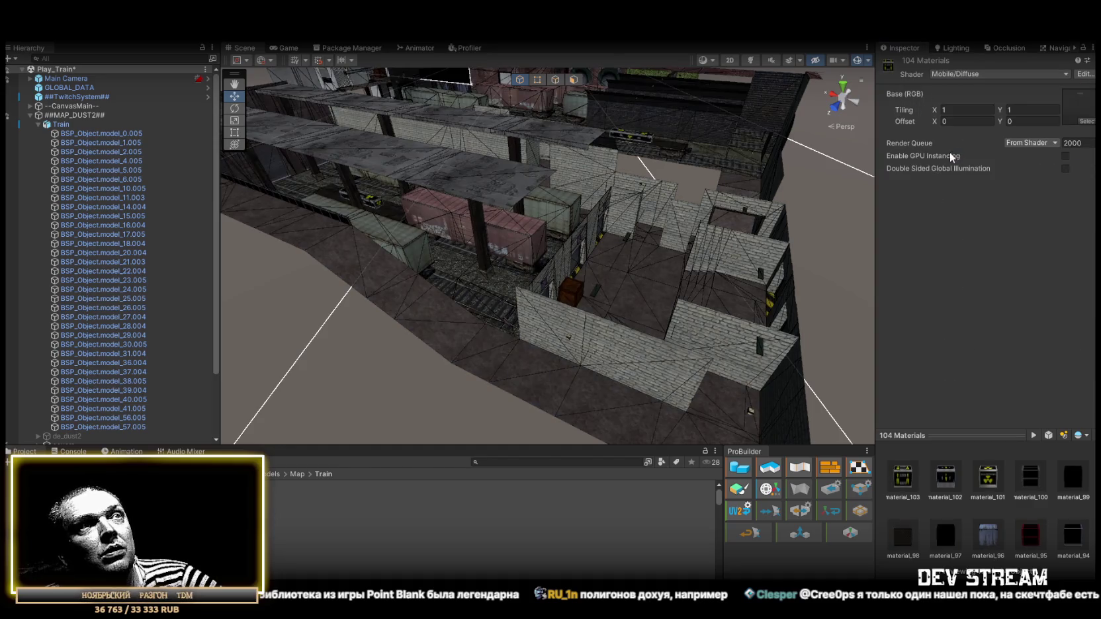
mouse_move(626, 223)
left_mouse_down()
mouse_move(649, 184)
mouse_move(466, 179)
mouse_move(619, 207)
left_mouse_up()
left_click(619, 206)
- Set the platform railing's material_94 to the Unlit/Transparent Cutout shader
left_click(623, 203)
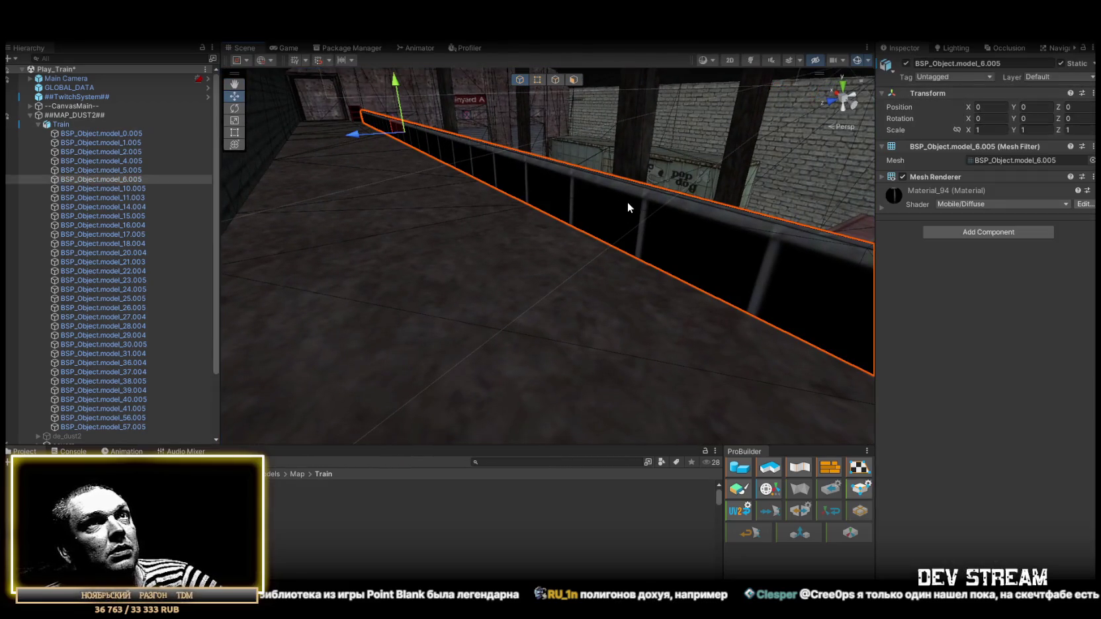
left_click(881, 177)
left_click(997, 204)
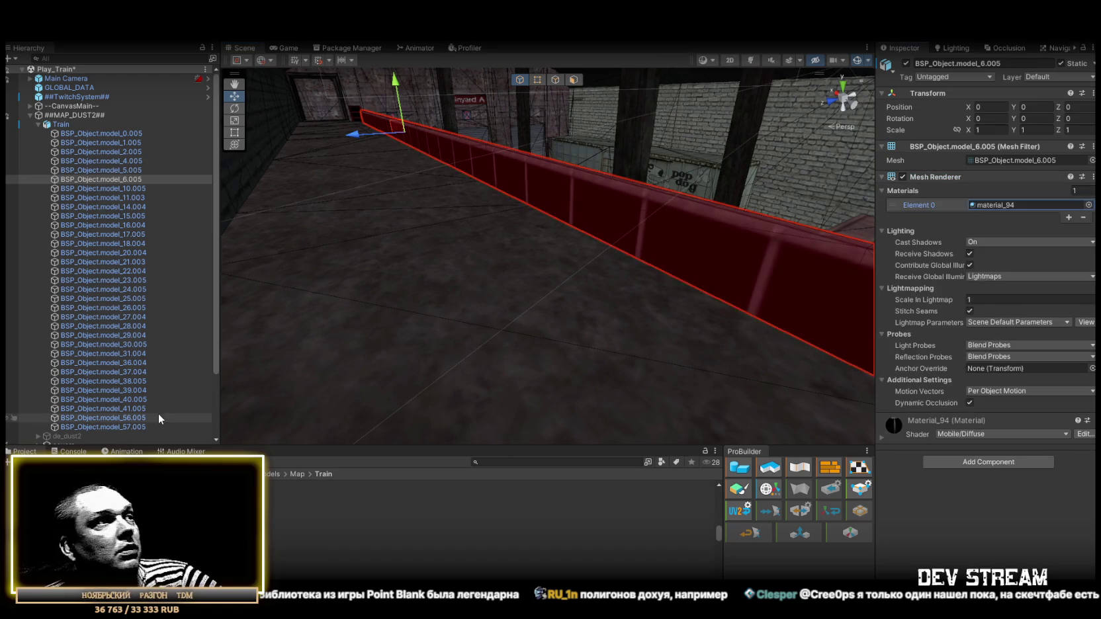
double_click(995, 205)
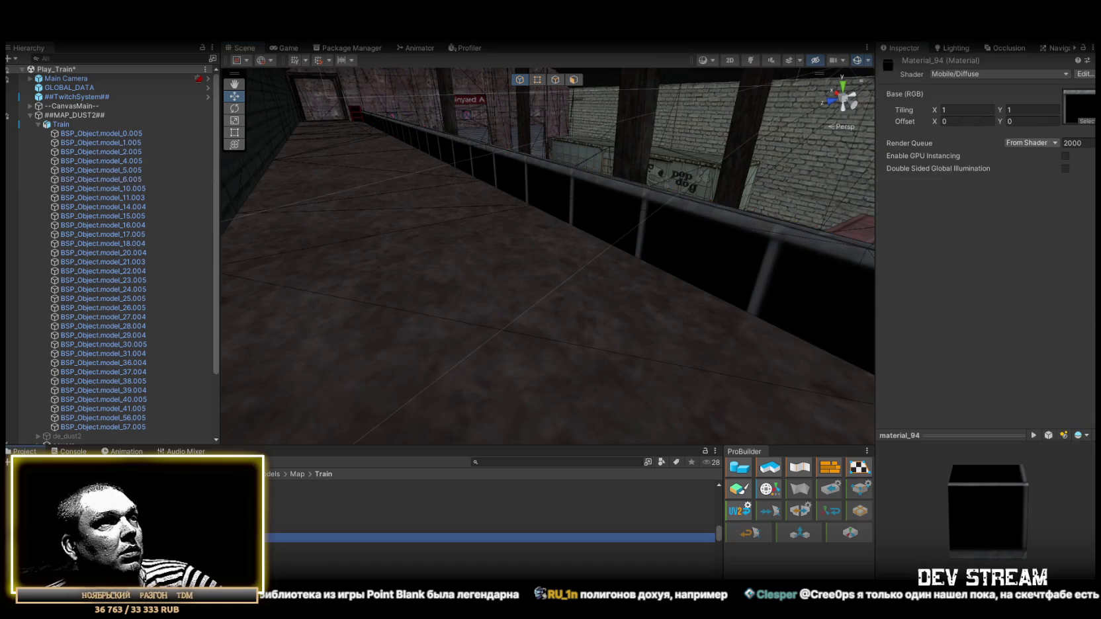
left_click(961, 73)
scroll(992, 265, "down", 1)
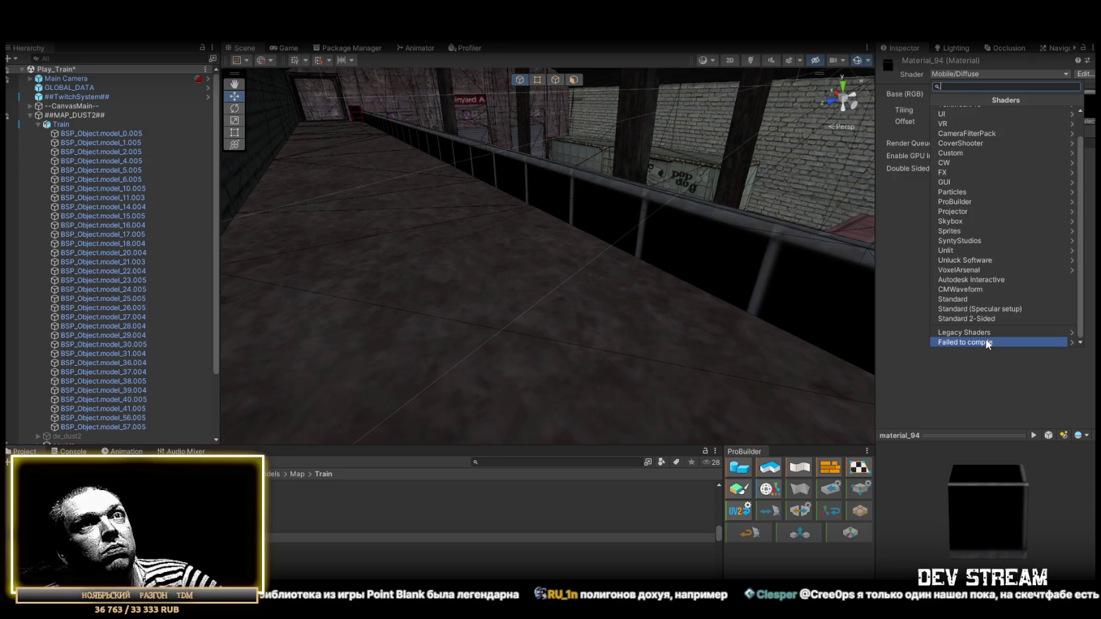
left_click(994, 330)
left_click(971, 237)
left_click(934, 99)
left_click(935, 101)
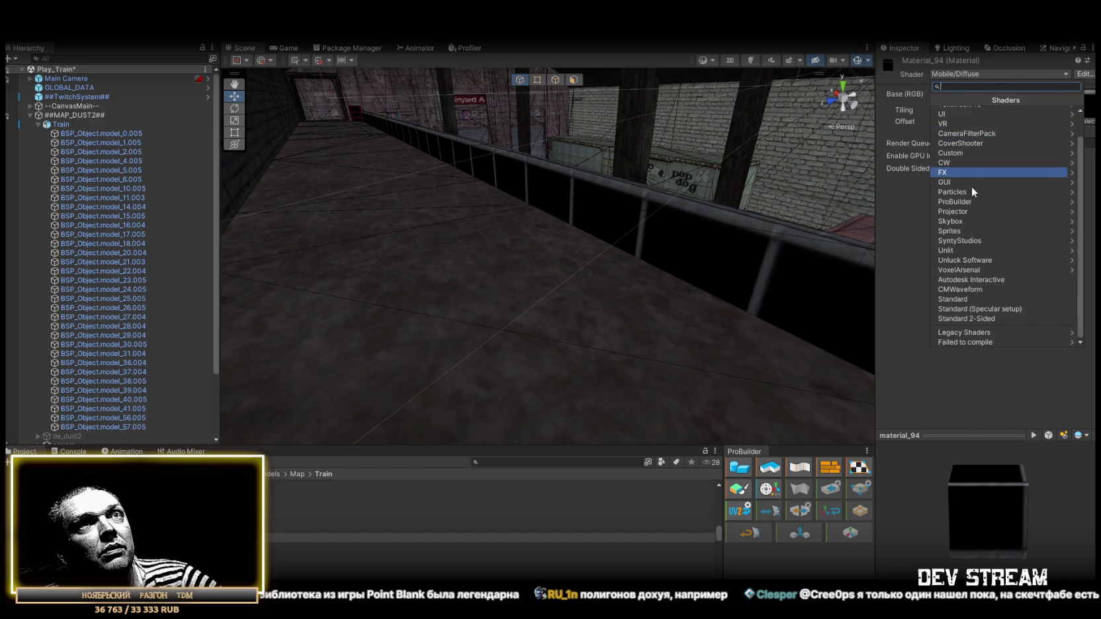
left_click(969, 250)
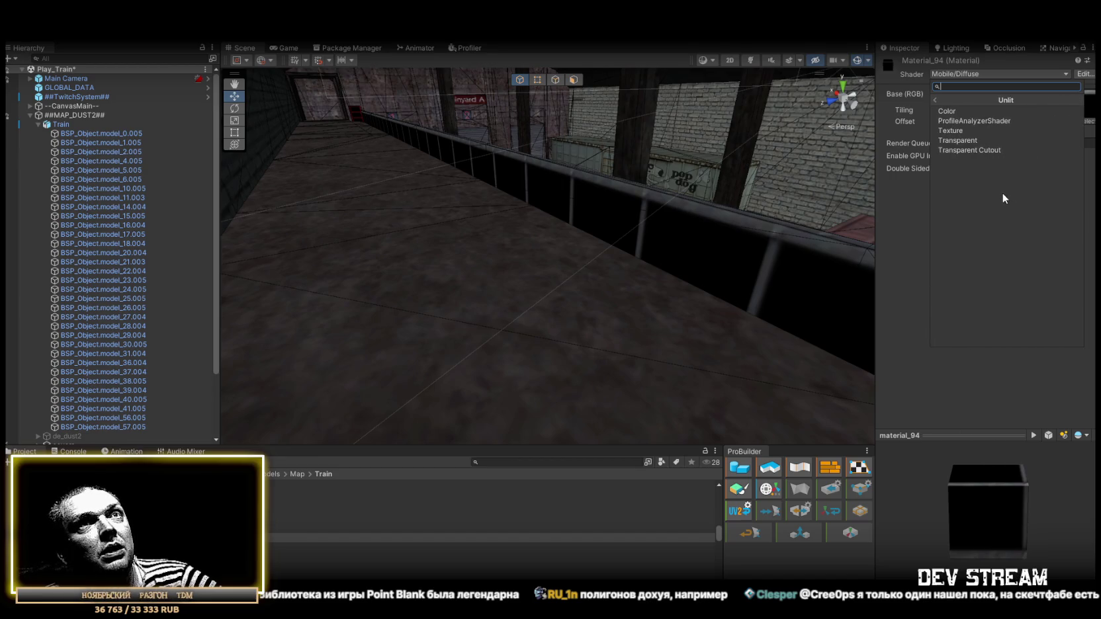
left_click(968, 148)
- Set the red ladder's material_95 on the Trainyard A wall to Unlit/Transparent Cutout
mouse_move(503, 185)
left_mouse_down()
mouse_move(515, 167)
mouse_move(464, 175)
left_mouse_up()
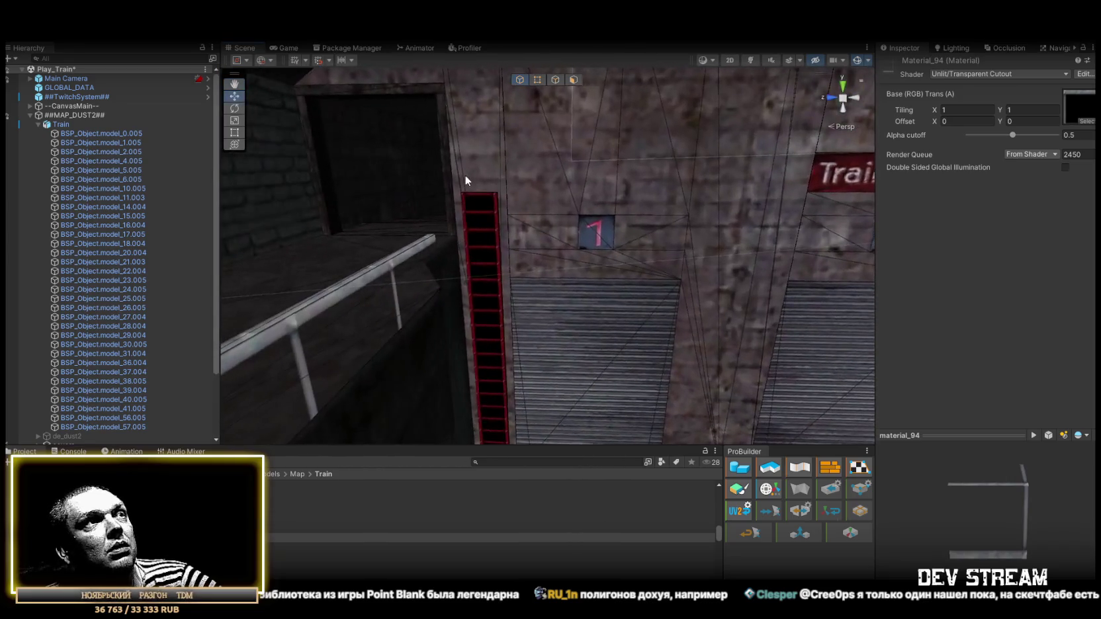
left_click(487, 221)
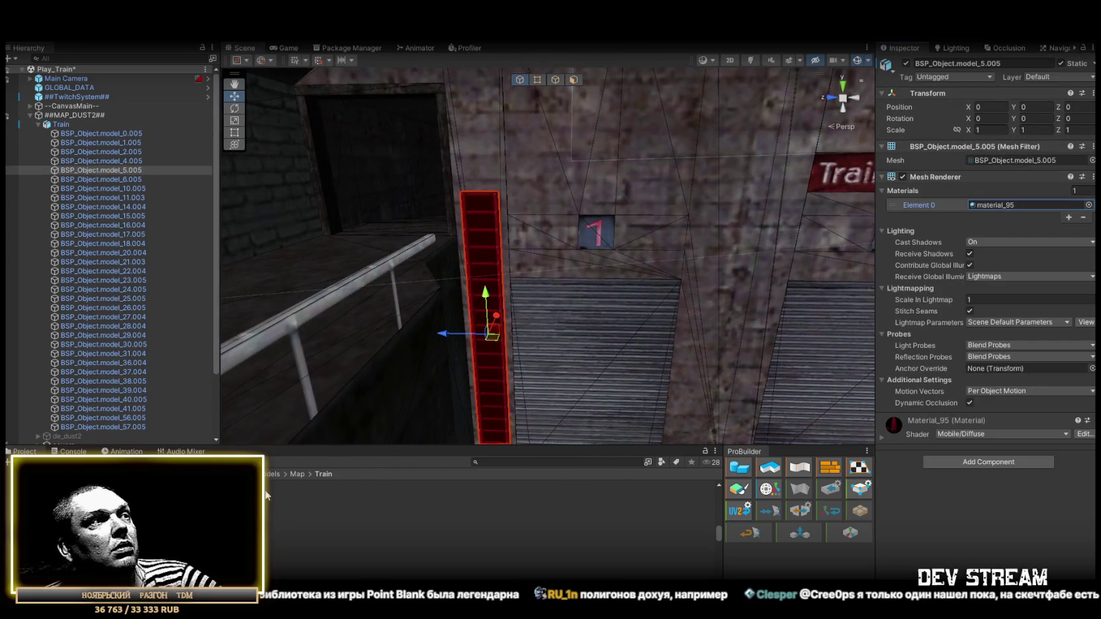
double_click(1006, 205)
left_click(1009, 76)
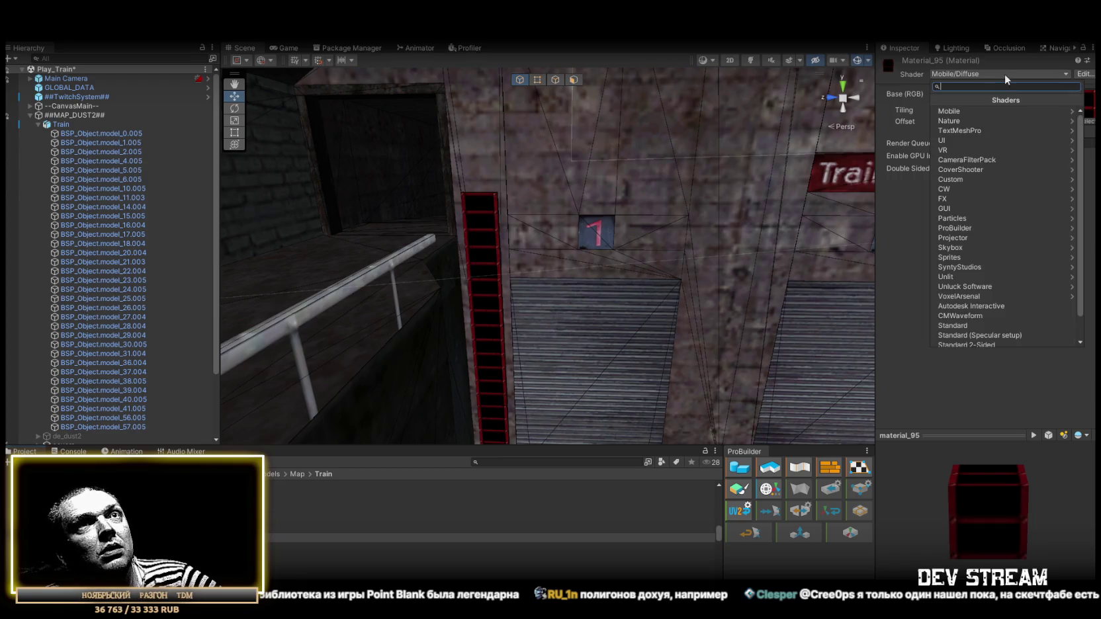
left_click(967, 277)
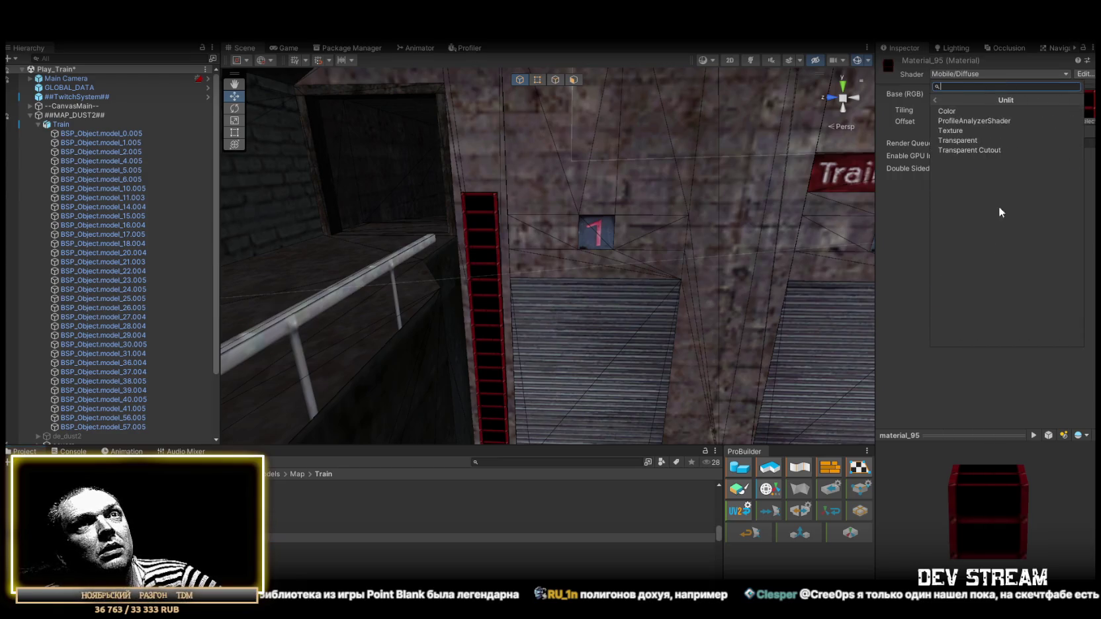
left_click(960, 149)
mouse_move(582, 228)
left_mouse_down()
mouse_move(523, 231)
mouse_move(582, 216)
mouse_move(706, 245)
mouse_move(824, 234)
mouse_move(883, 207)
mouse_move(897, 219)
mouse_move(880, 204)
mouse_move(932, 245)
mouse_move(868, 262)
left_mouse_up()
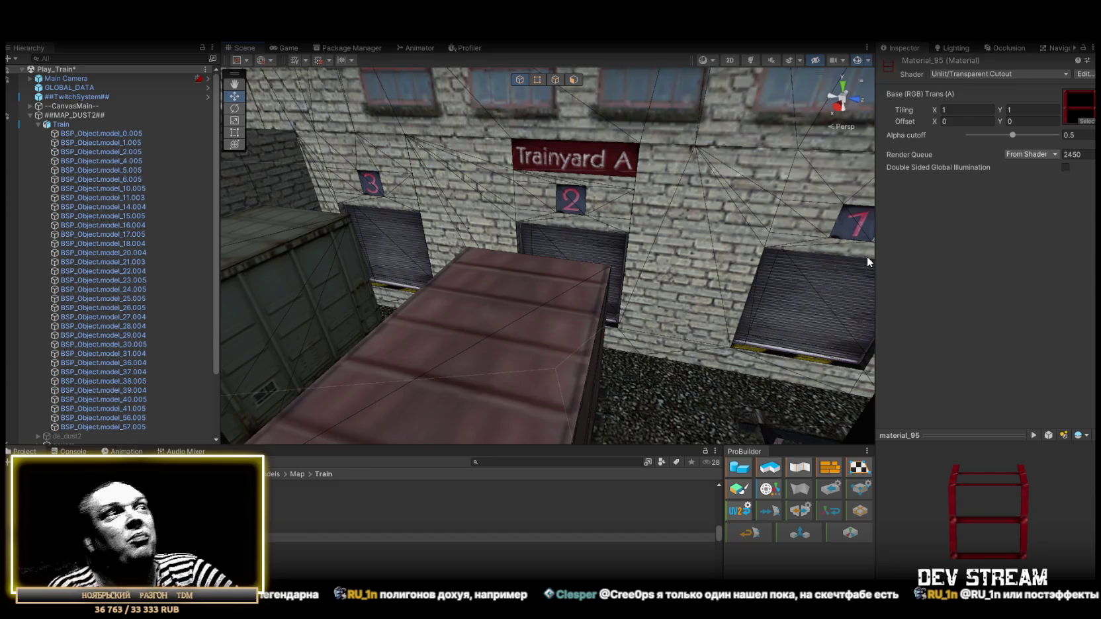
mouse_move(828, 249)
left_mouse_down()
mouse_move(417, 186)
mouse_move(475, 178)
mouse_move(450, 192)
mouse_move(490, 188)
mouse_move(529, 218)
mouse_move(665, 271)
mouse_move(636, 260)
mouse_move(638, 271)
mouse_move(473, 225)
mouse_move(318, 154)
mouse_move(299, 167)
mouse_move(529, 228)
left_mouse_up()
left_click(490, 188)
left_click(590, 245)
mouse_move(589, 245)
left_mouse_down()
mouse_move(516, 225)
mouse_move(295, 241)
mouse_move(559, 251)
left_mouse_up()
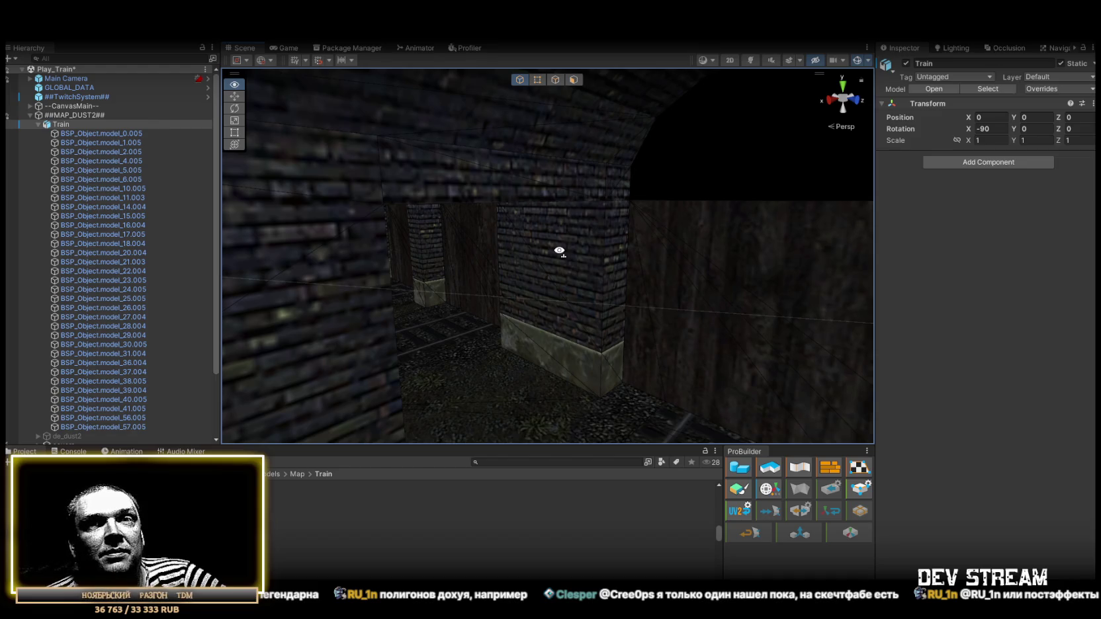
mouse_move(559, 251)
left_mouse_down()
mouse_move(645, 280)
mouse_move(291, 320)
mouse_move(393, 331)
mouse_move(430, 385)
mouse_move(780, 301)
mouse_move(561, 283)
mouse_move(272, 293)
mouse_move(356, 266)
mouse_move(258, 266)
left_mouse_up()
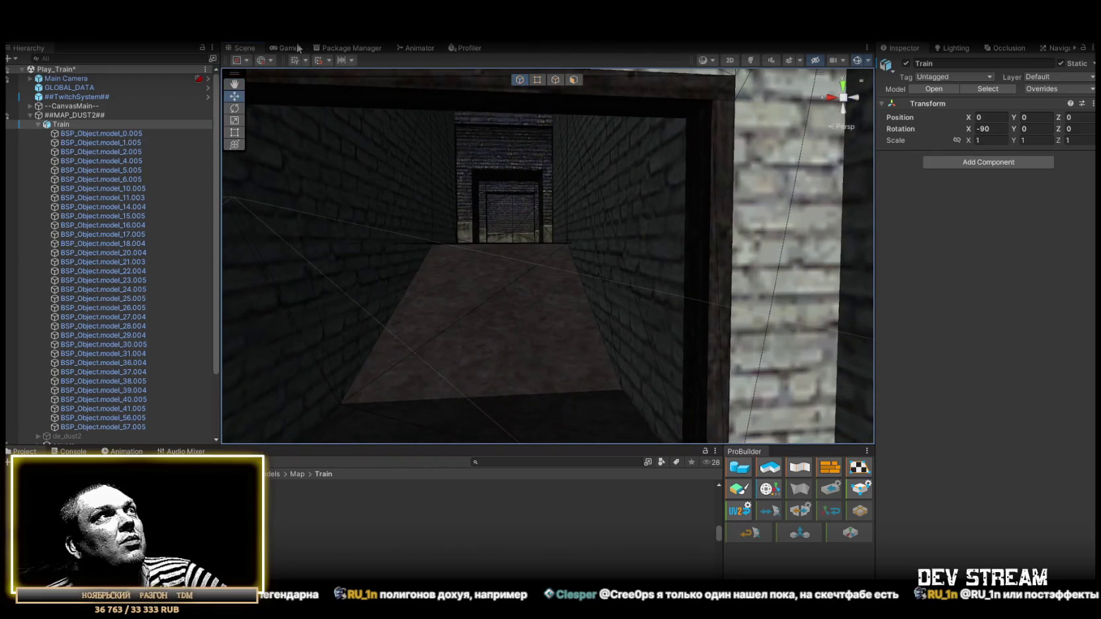
left_click(297, 47)
left_click(822, 59)
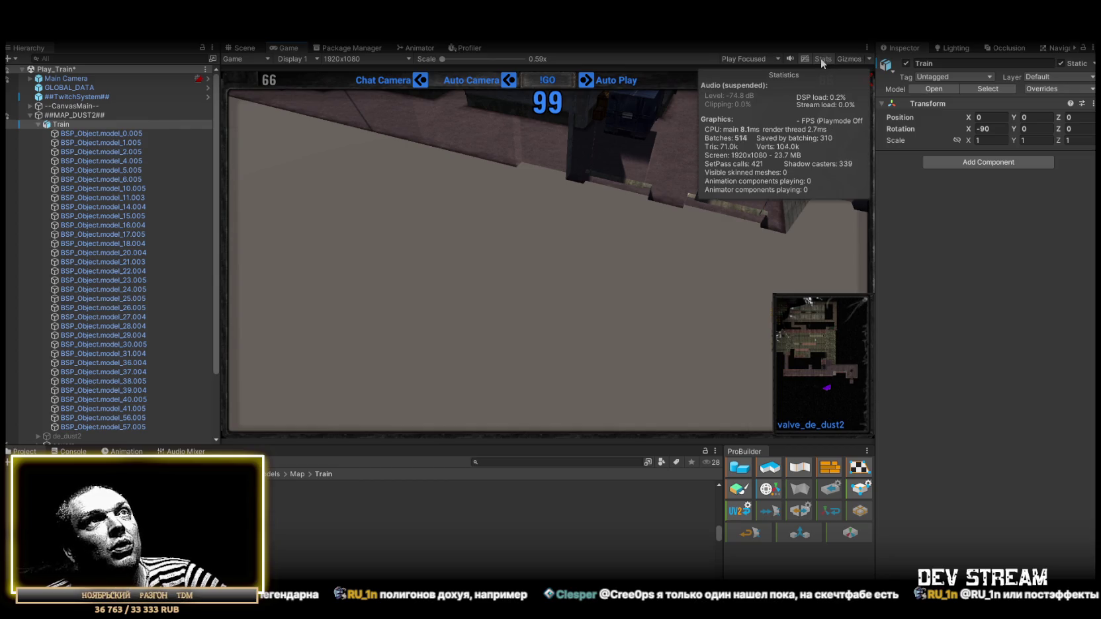
left_click(821, 59)
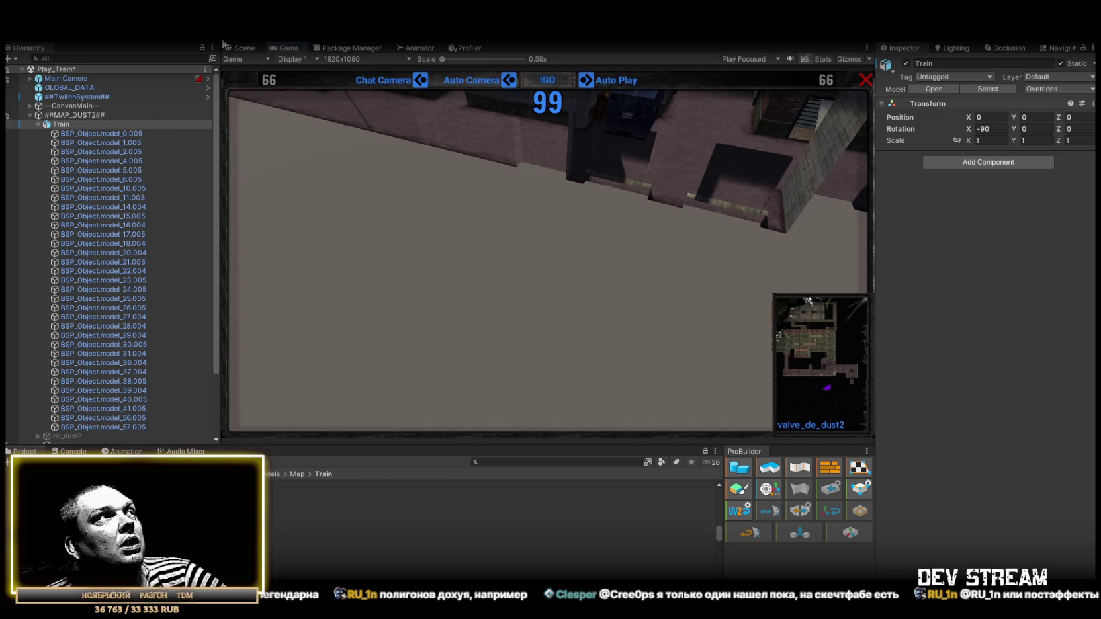
left_click(240, 48)
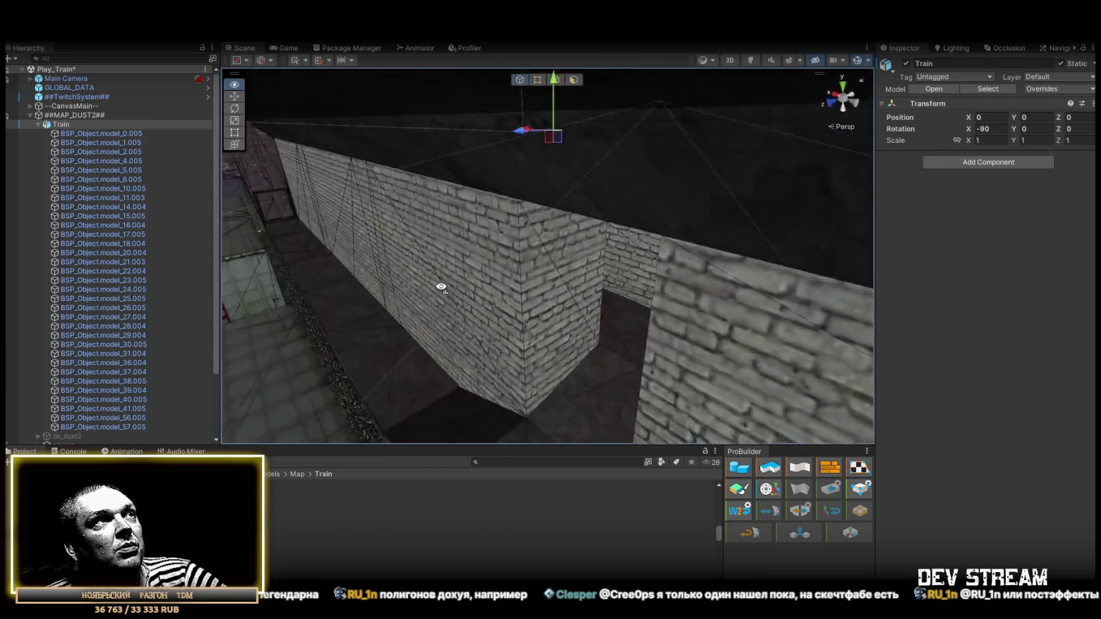
mouse_move(441, 286)
left_mouse_down()
mouse_move(455, 287)
mouse_move(381, 283)
mouse_move(492, 243)
mouse_move(556, 241)
mouse_move(564, 225)
left_mouse_up()
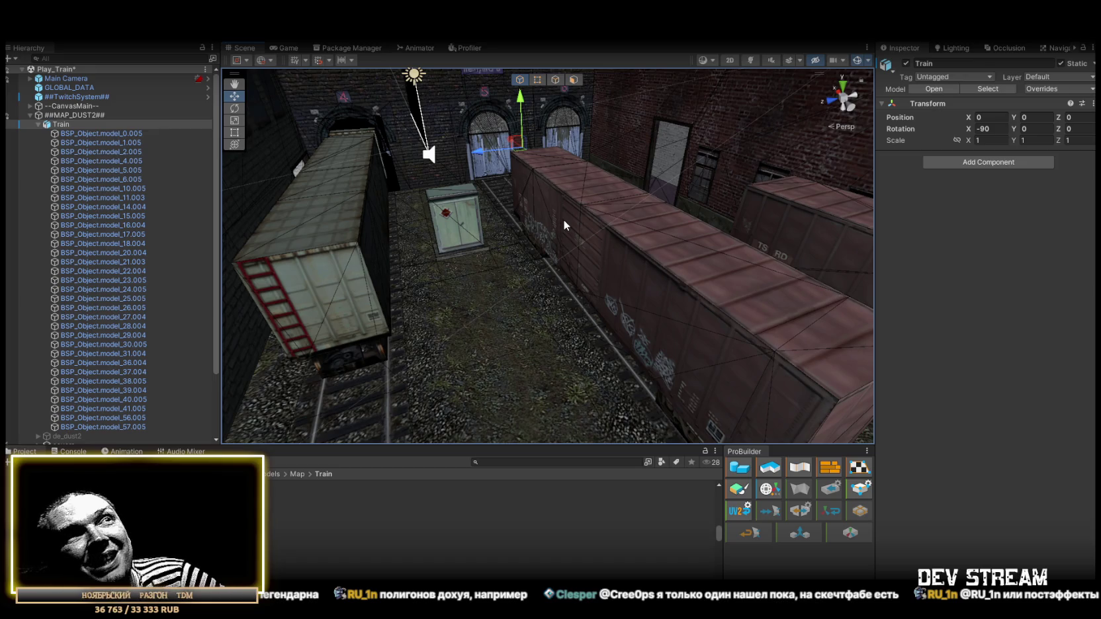
mouse_move(560, 223)
left_mouse_down()
mouse_move(560, 237)
mouse_move(423, 207)
mouse_move(437, 189)
mouse_move(512, 214)
mouse_move(575, 197)
mouse_move(611, 249)
left_mouse_up()
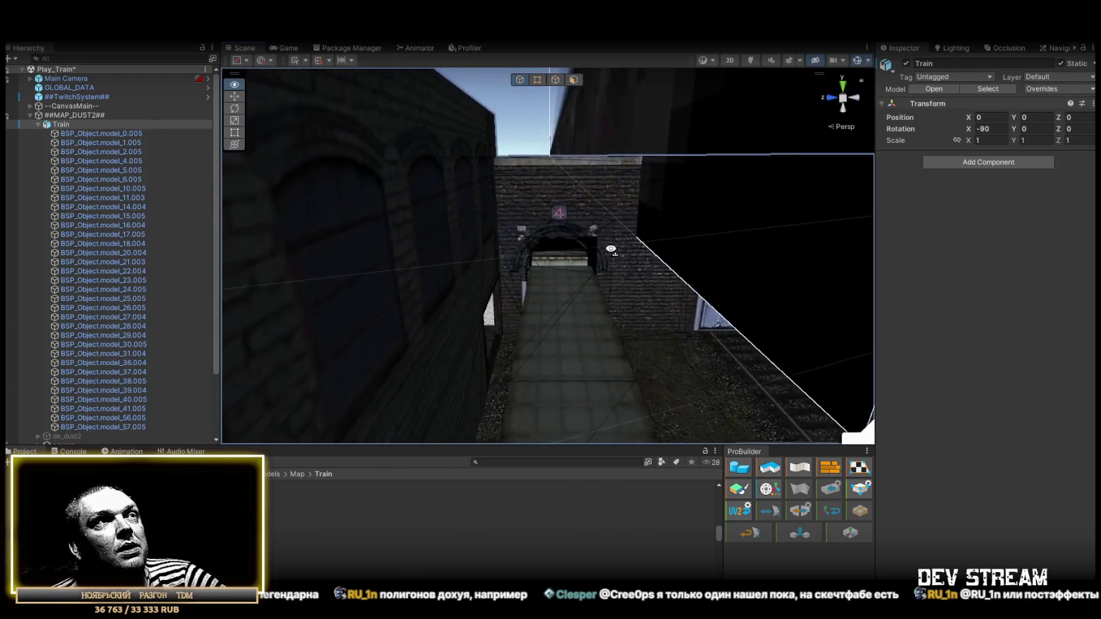
left_click(561, 243)
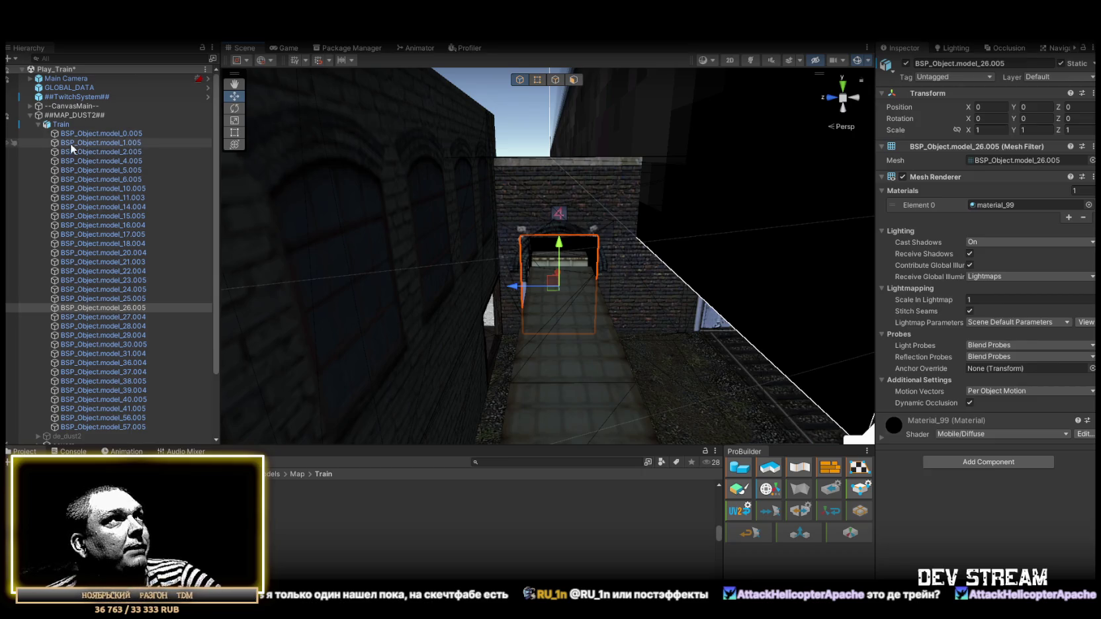
- Unpack the Train prefab
left_click(61, 125)
right_click(61, 124)
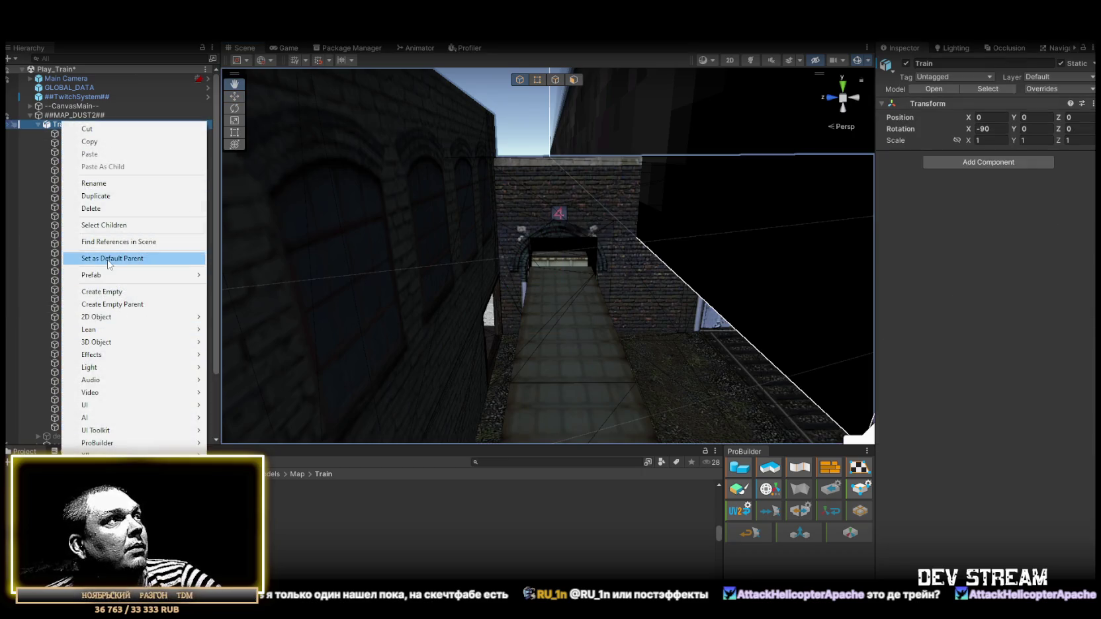
mouse_move(106, 275)
left_click(249, 314)
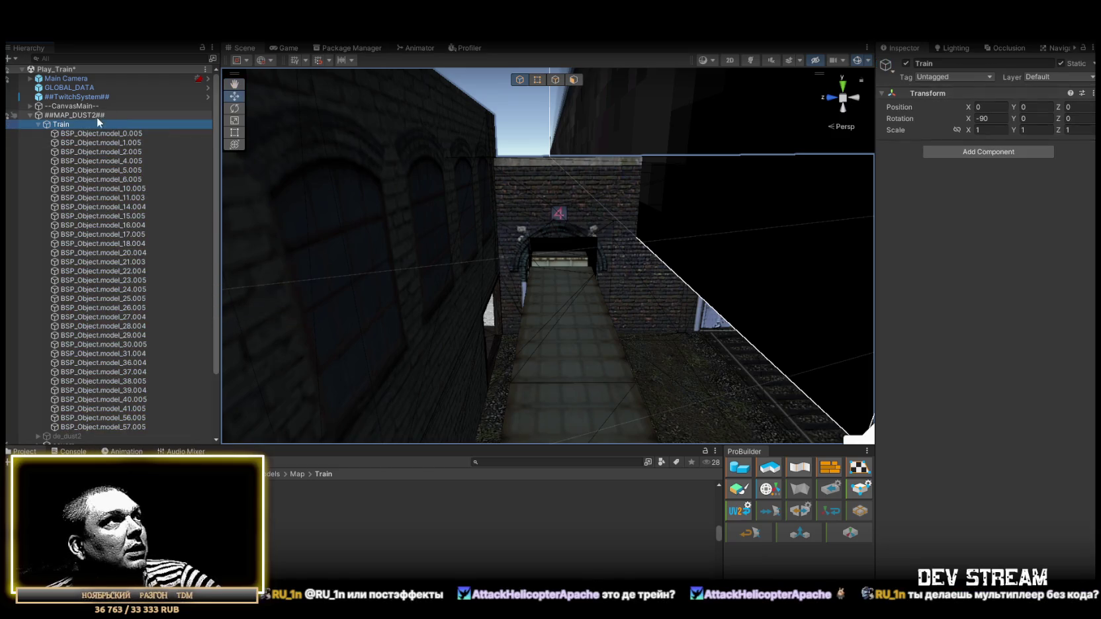
left_click_drag(272, 198, 513, 233)
- Rename the main map mesh BSP_Object.model_0.005 to MapMain
double_click(113, 133)
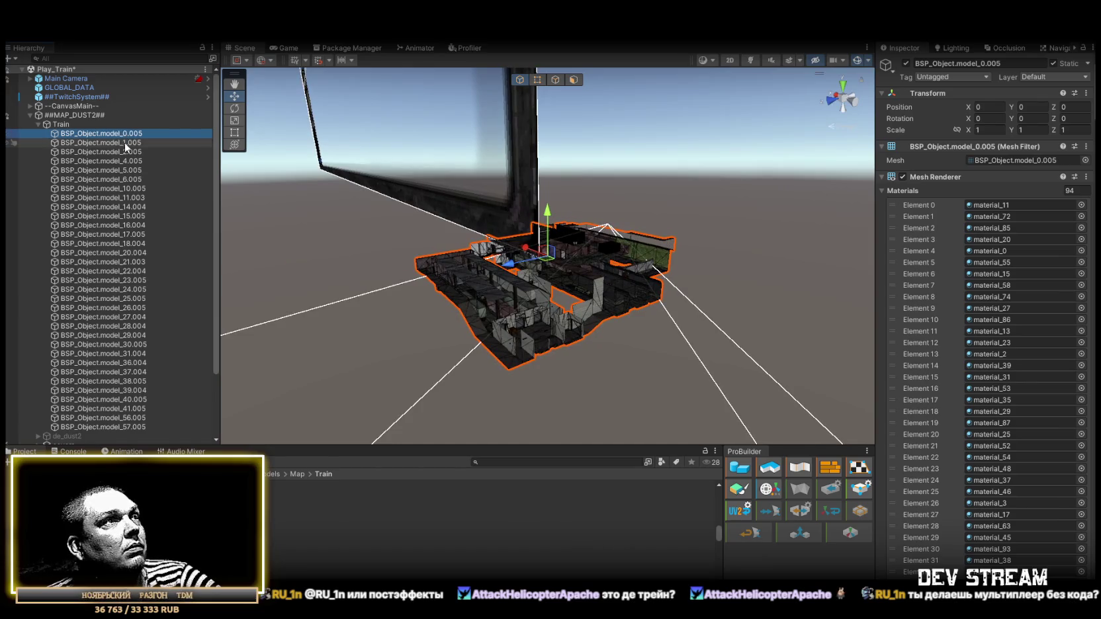
left_click(117, 135)
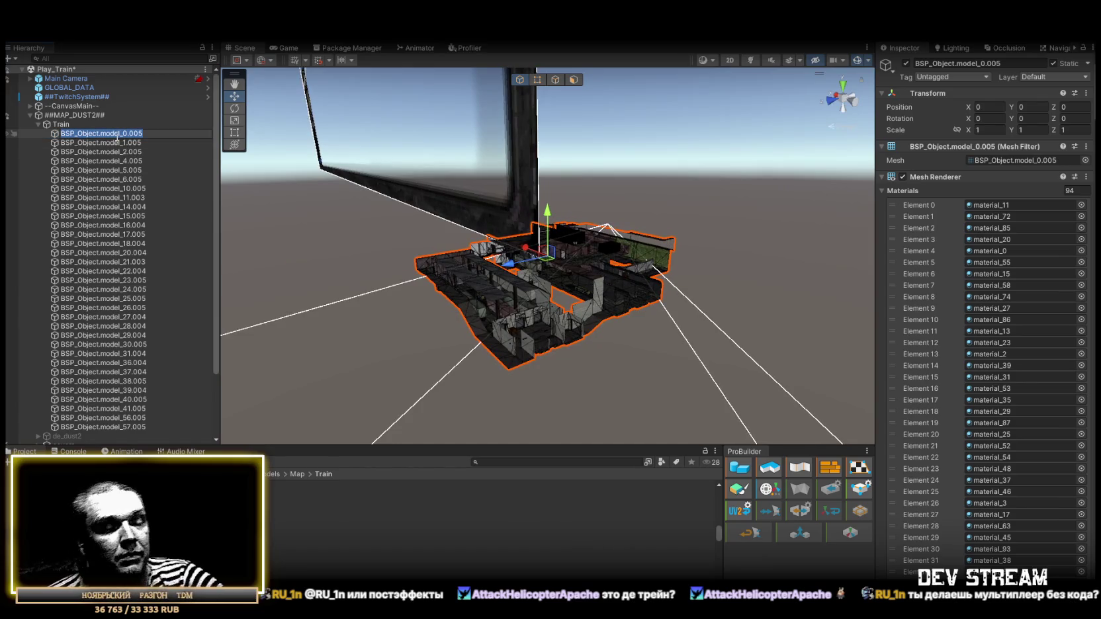
type("MapMain")
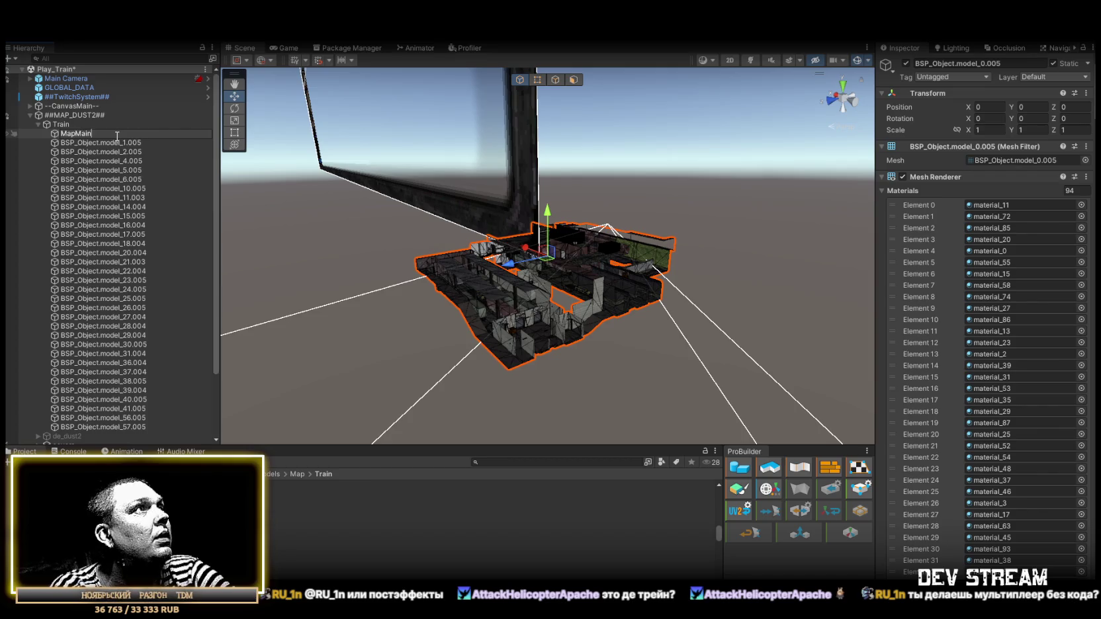
key("Return")
- Create an empty object directly under Train and name it PropsTrain
right_click(117, 133)
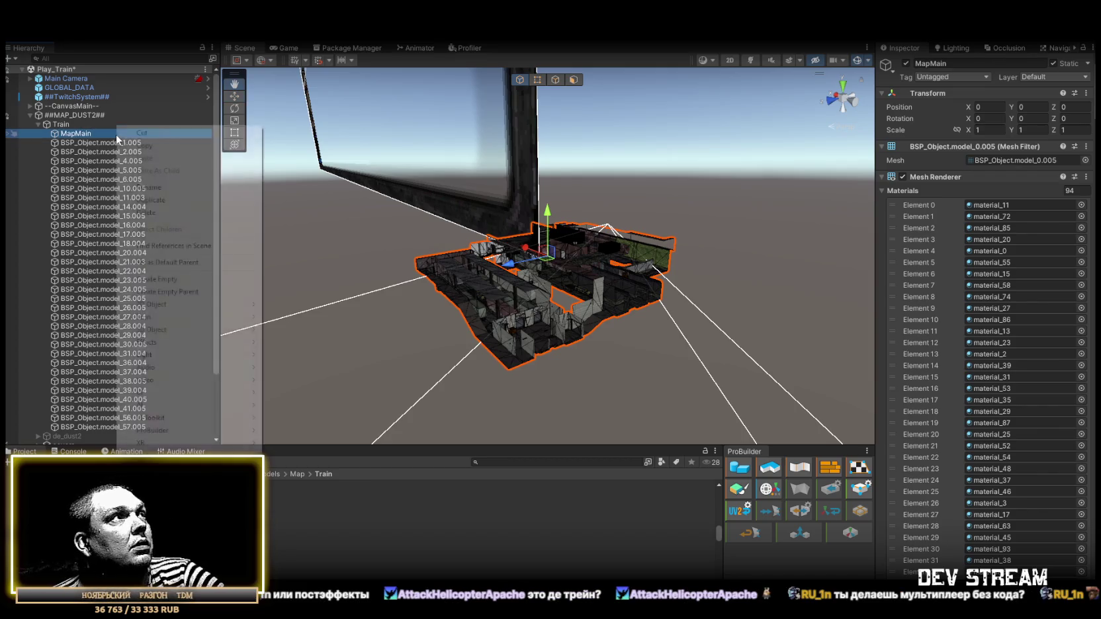
left_click(159, 279)
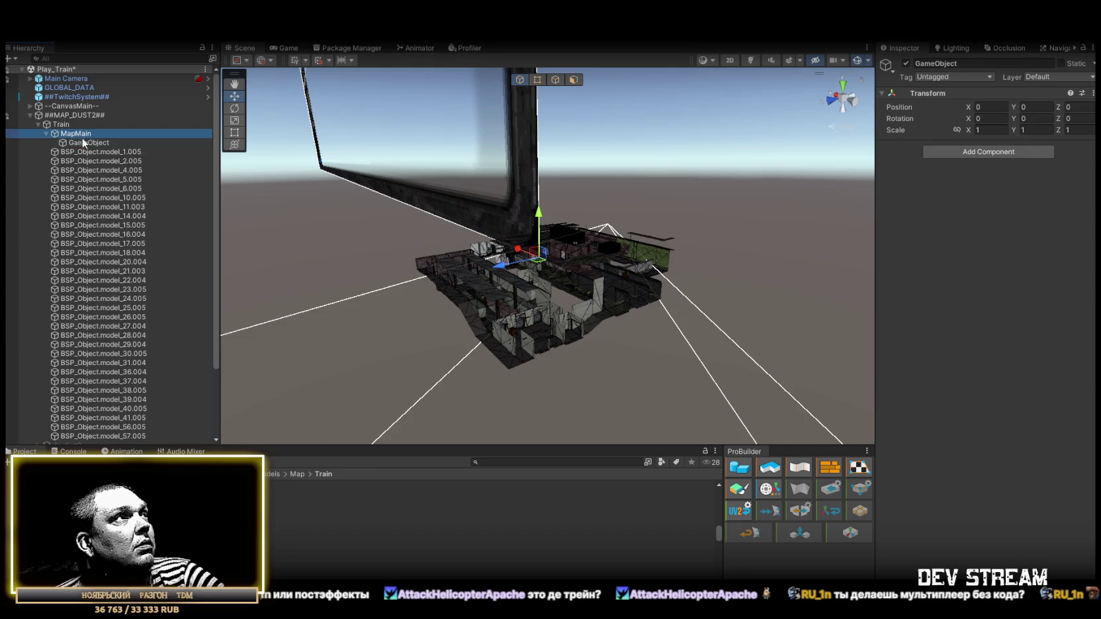
left_click(84, 131)
left_click_drag(84, 131, 89, 130)
left_click(93, 131)
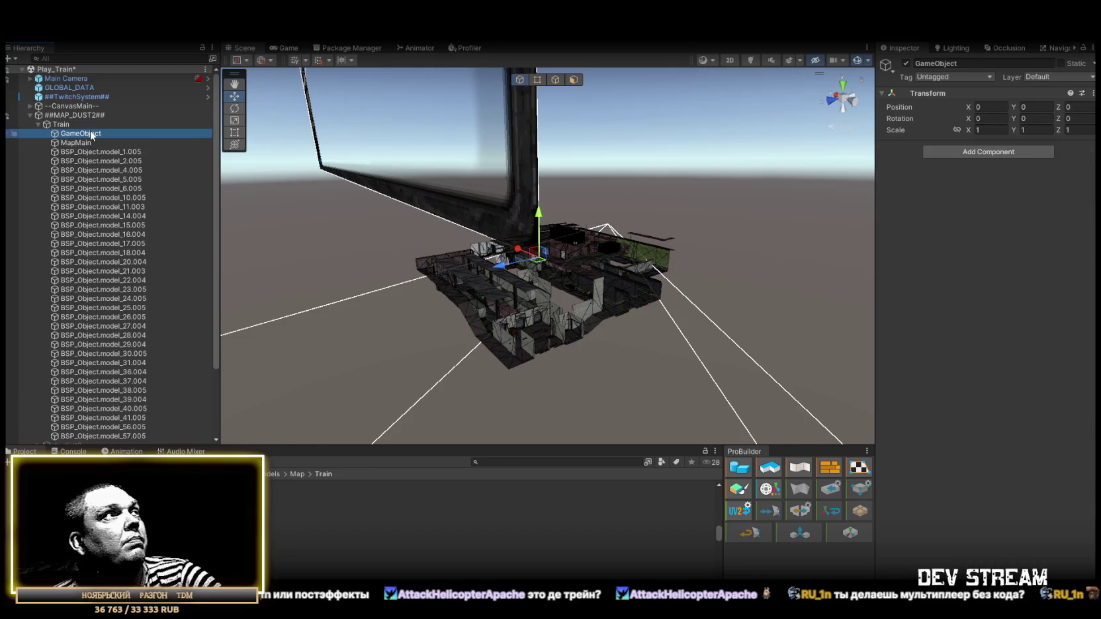
type("Props")
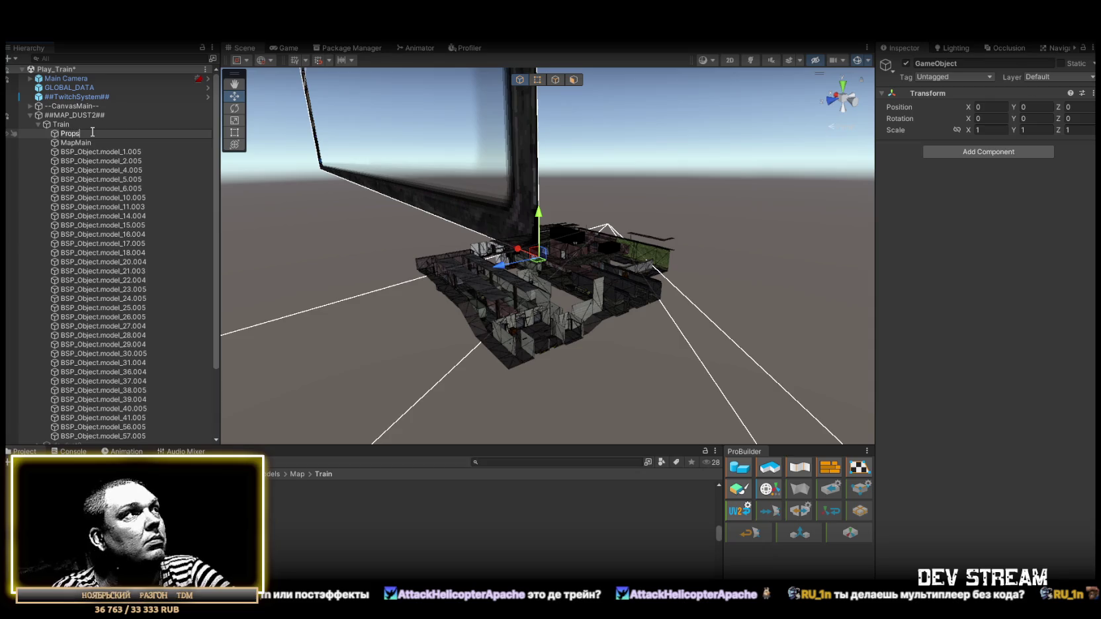
type("Train")
key("Return")
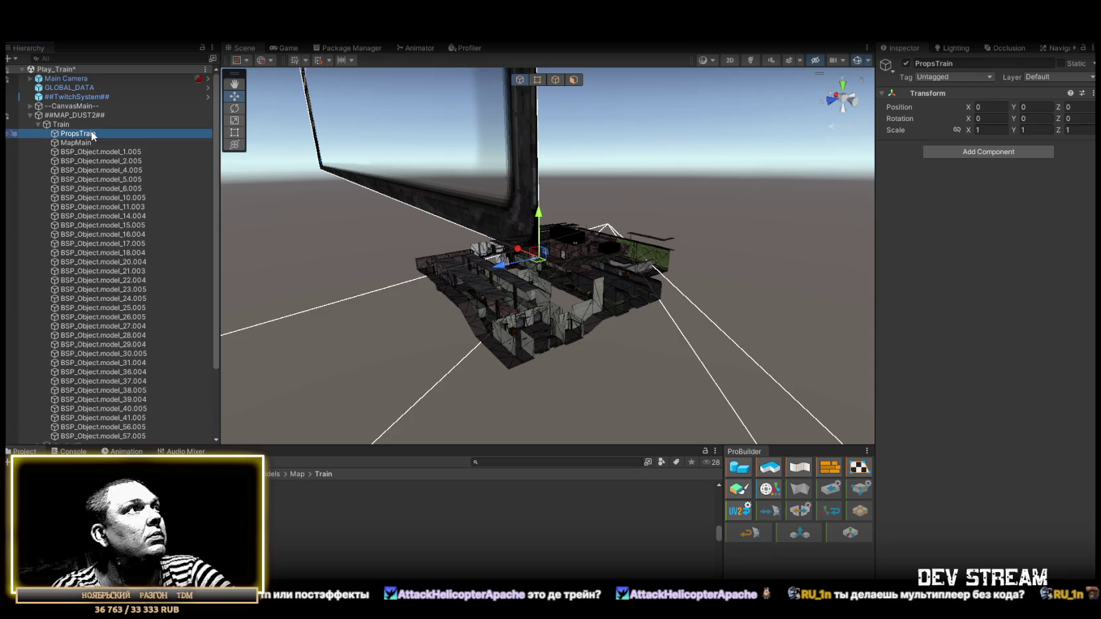
- Add Box Colliders to railings BSP_Object.model_1.005 and BSP_Object.model_2.005
double_click(110, 151)
mouse_move(397, 219)
left_mouse_down()
mouse_move(445, 210)
mouse_move(673, 337)
left_mouse_up()
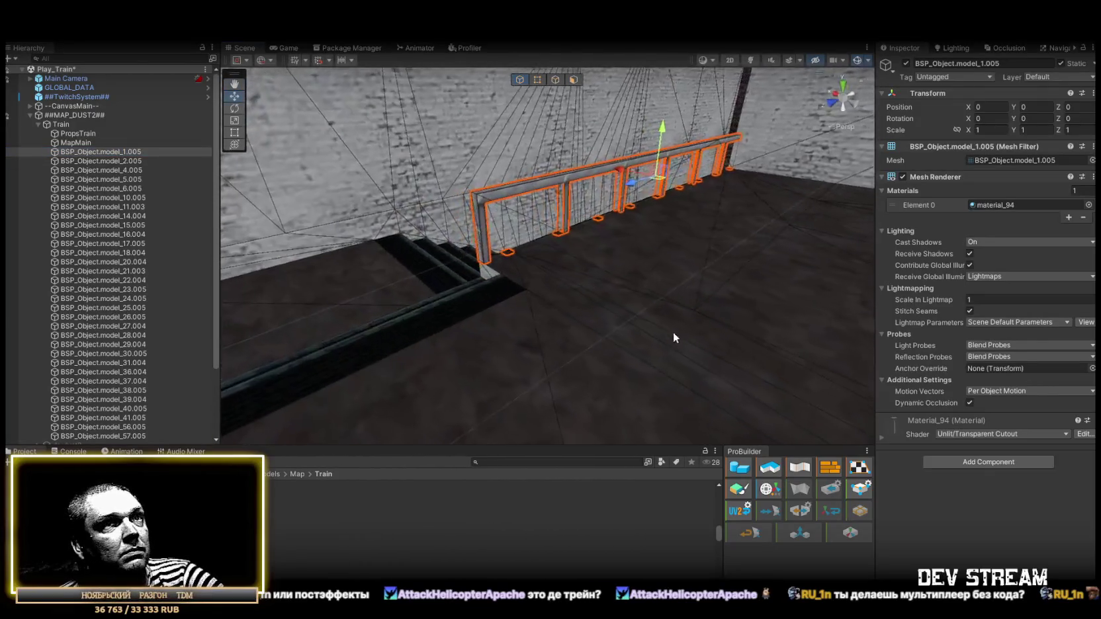
left_click(951, 454)
type("coll")
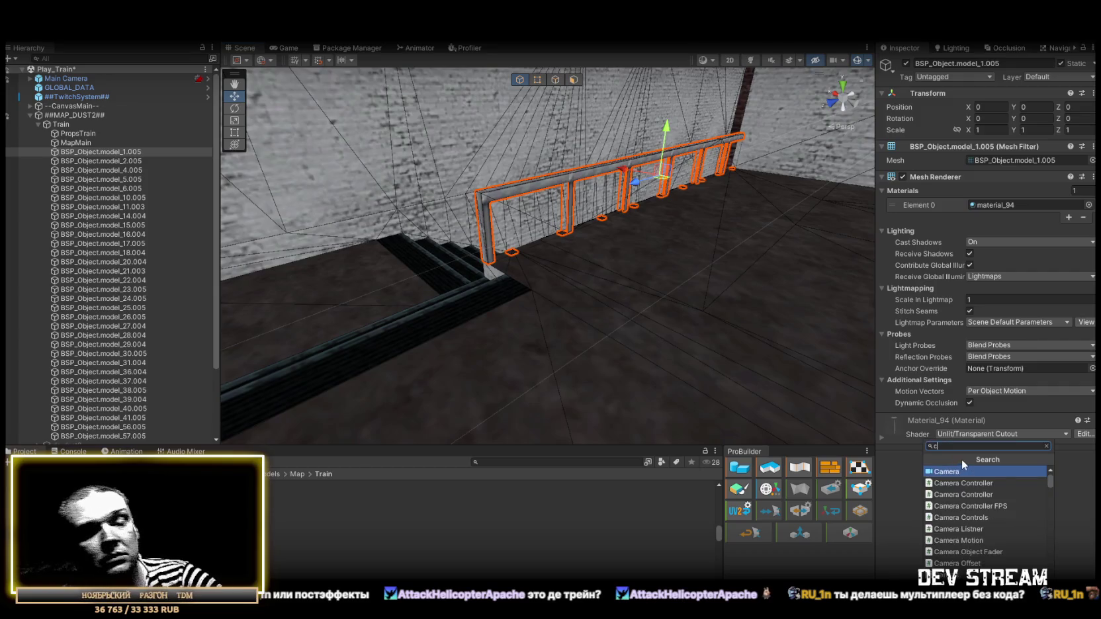
left_click(979, 505)
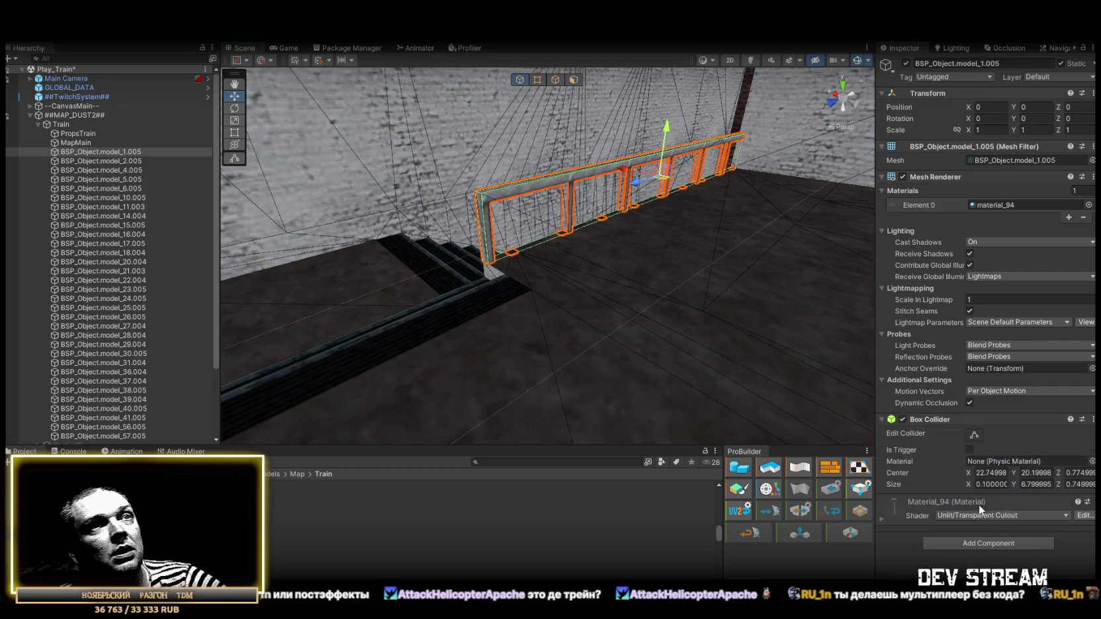
double_click(103, 160)
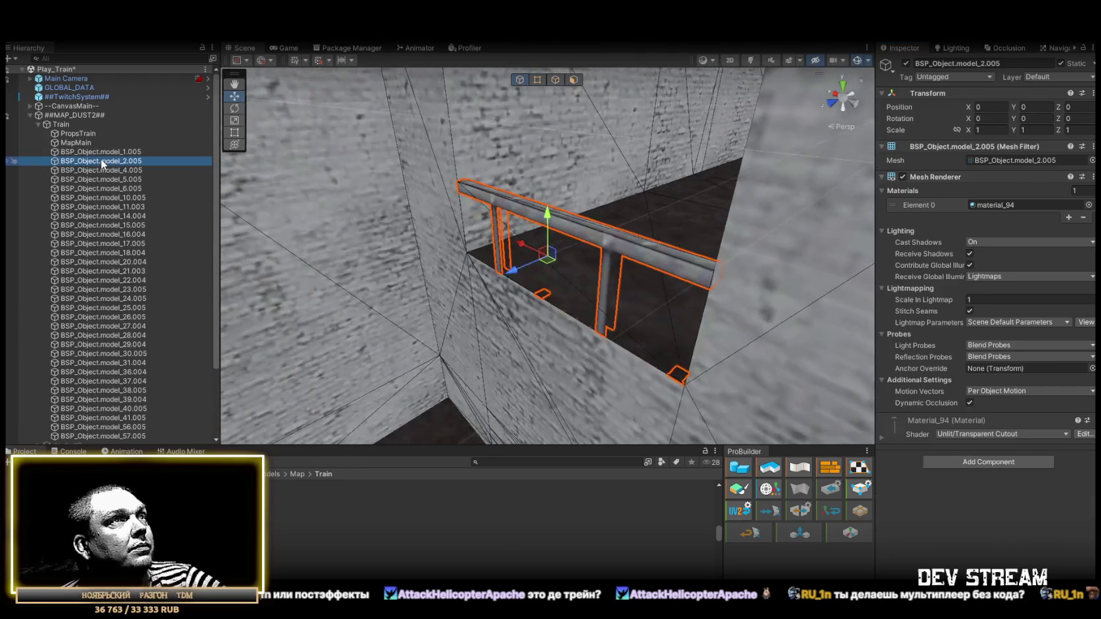
left_click(995, 460)
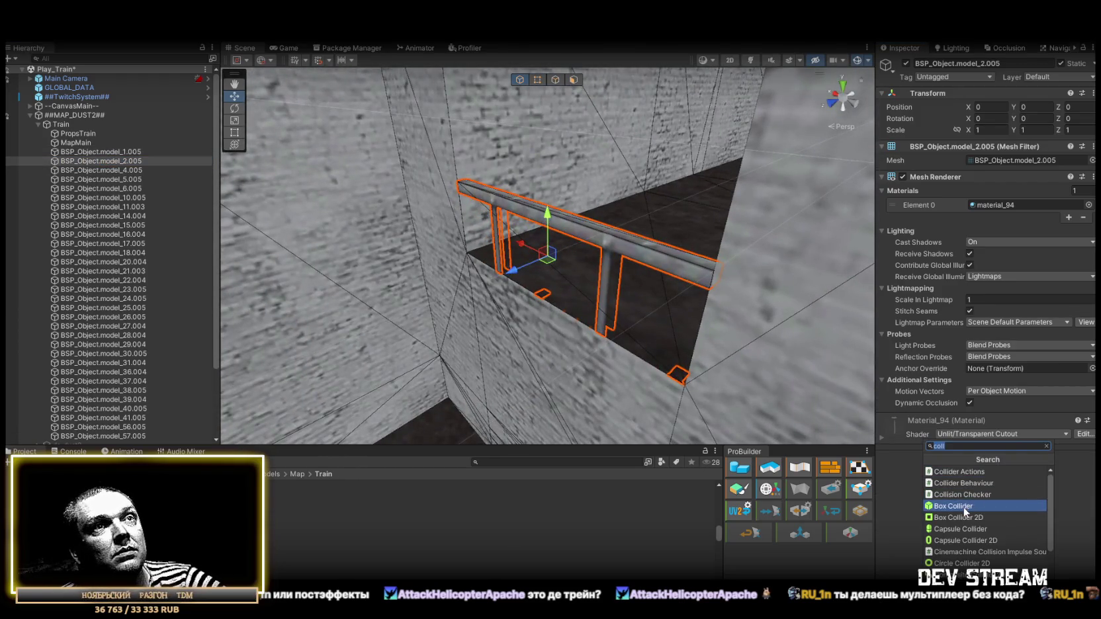
left_click(963, 507)
left_click_drag(630, 315, 757, 308)
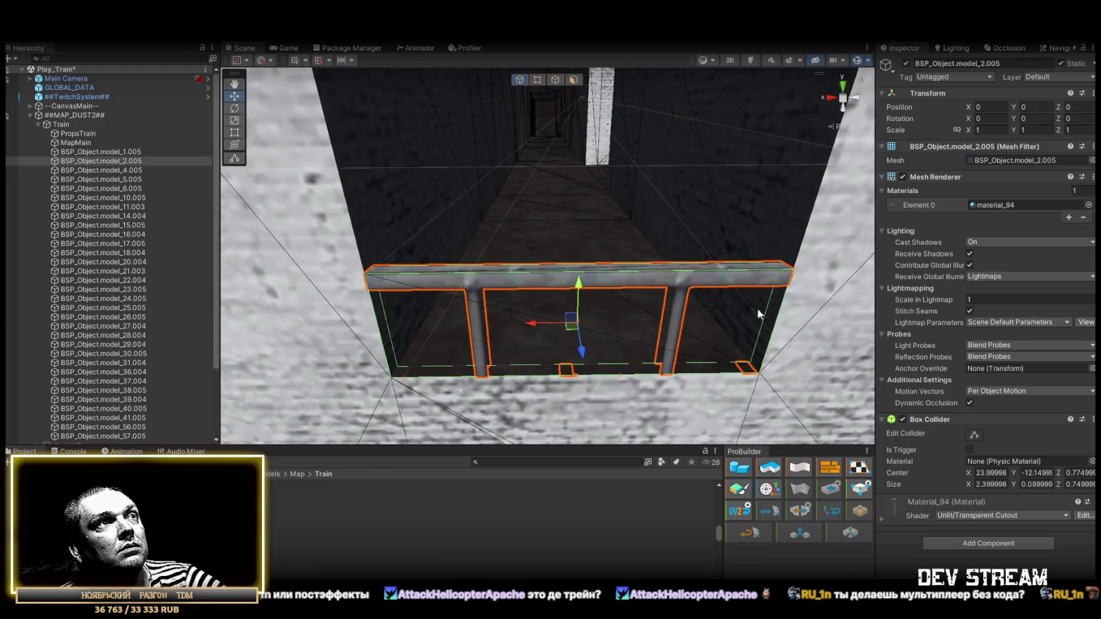
- Add a Box Collider to the rooftop railing BSP_Object.model_6.005
double_click(120, 170)
mouse_move(463, 264)
left_mouse_down()
mouse_move(284, 297)
mouse_move(151, 351)
left_mouse_up()
key("f")
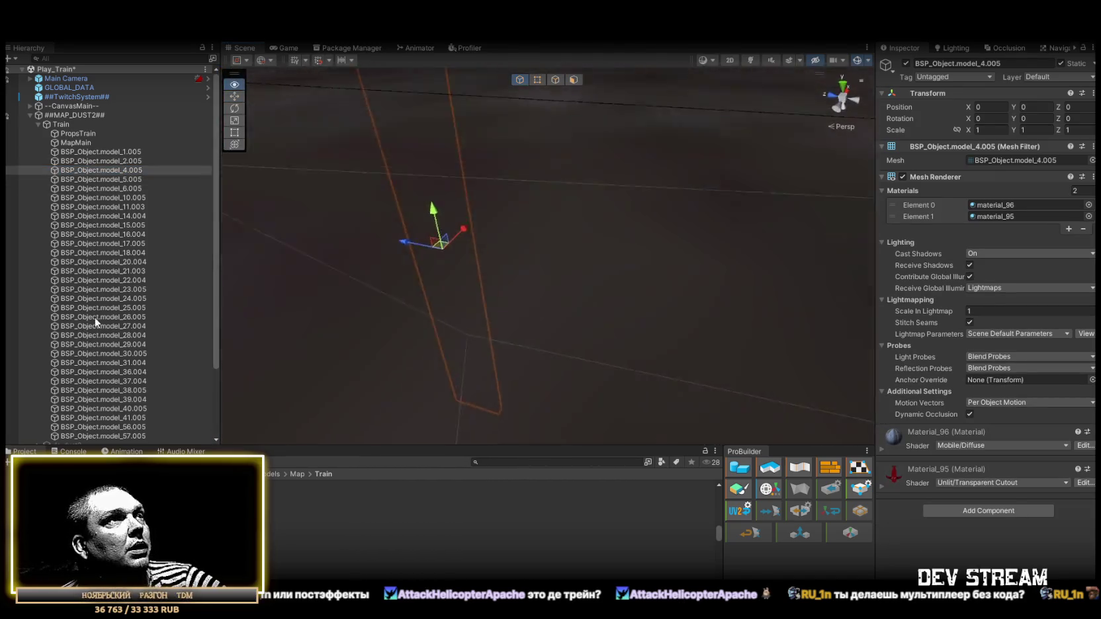
left_click(86, 179)
double_click(93, 190)
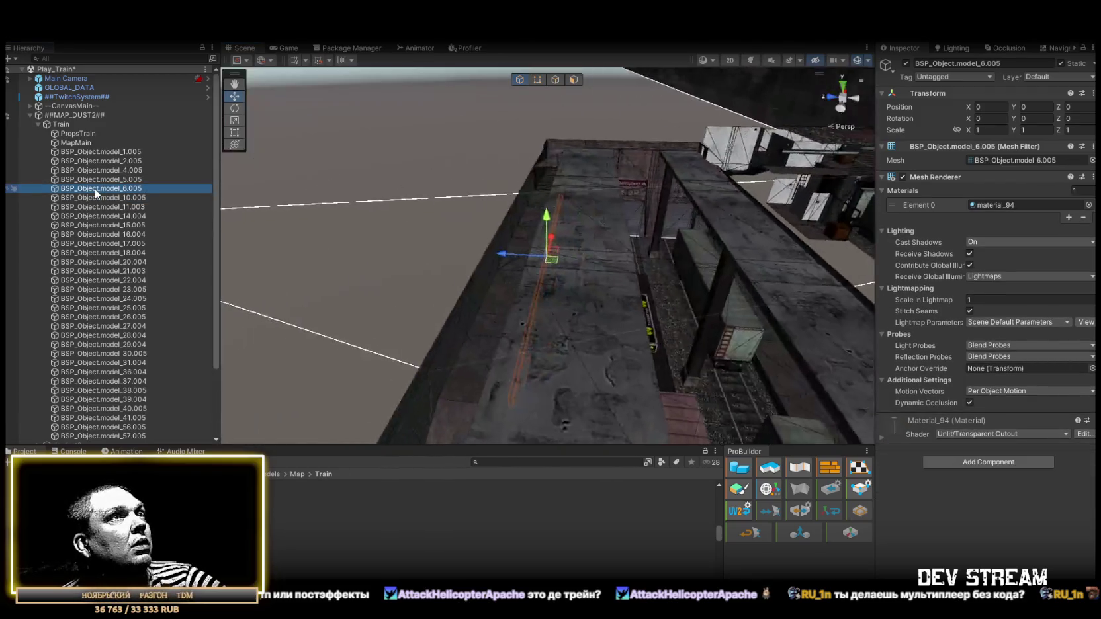
left_click_drag(703, 379, 780, 401)
left_click(977, 464)
type("coll")
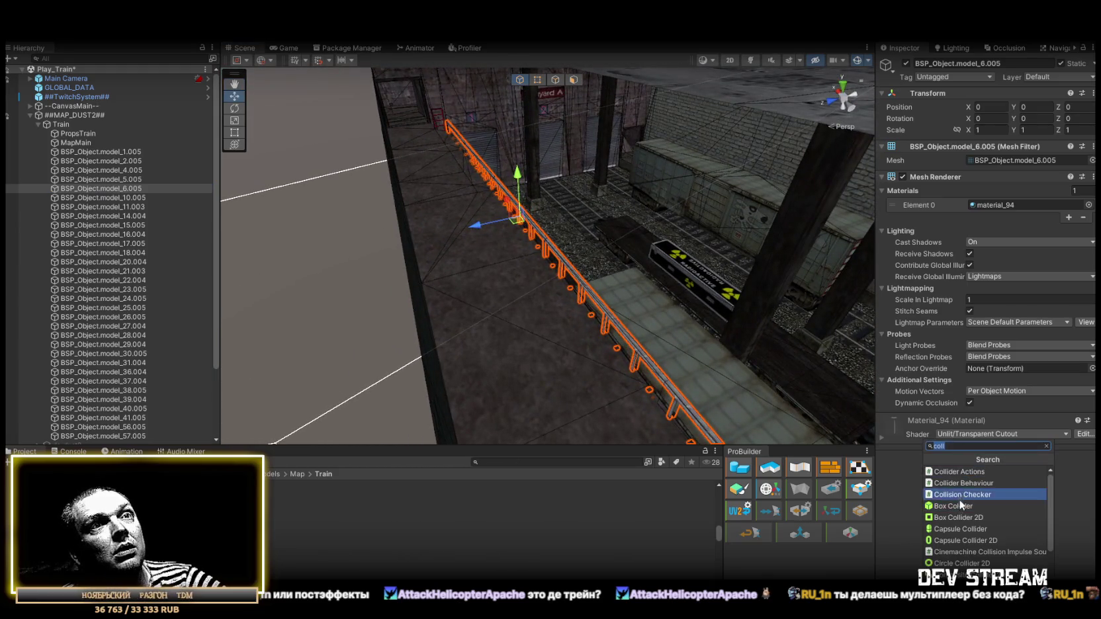
left_click(953, 506)
- Frame the fence BSP_Object.model_10.005 with the view level to it
left_click_drag(741, 264, 766, 252)
double_click(124, 197)
mouse_move(428, 225)
left_mouse_down()
mouse_move(371, 138)
mouse_move(634, 167)
mouse_move(274, 150)
mouse_move(357, 125)
left_mouse_up()
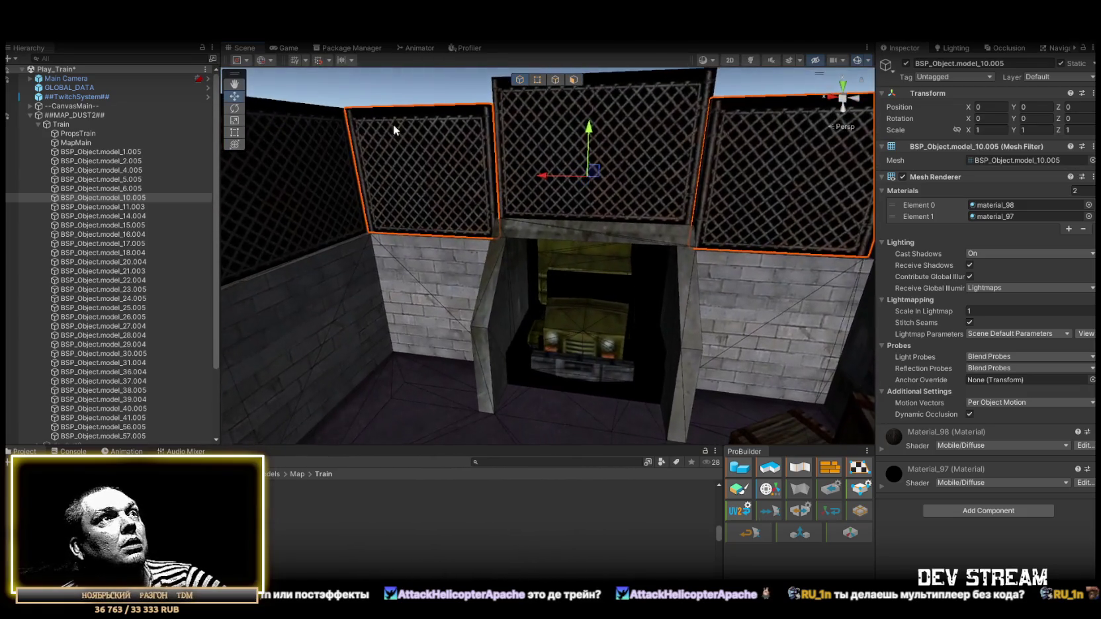
- Switch fence materials material_98 and material_97 to Unlit/Transparent Cutout
left_click(999, 214)
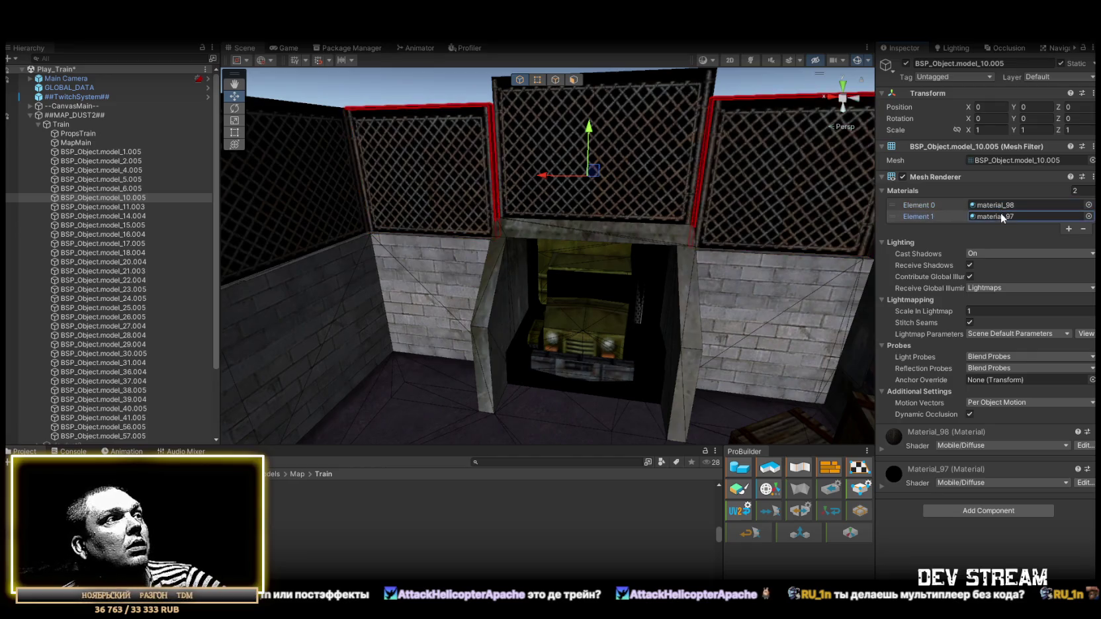
left_click(271, 537)
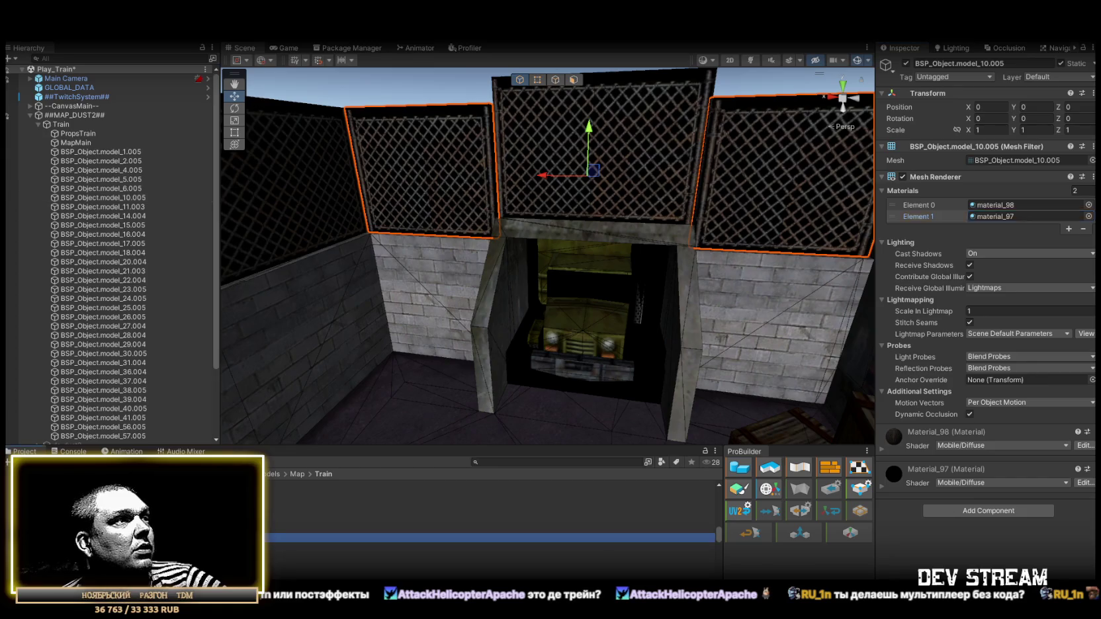
left_click(961, 73)
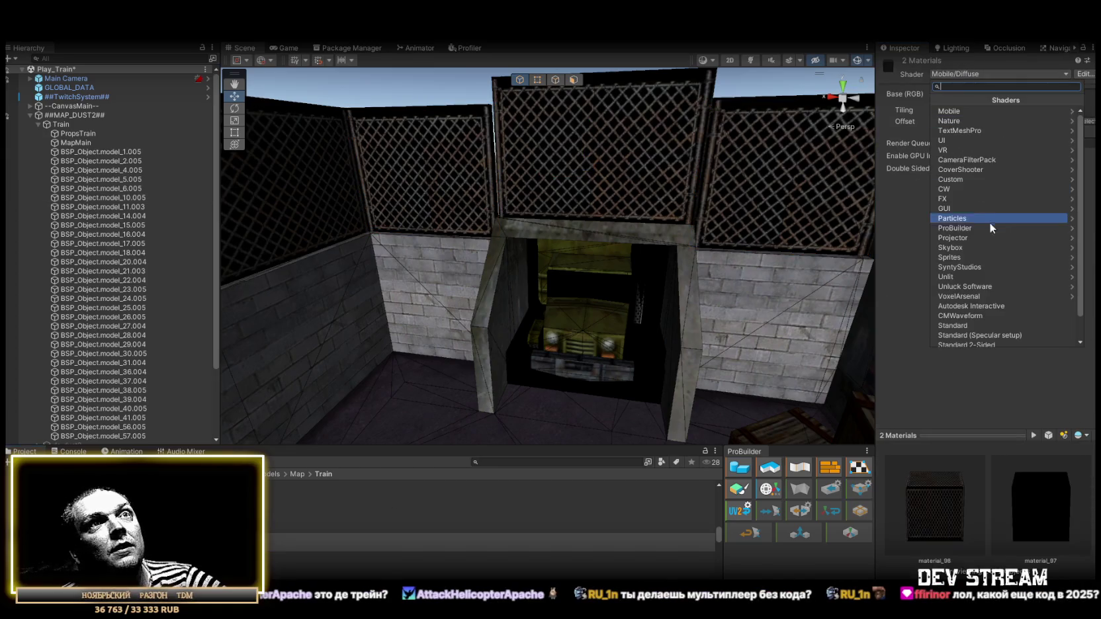
left_click(966, 276)
left_click(1035, 146)
mouse_move(423, 166)
left_mouse_down()
mouse_move(409, 155)
mouse_move(610, 209)
mouse_move(779, 231)
mouse_move(762, 278)
mouse_move(734, 275)
mouse_move(966, 244)
left_mouse_up()
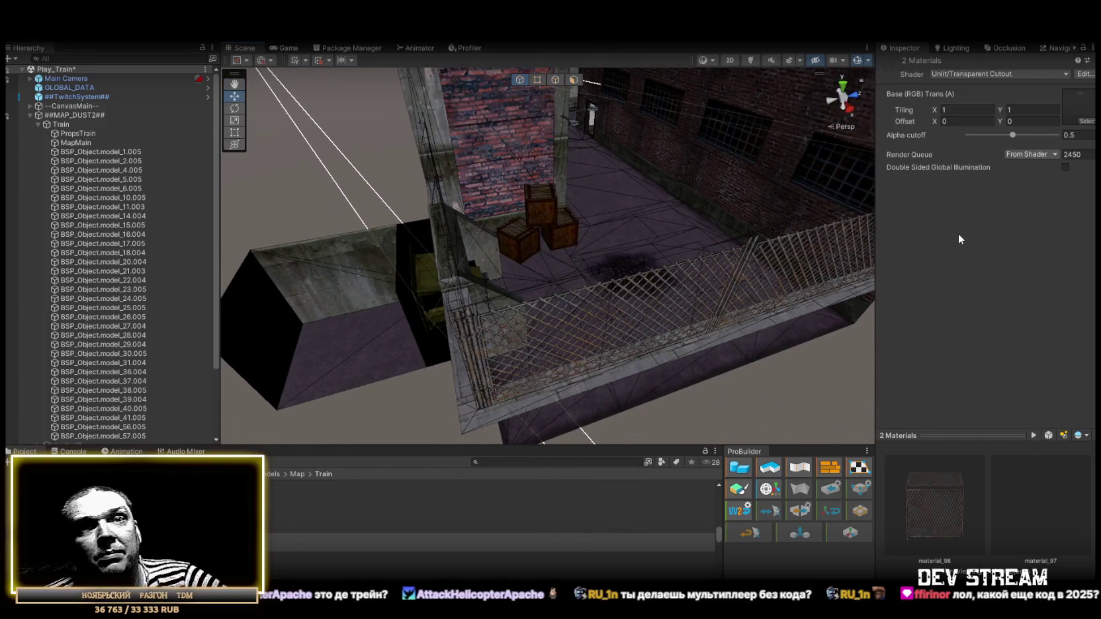
mouse_move(810, 210)
left_mouse_down()
mouse_move(712, 221)
mouse_move(688, 207)
mouse_move(669, 221)
left_mouse_up()
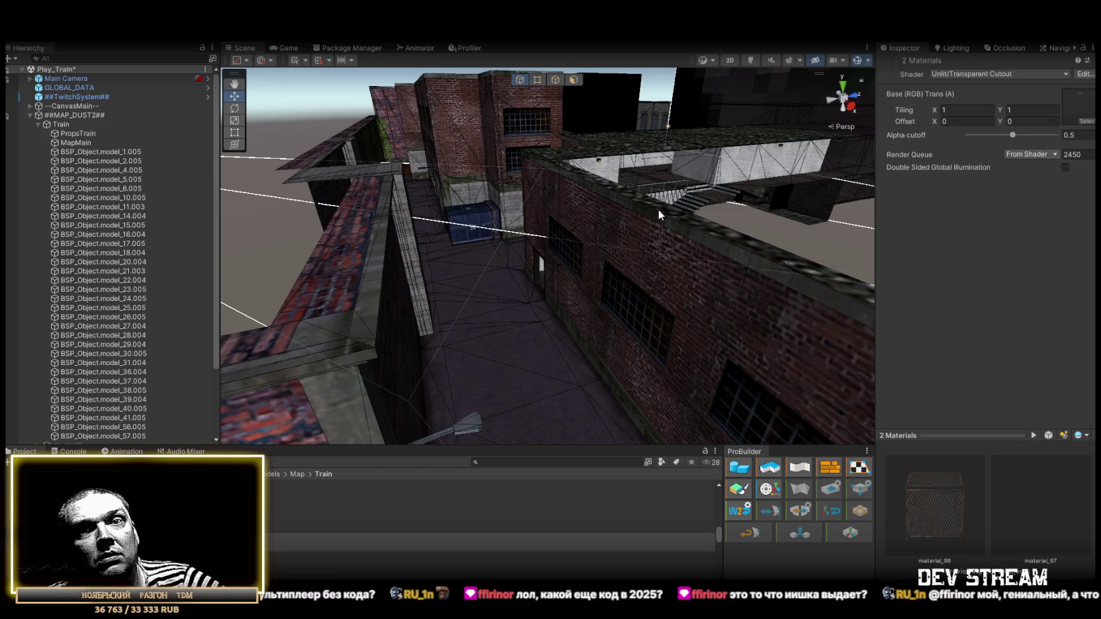
mouse_move(658, 209)
left_mouse_down()
mouse_move(620, 195)
mouse_move(705, 160)
mouse_move(777, 157)
left_mouse_up()
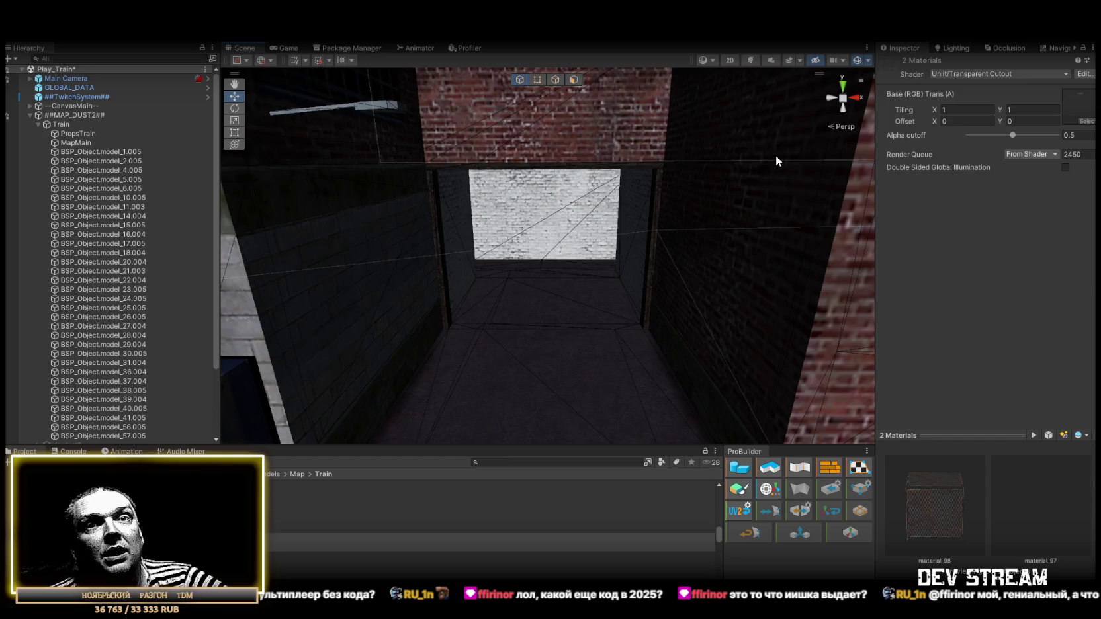
mouse_move(619, 210)
left_mouse_down()
mouse_move(312, 189)
mouse_move(258, 167)
mouse_move(563, 256)
mouse_move(701, 209)
left_mouse_up()
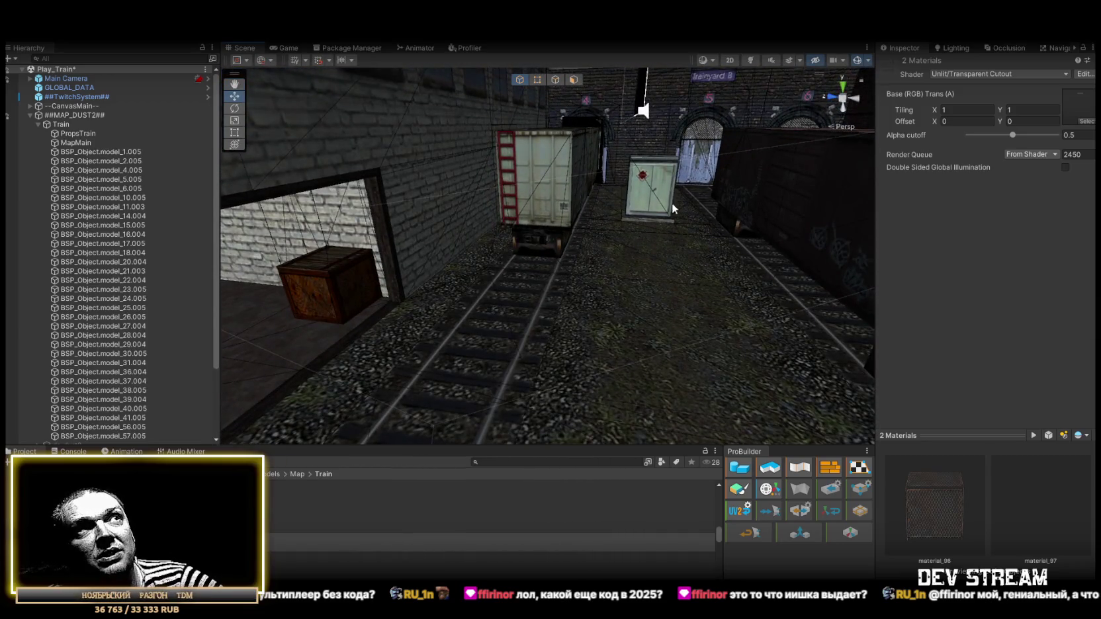
double_click(126, 198)
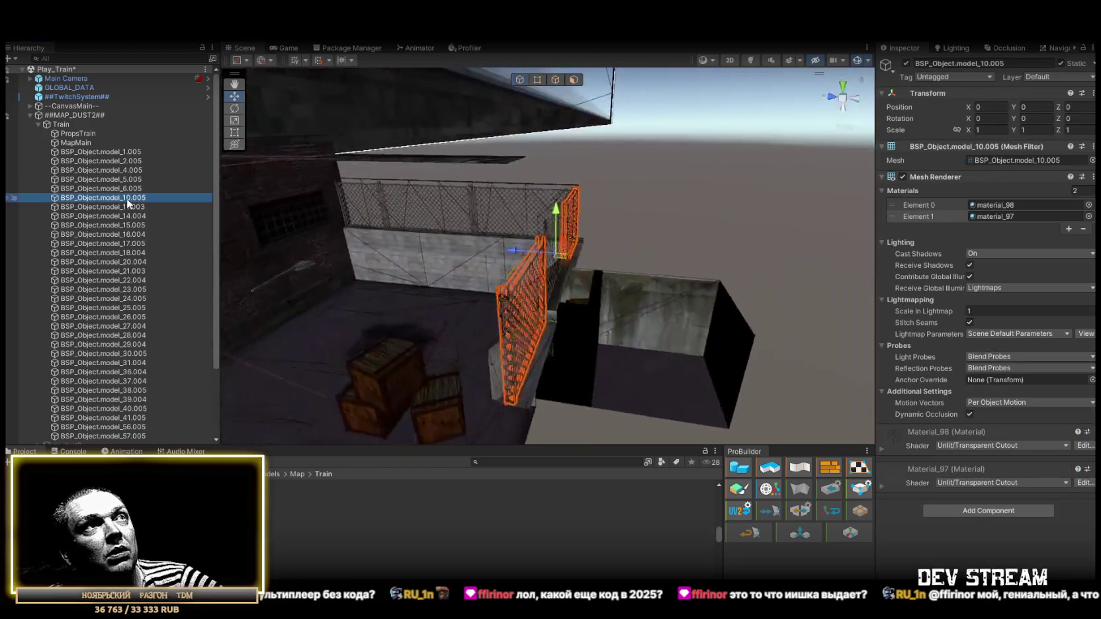
double_click(126, 204)
double_click(127, 215)
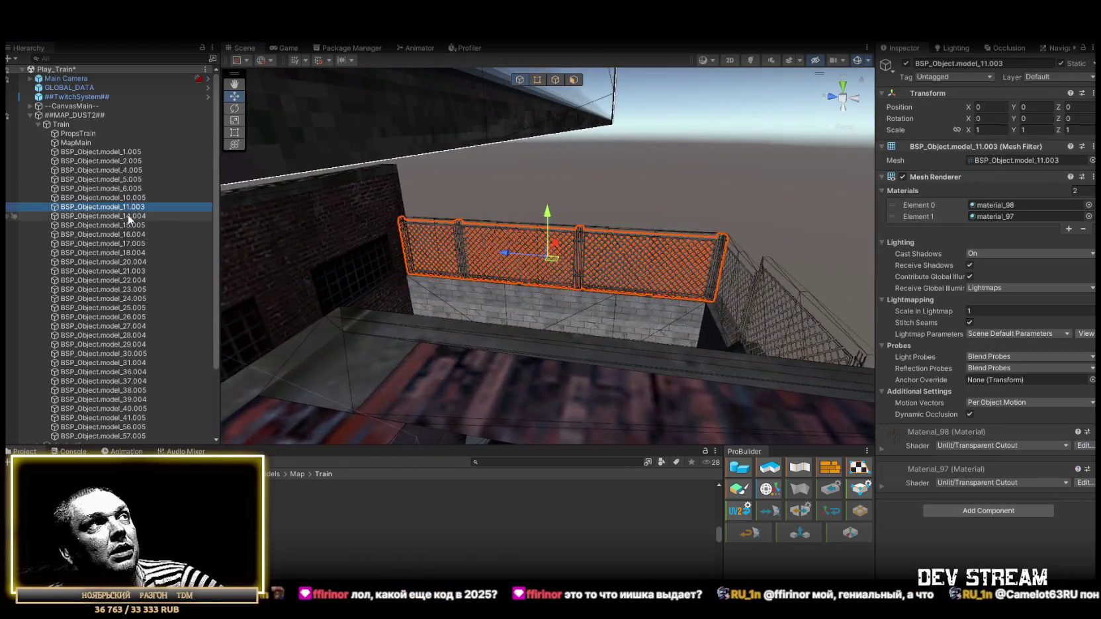
mouse_move(238, 218)
left_mouse_down()
mouse_move(212, 62)
mouse_move(80, 134)
left_mouse_up()
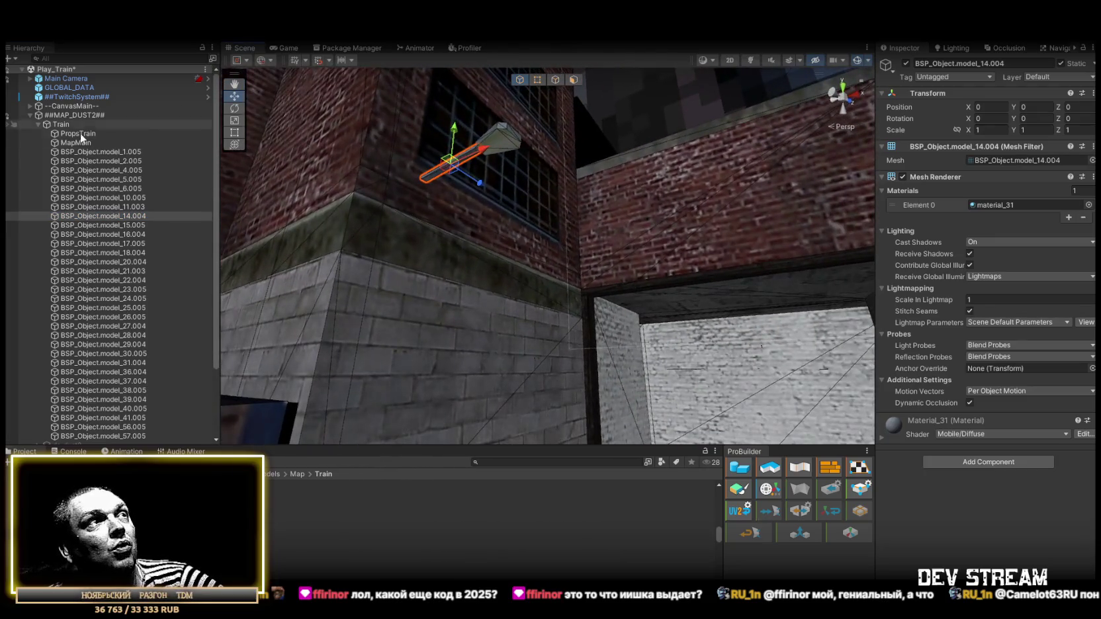
double_click(131, 226)
double_click(131, 234)
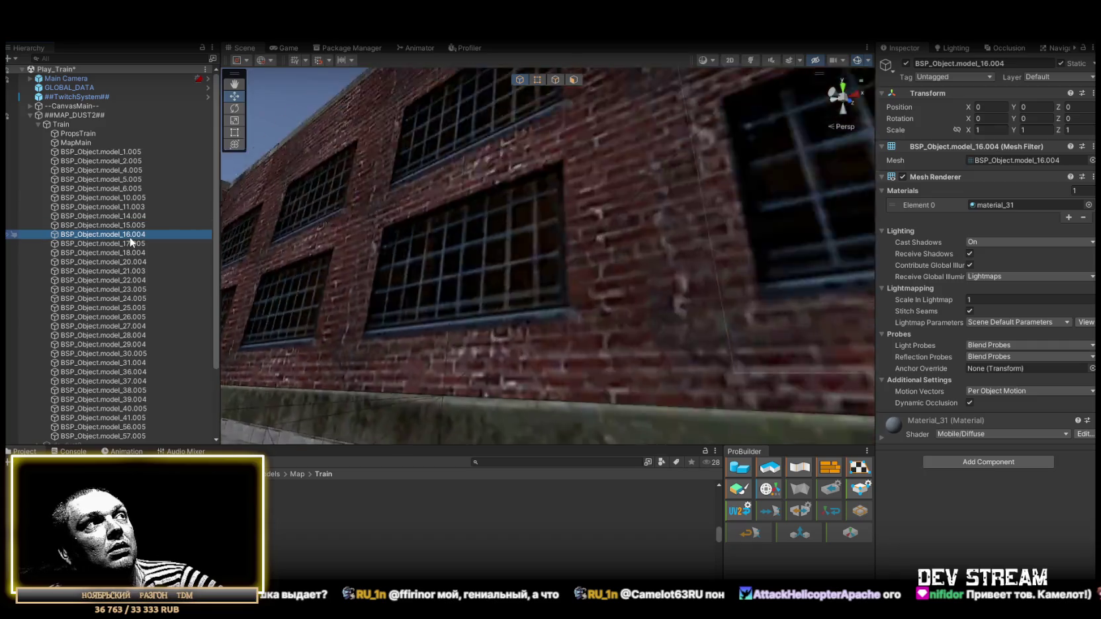
double_click(131, 244)
double_click(131, 252)
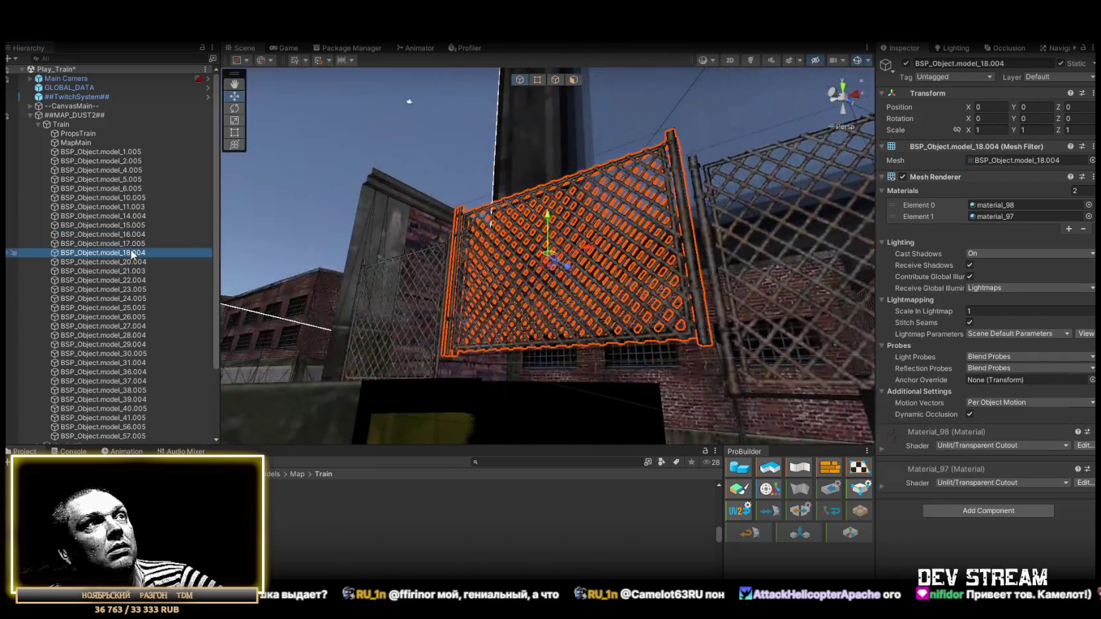
double_click(127, 262)
double_click(127, 270)
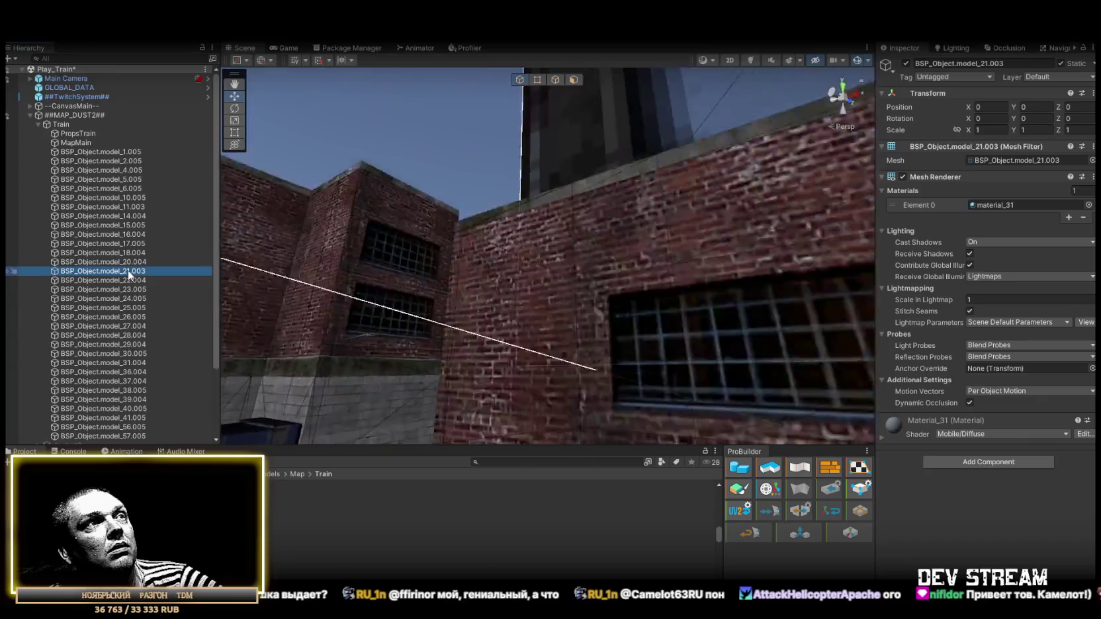
double_click(129, 278)
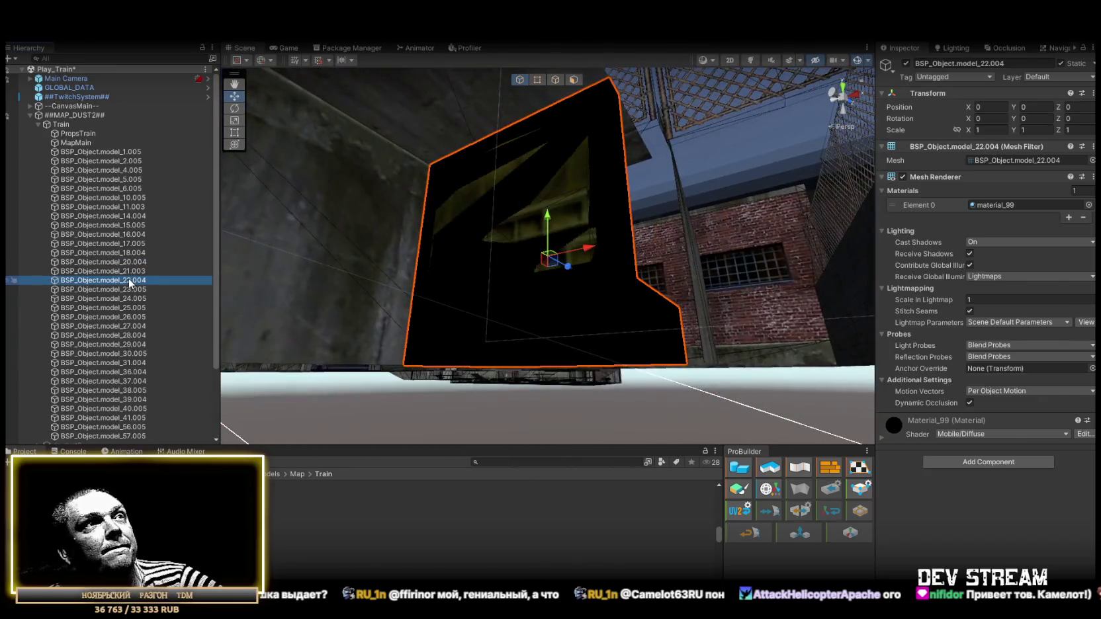
mouse_move(452, 239)
left_mouse_down()
mouse_move(492, 302)
mouse_move(389, 322)
mouse_move(378, 353)
mouse_move(496, 311)
mouse_move(732, 405)
mouse_move(701, 365)
left_mouse_up()
- Delete BSP_Object.model_22.004 and frame models 16.004, 18.004, 20.004, 21.003 and 23.005
key("w")
key("Delete")
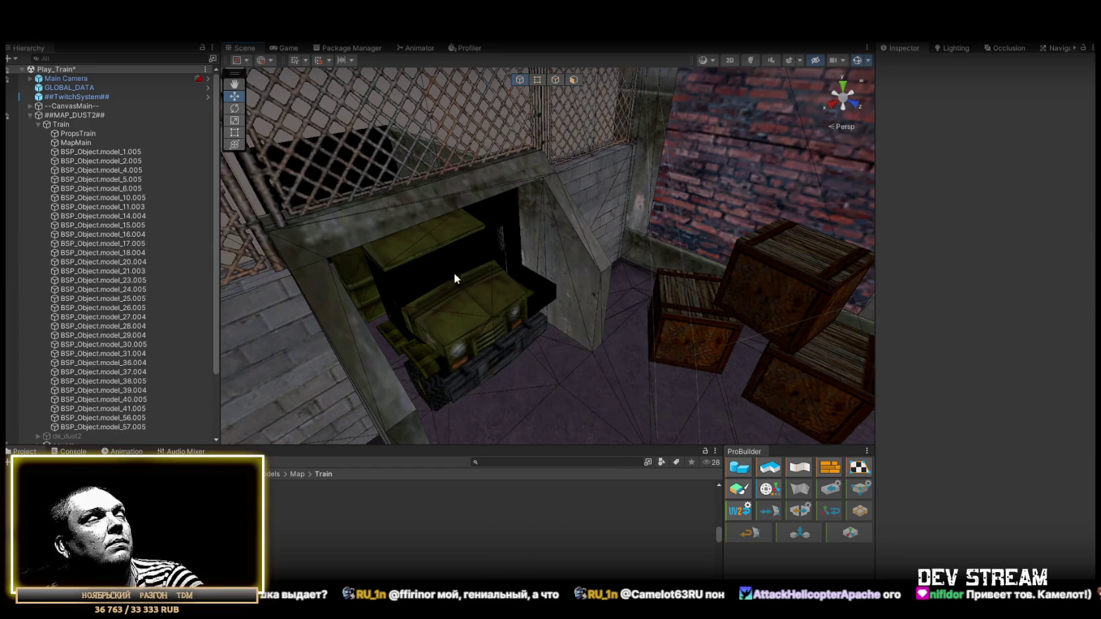
left_click(119, 234)
key("f")
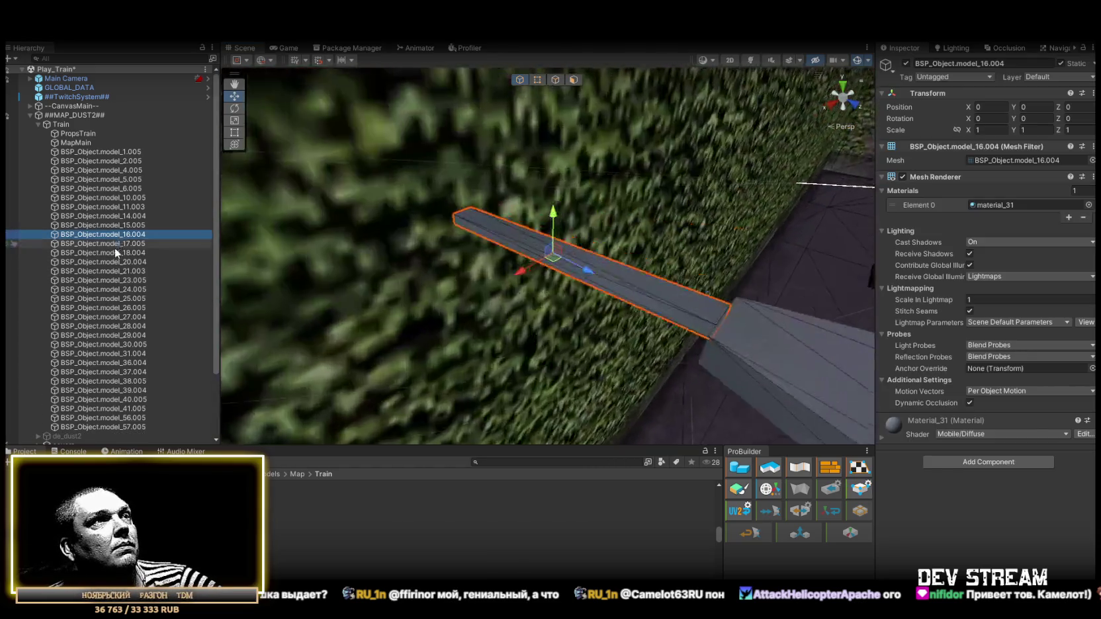
left_click(115, 253)
key("f")
left_click(131, 262)
key("f")
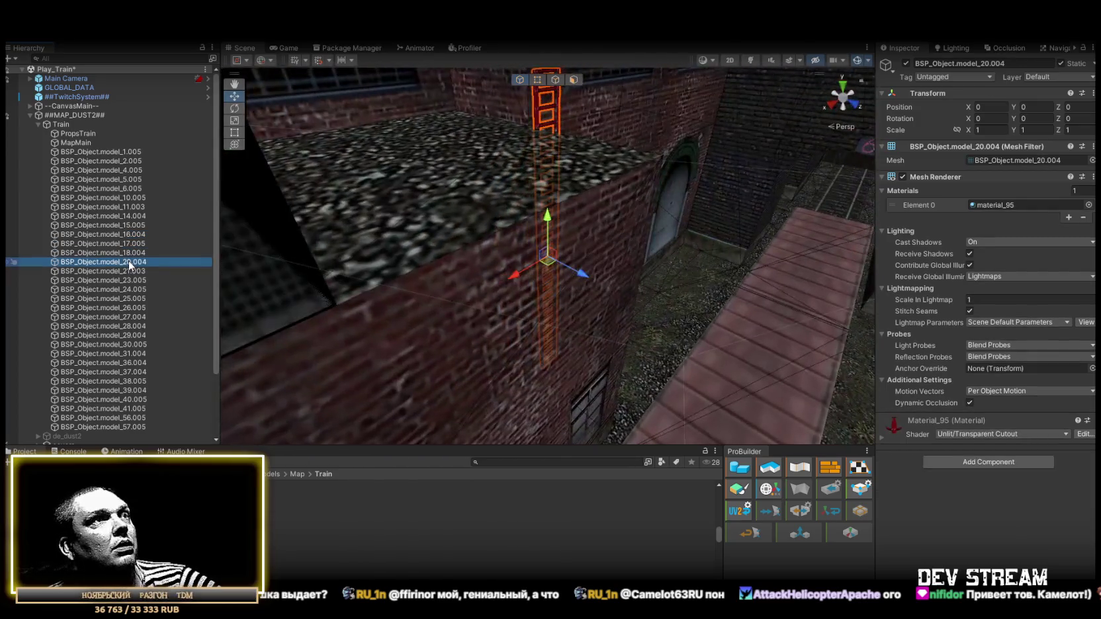
left_click(125, 272)
key("f")
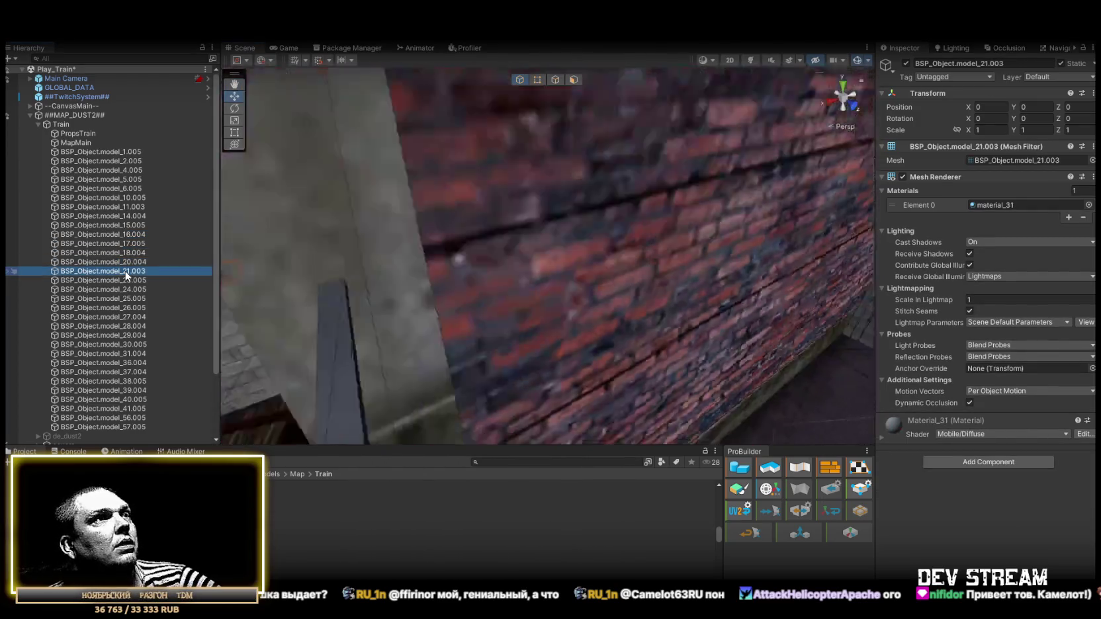
left_click(134, 281)
key("f")
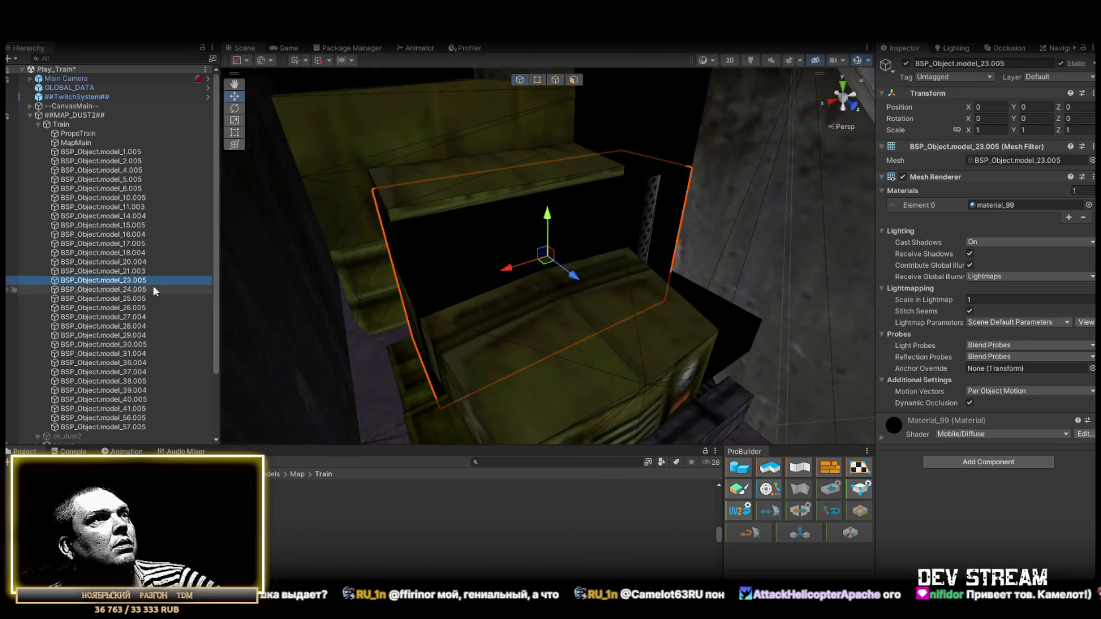
scroll(261, 275, "down", 5)
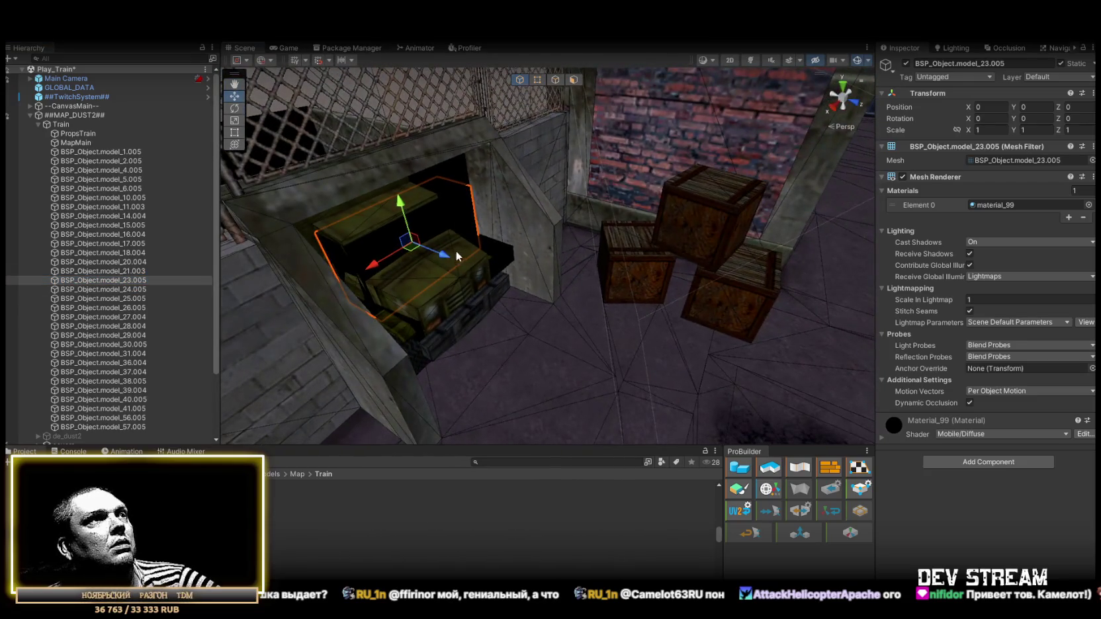
- Delete BSP_Object.model_24.005 from the scene
left_click(451, 256)
left_click(134, 288)
scroll(134, 288, "down", 1)
left_click(128, 278)
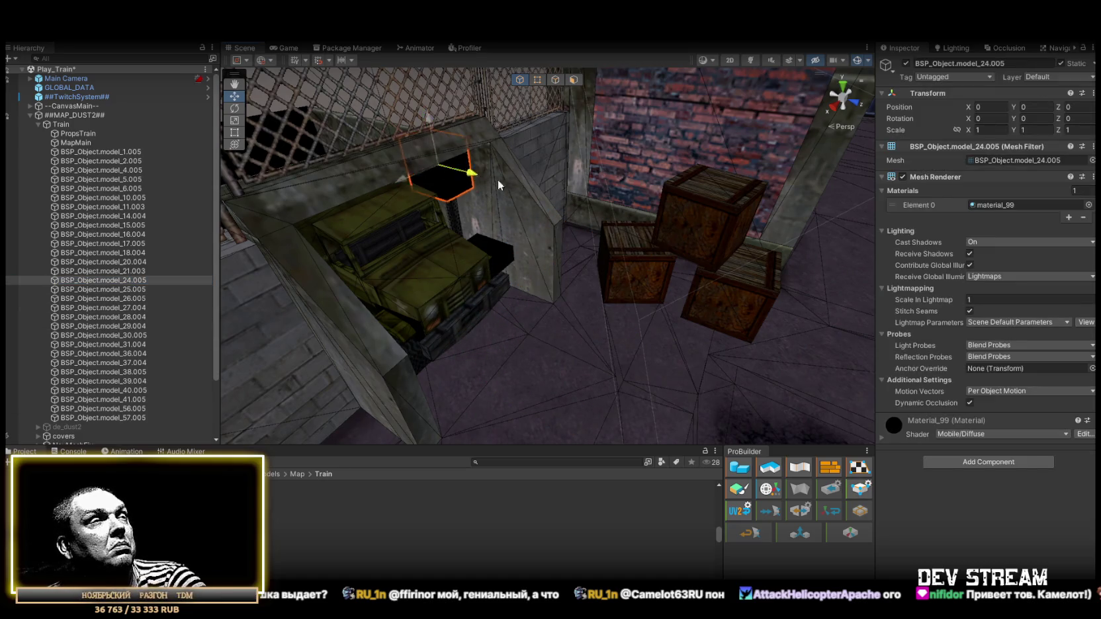
key("Delete")
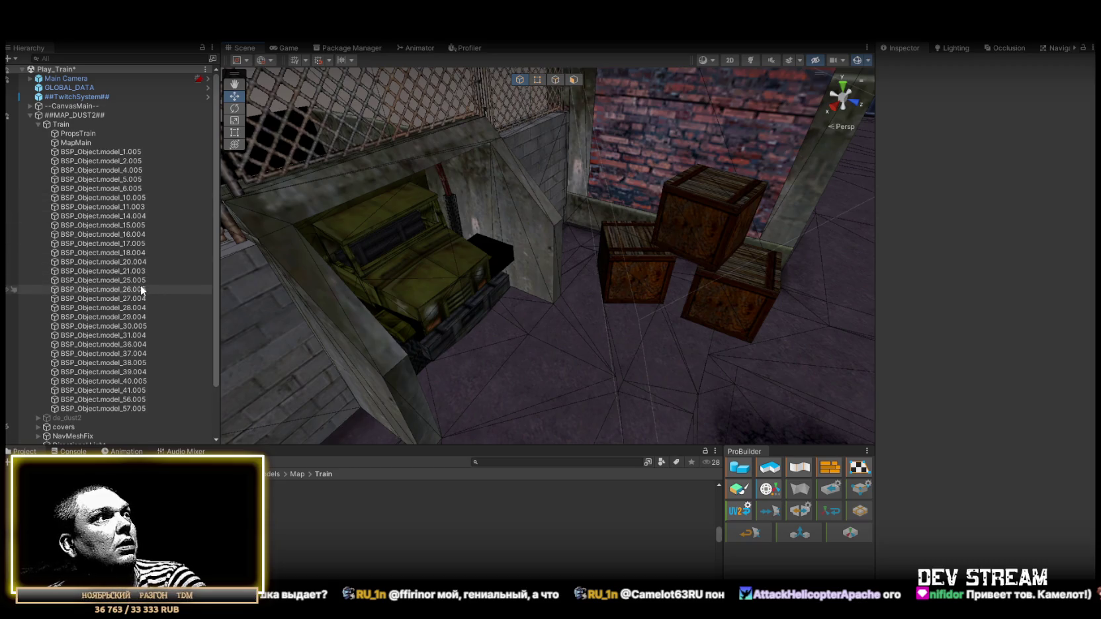
- Delete the dark quad BSP_Object.model_25.005 and inspect the archway piece model_26.005
left_click(132, 280)
left_click_drag(499, 291, 712, 357)
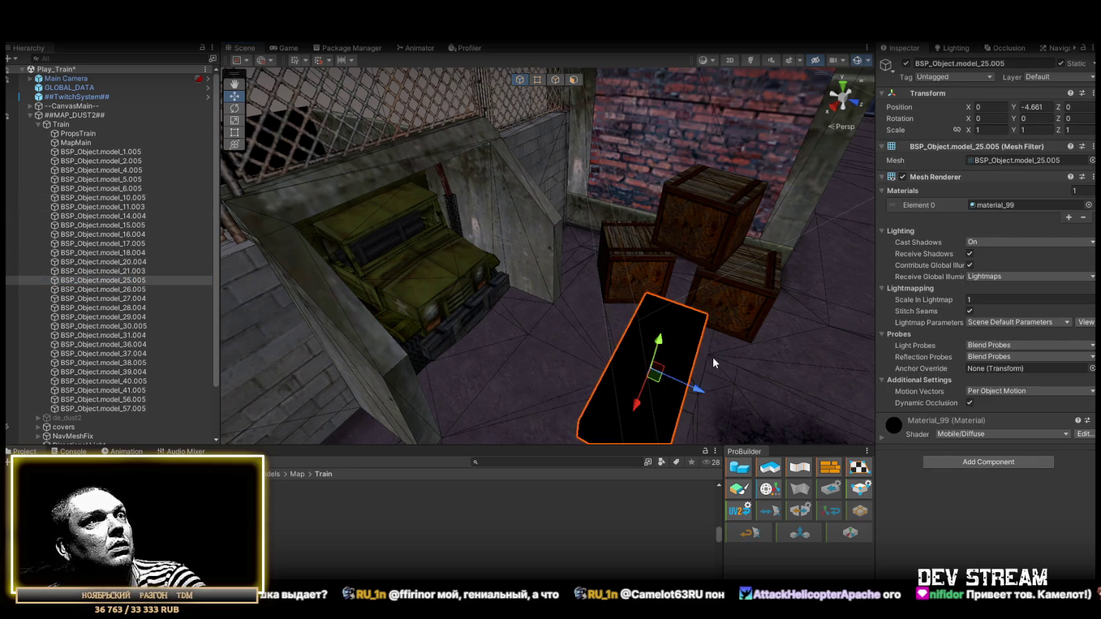
key("Delete")
left_click(134, 272)
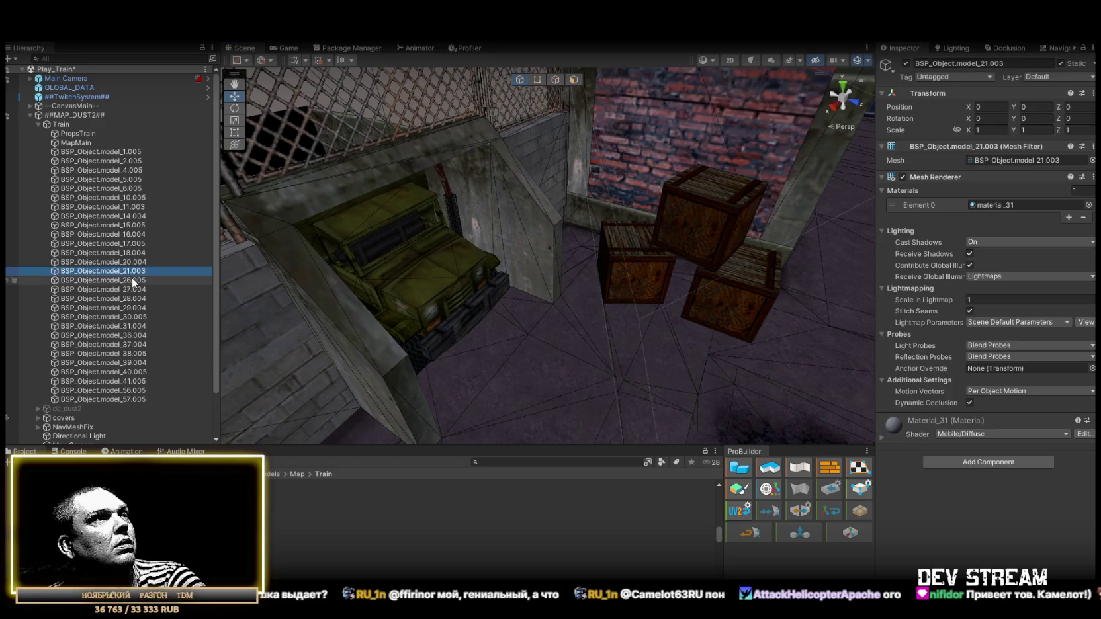
double_click(133, 280)
mouse_move(361, 276)
left_mouse_down()
mouse_move(627, 315)
mouse_move(615, 262)
mouse_move(710, 216)
mouse_move(513, 243)
mouse_move(782, 320)
left_mouse_up()
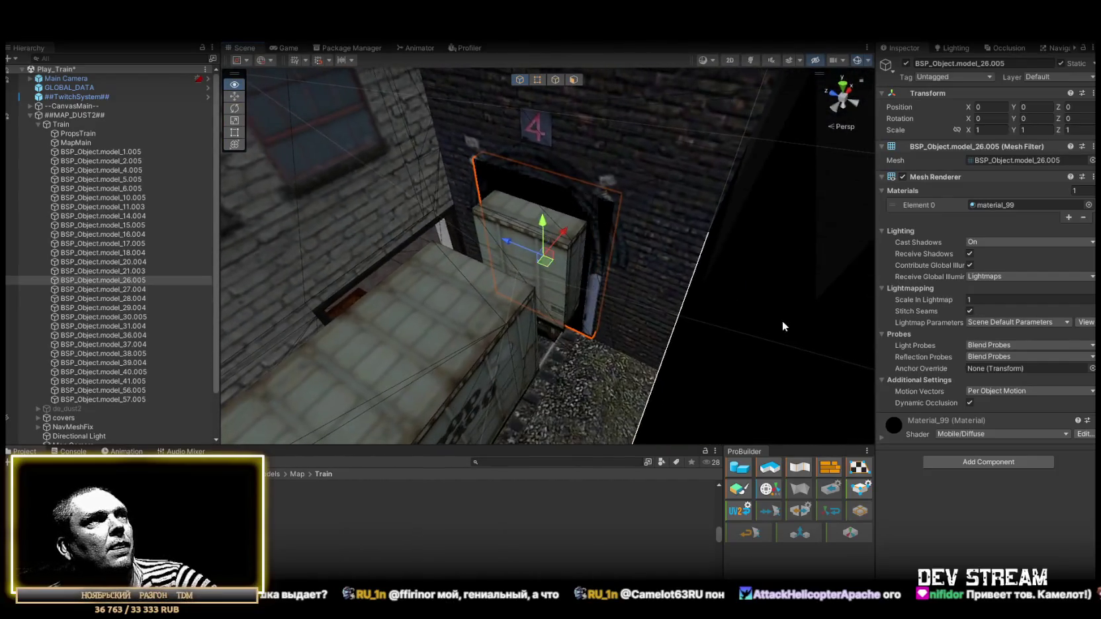
left_click(674, 293)
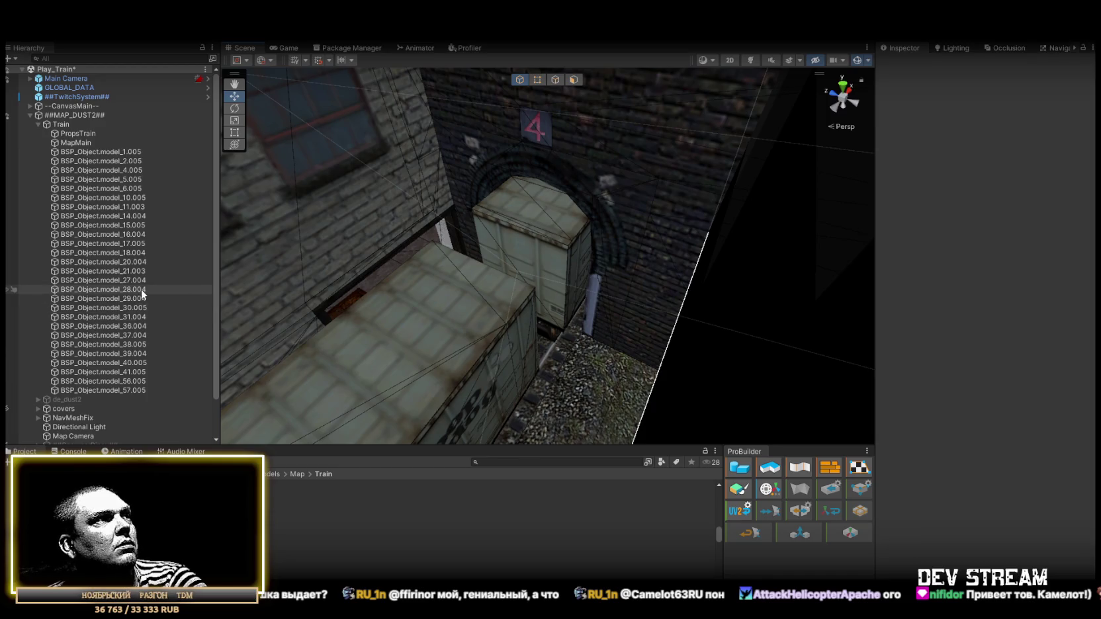
- Delete BSP_Object.model_27.004, 28.004, 29.004 and 30.005
double_click(128, 280)
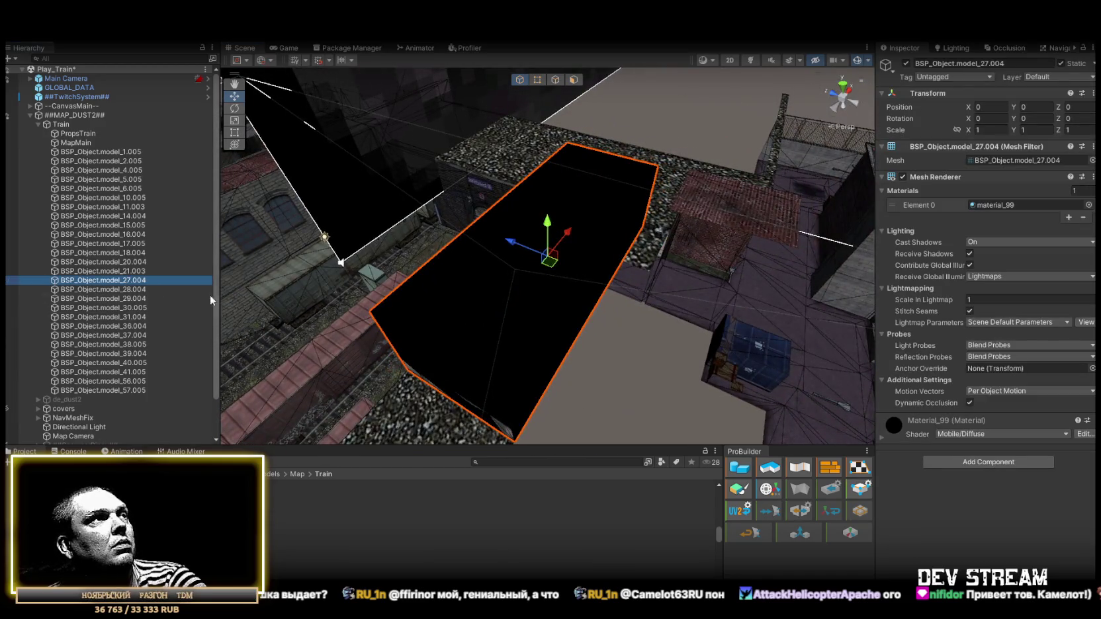
key("Delete")
double_click(129, 279)
key("Delete")
double_click(127, 279)
key("Delete")
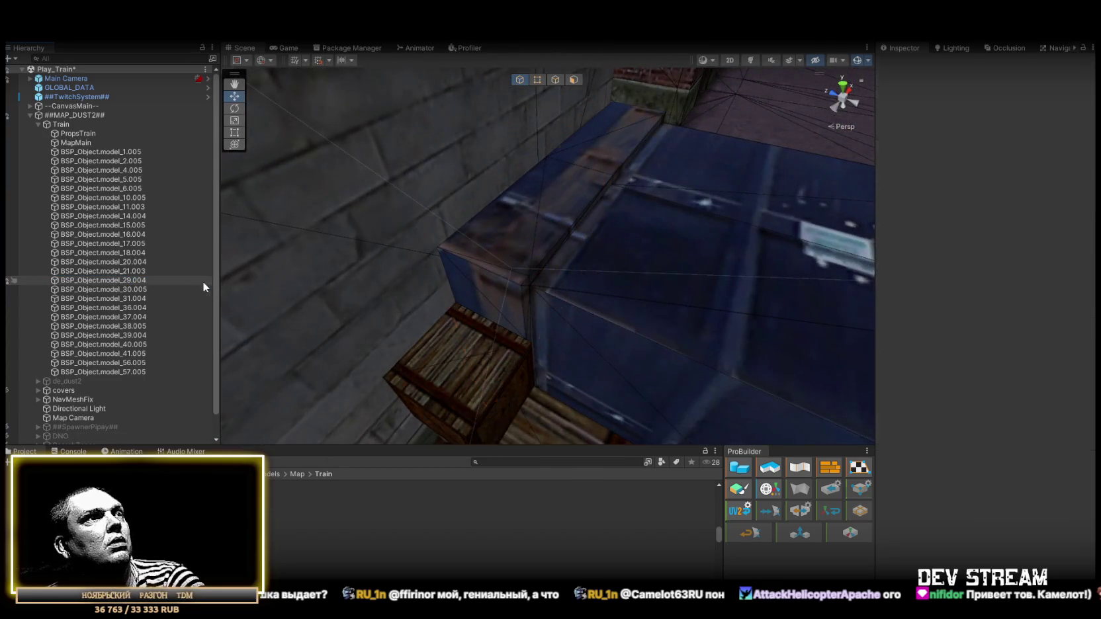
double_click(131, 280)
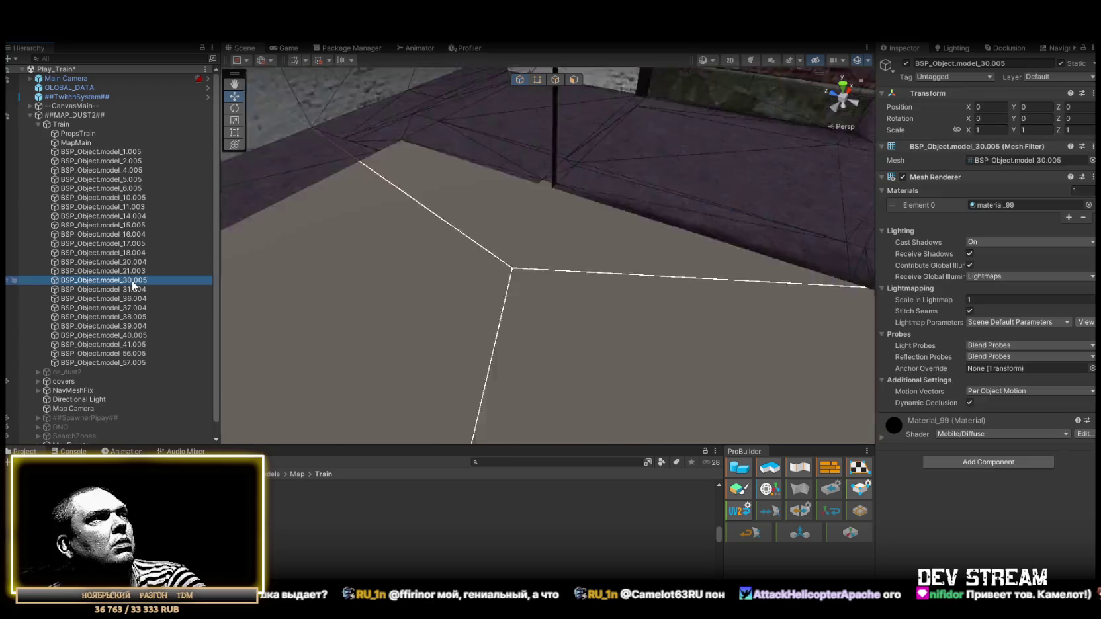
key("Delete")
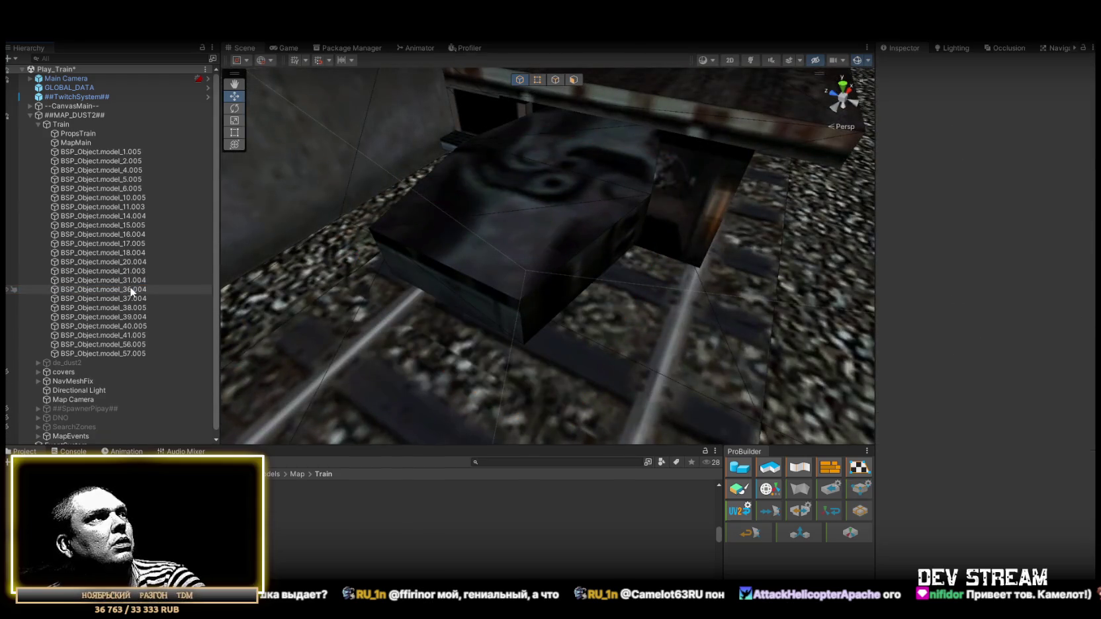
double_click(132, 289)
mouse_move(558, 266)
left_mouse_down()
mouse_move(606, 236)
mouse_move(247, 222)
mouse_move(208, 237)
mouse_move(866, 217)
left_mouse_up()
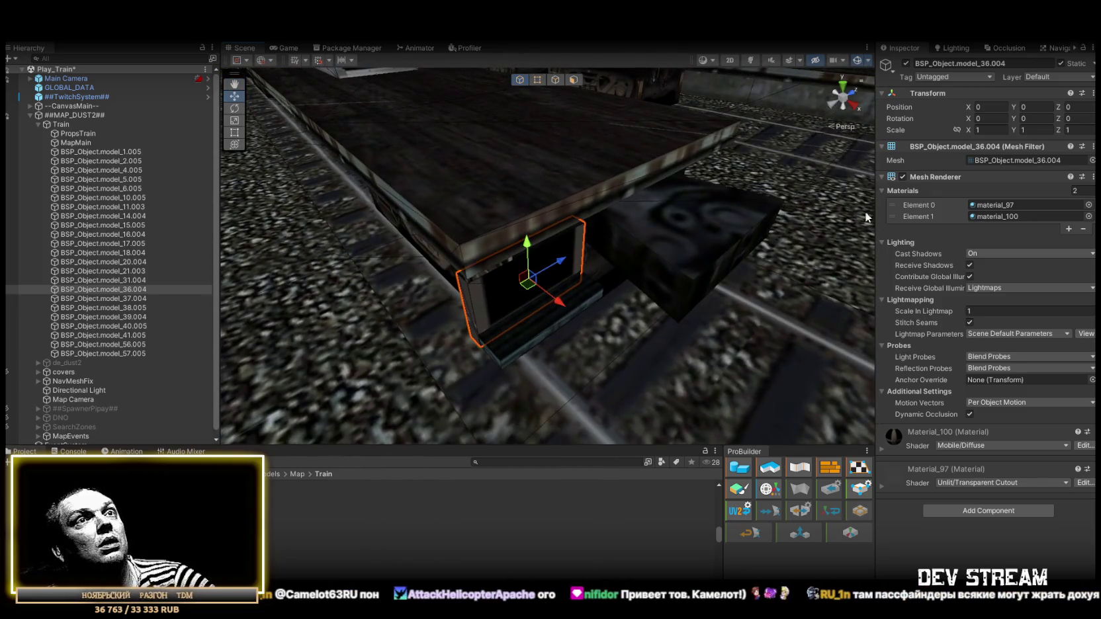
- Set Material_100 on BSP_Object.model_36.004's step piece to Unlit/Transparent Cutout
left_click(995, 216)
key("Up")
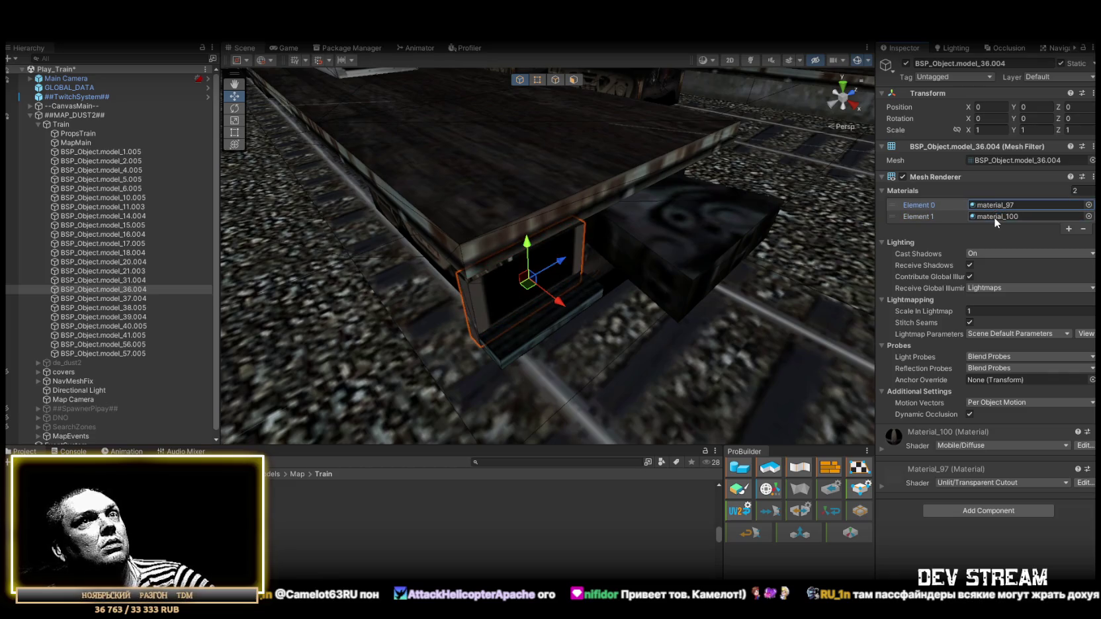
left_click(993, 217)
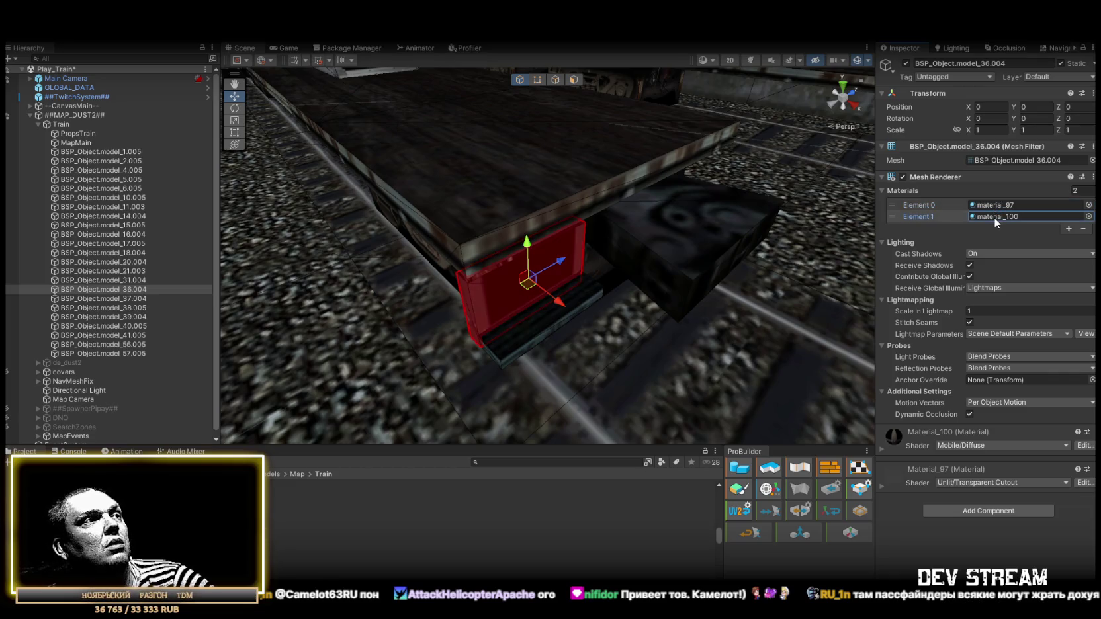
double_click(995, 206)
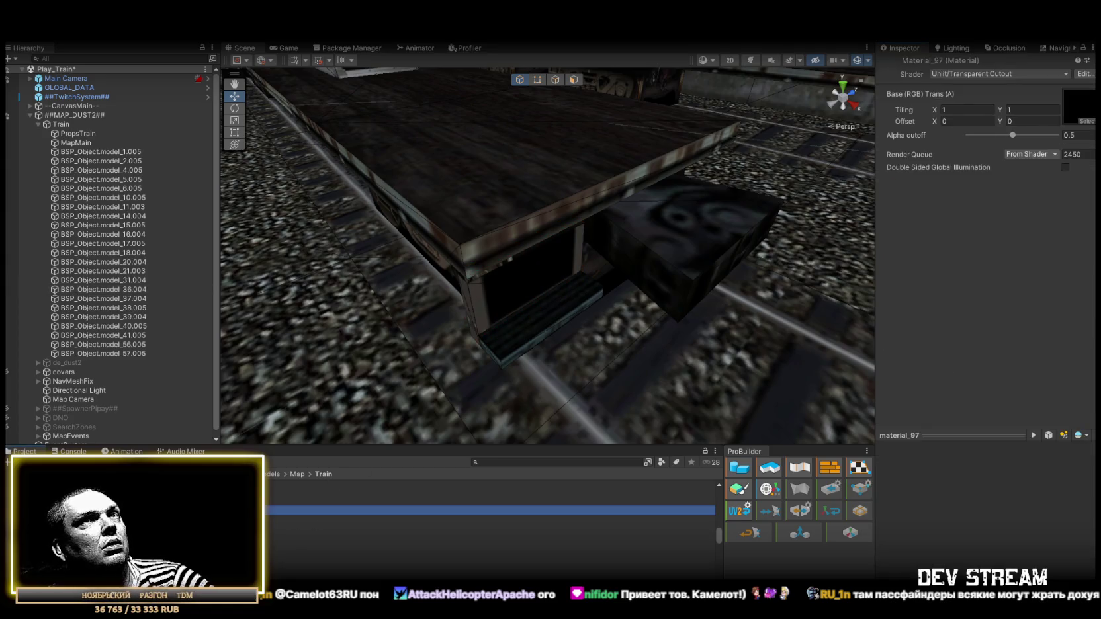
left_click(490, 537)
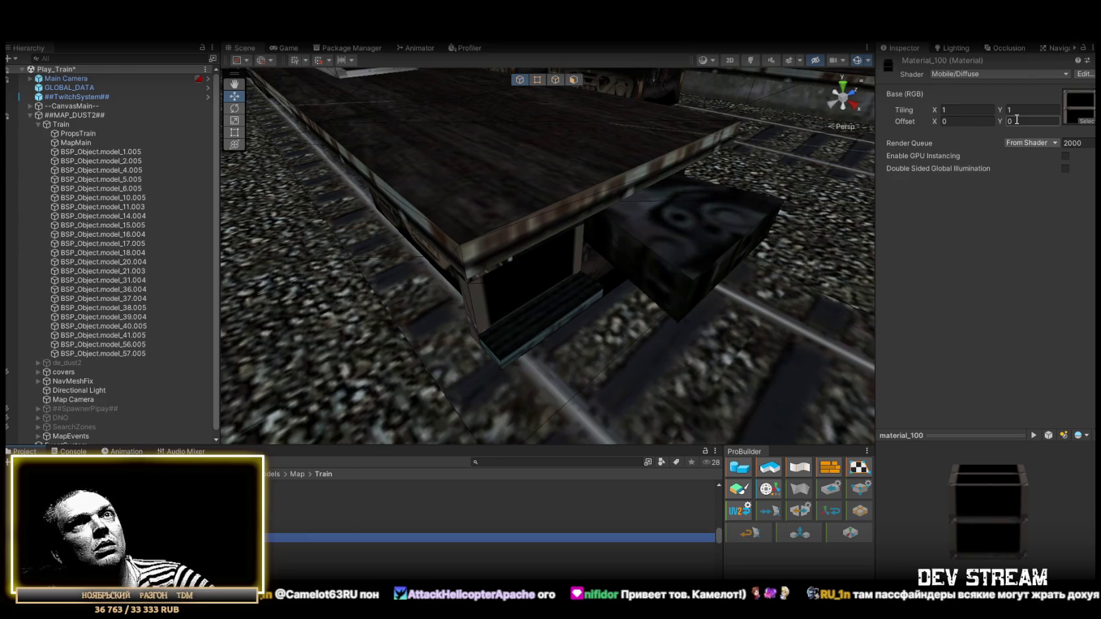
left_click(993, 74)
left_click(986, 281)
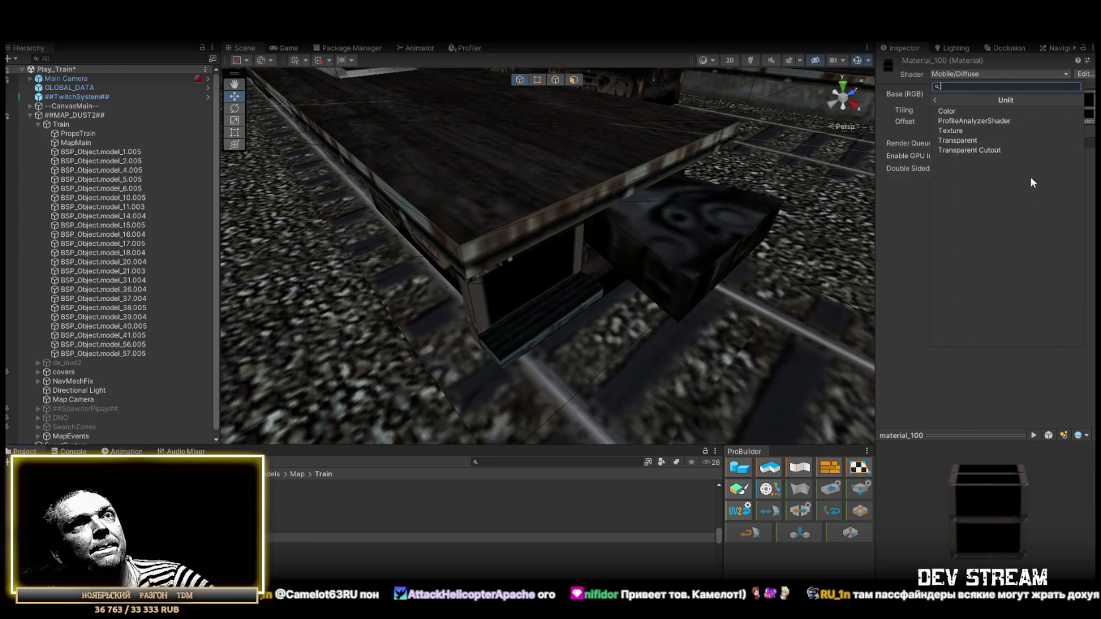
left_click(980, 151)
left_click_drag(523, 189, 559, 210)
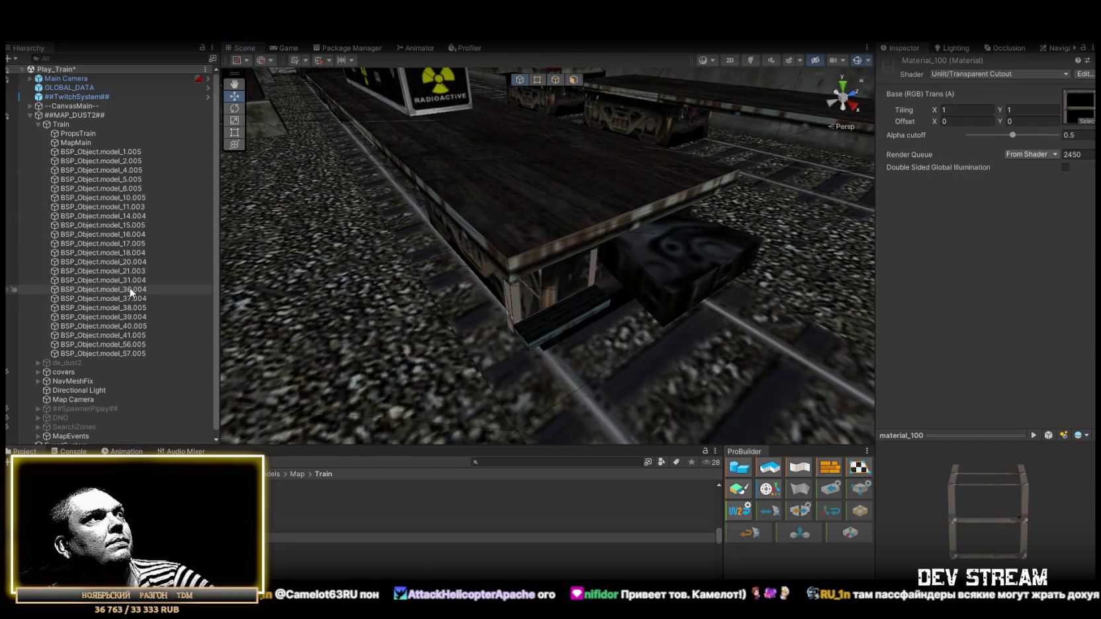
double_click(130, 289)
double_click(130, 299)
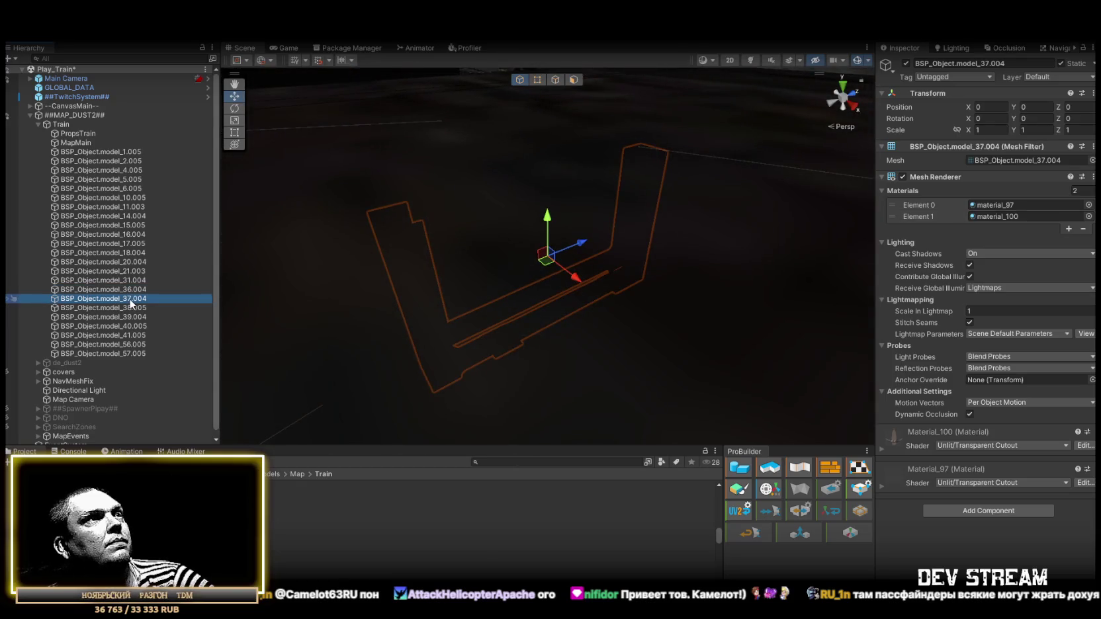
double_click(136, 307)
double_click(127, 317)
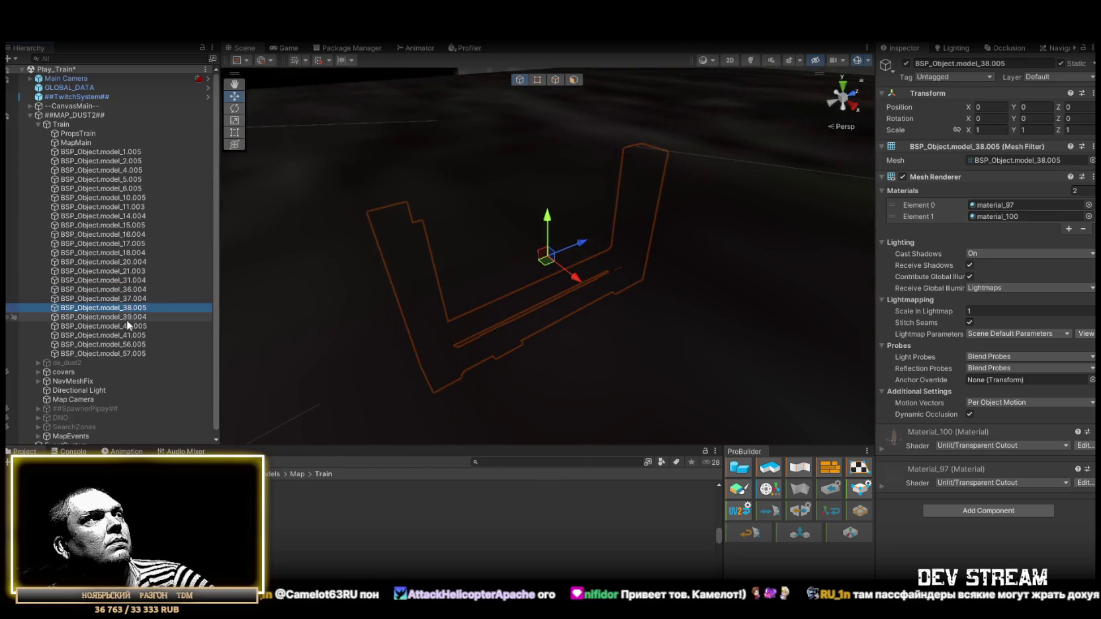
double_click(127, 326)
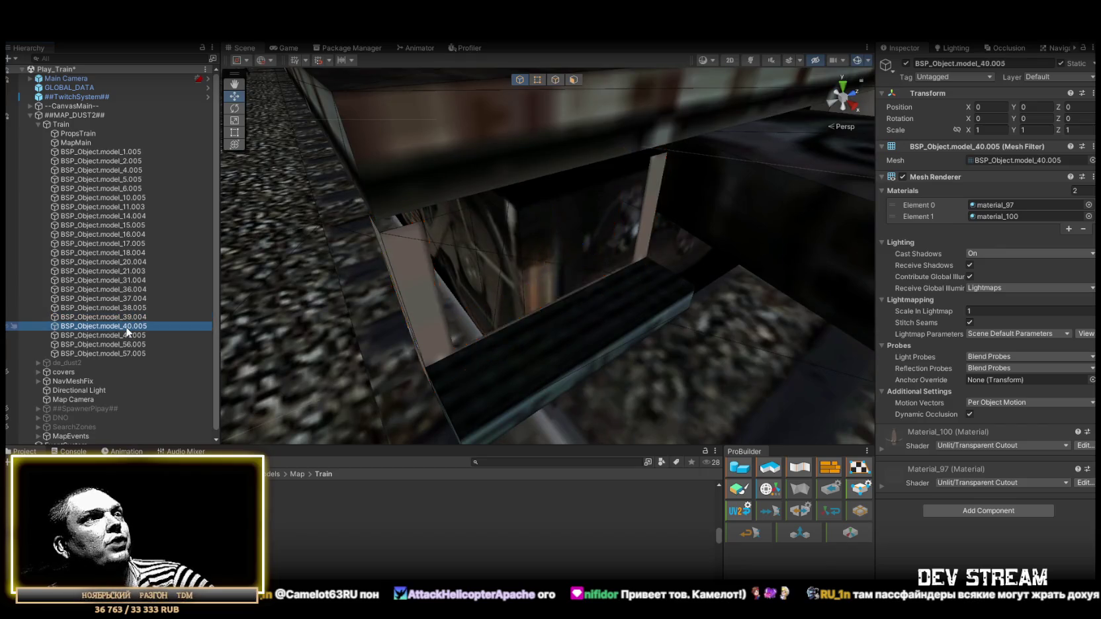
double_click(131, 338)
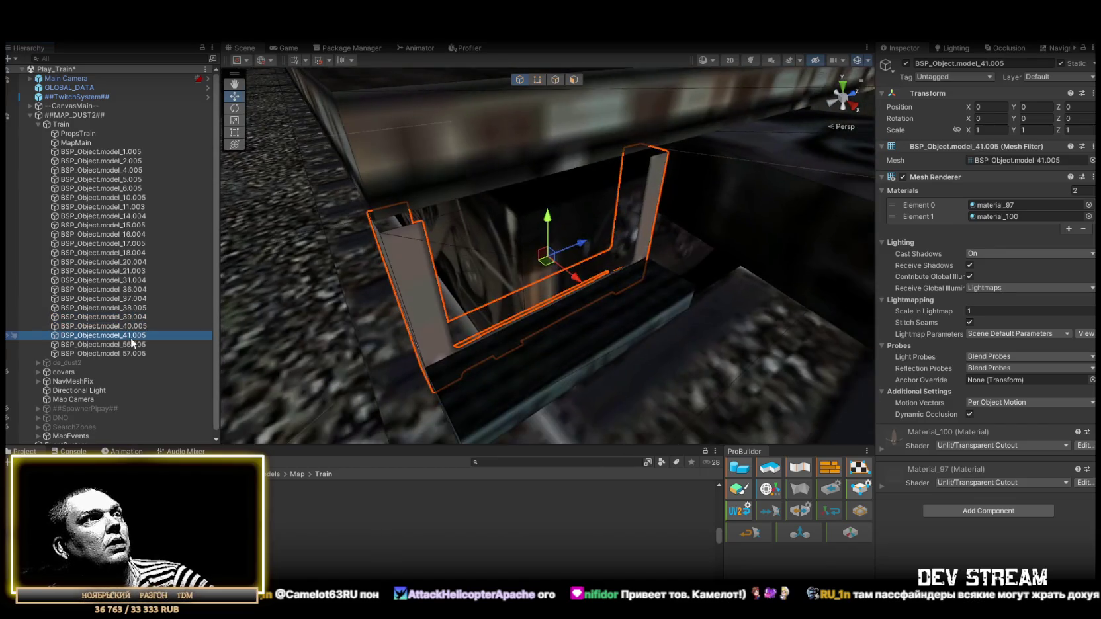
double_click(131, 344)
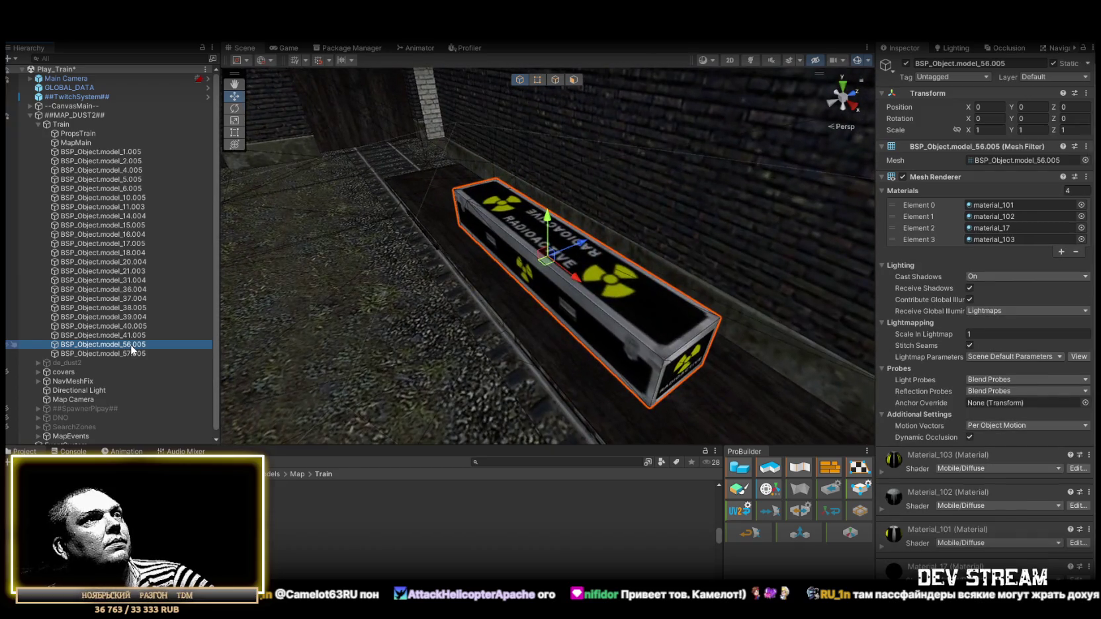
double_click(134, 355)
mouse_move(391, 212)
left_mouse_down()
mouse_move(425, 212)
mouse_move(381, 241)
mouse_move(138, 285)
mouse_move(138, 316)
mouse_move(174, 312)
left_mouse_up()
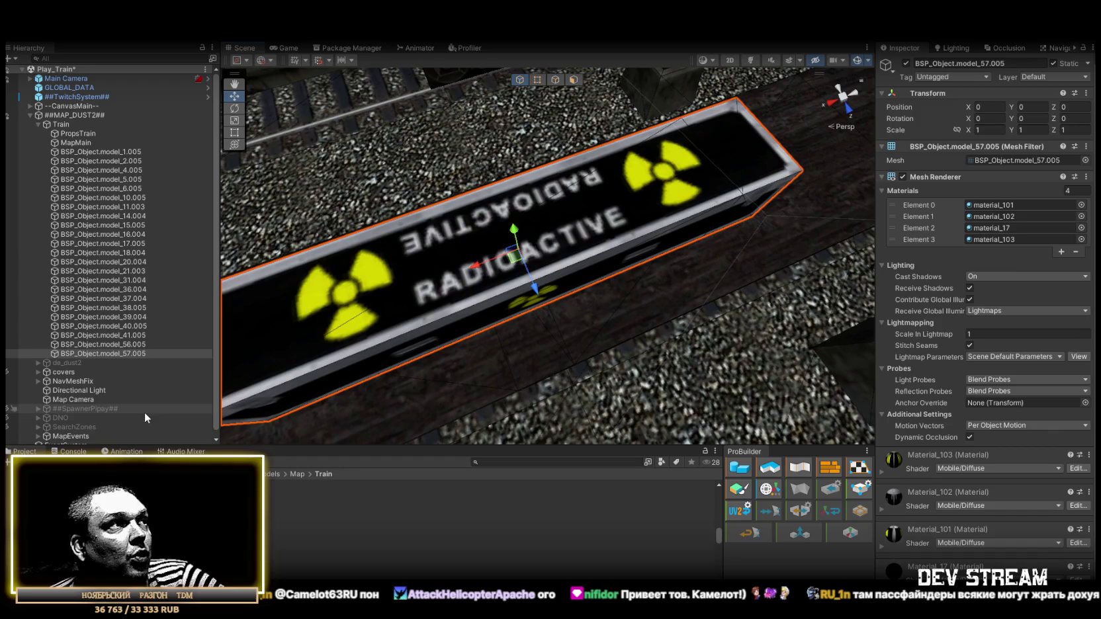
left_click(71, 451)
left_click(24, 451)
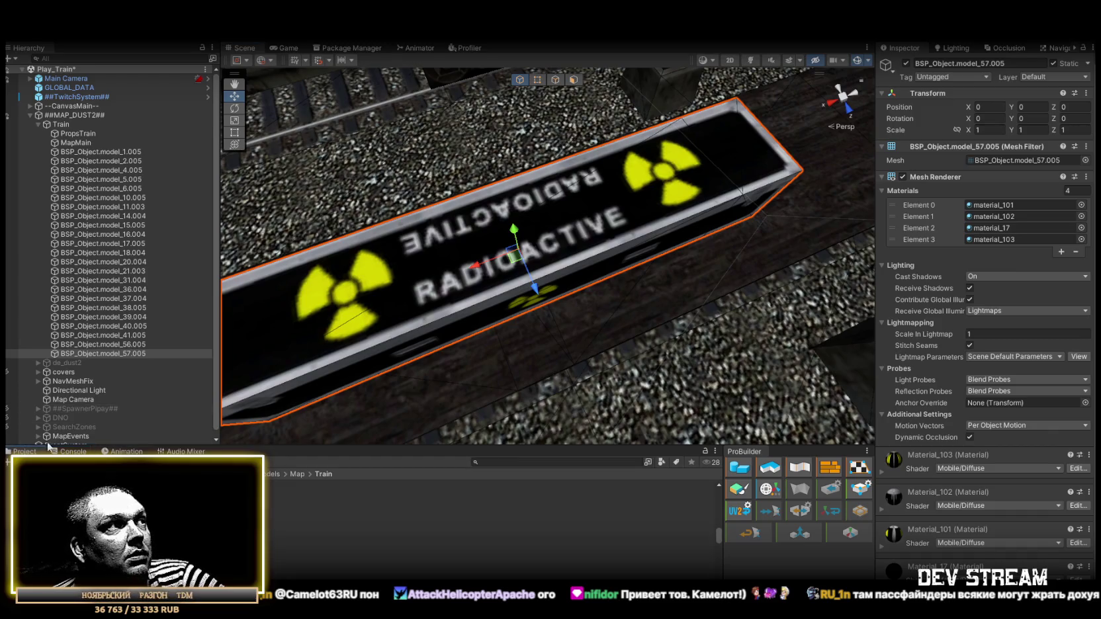
scroll(475, 140, "down", 10)
left_click_drag(475, 140, 424, 152)
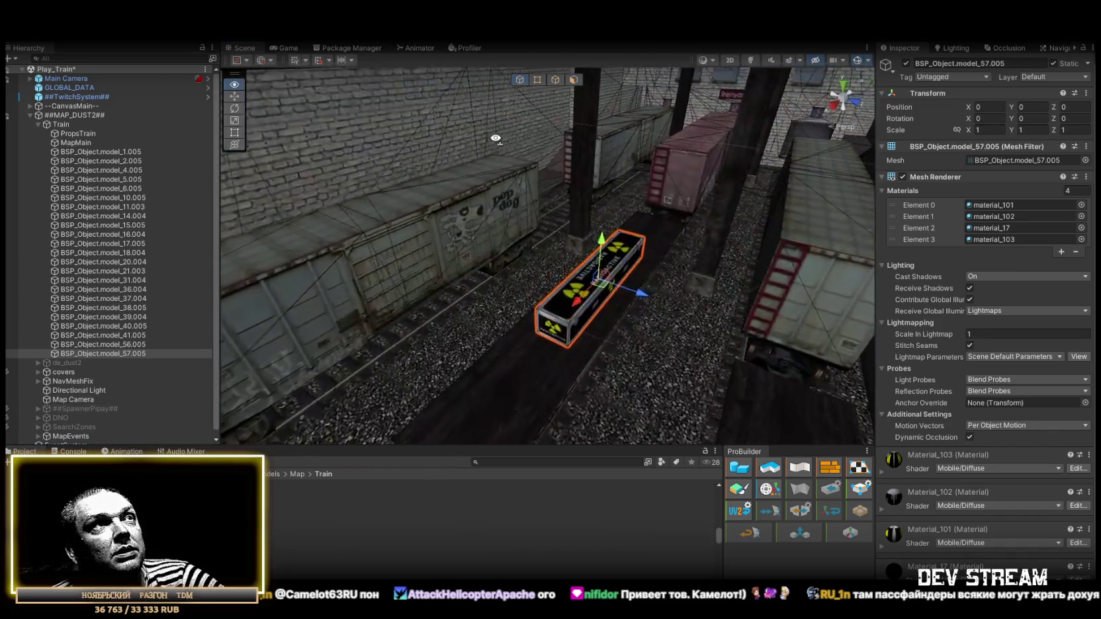
- Move BSP_Object.model_1.005 through 57.005 under PropsTrain and collapse the group
left_click(106, 152)
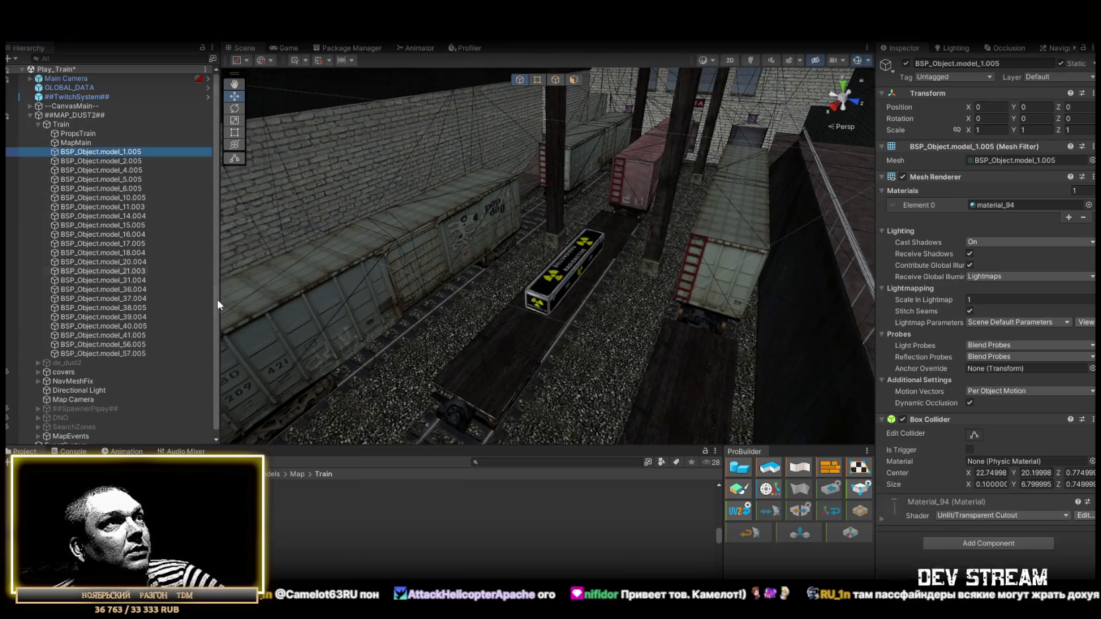
left_click(125, 352, "shift")
left_click_drag(102, 152, 95, 132)
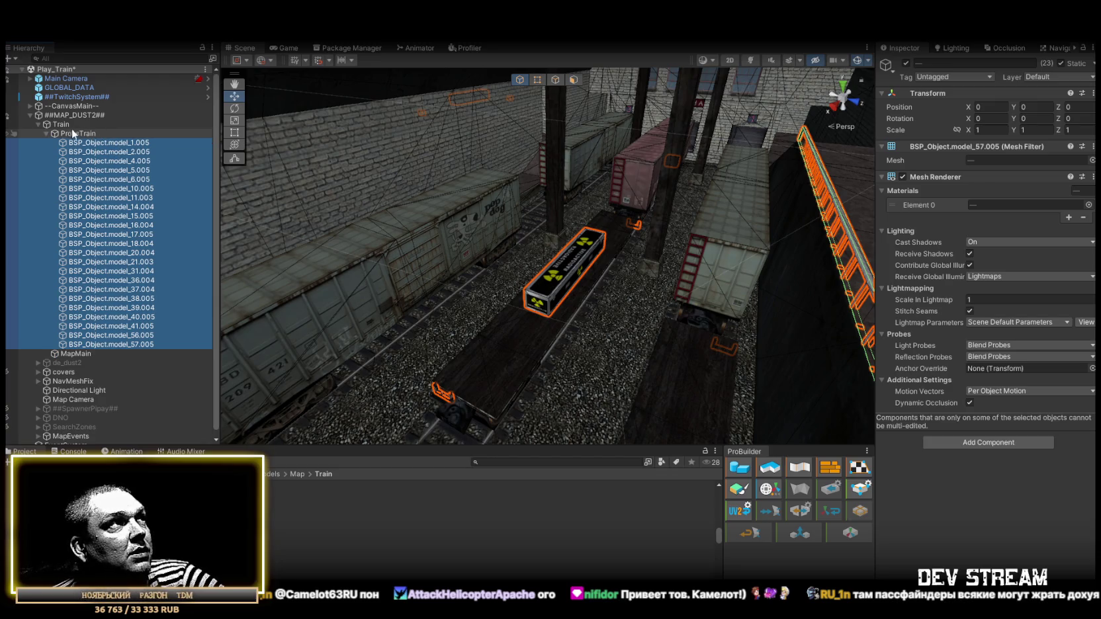
left_click(45, 132)
key("f")
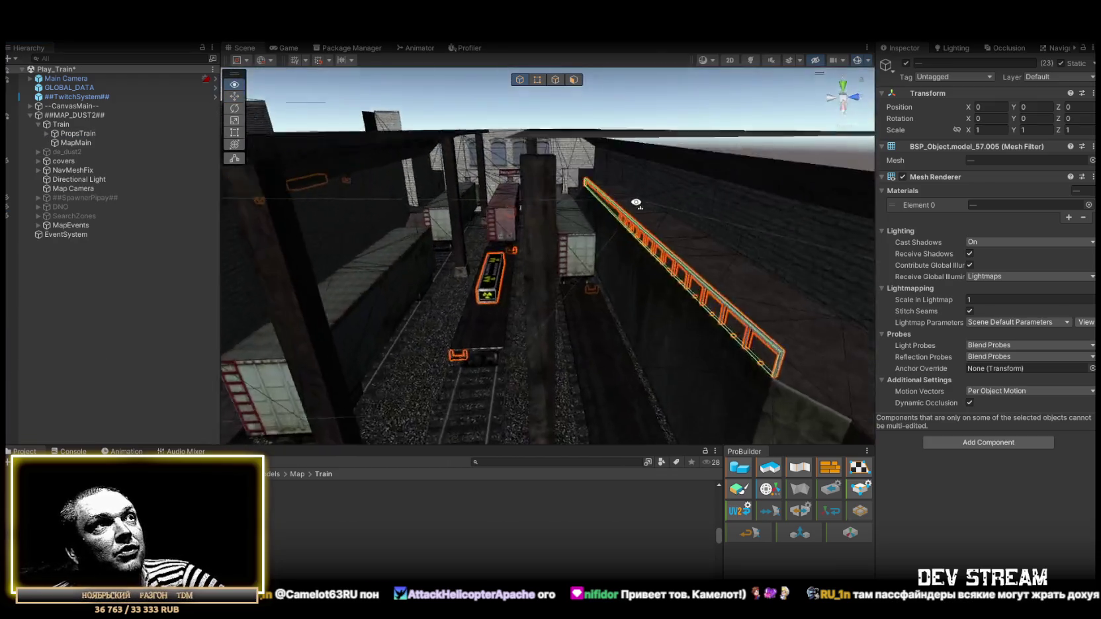
- Select MapMain and fly the view past the wall and crates to the train cars
mouse_move(527, 207)
left_mouse_down()
mouse_move(634, 238)
mouse_move(654, 270)
mouse_move(595, 238)
mouse_move(299, 209)
mouse_move(210, 223)
mouse_move(215, 237)
mouse_move(200, 235)
mouse_move(571, 251)
mouse_move(600, 263)
mouse_move(139, 260)
mouse_move(501, 255)
mouse_move(435, 211)
mouse_move(560, 276)
mouse_move(529, 318)
mouse_move(1042, 235)
mouse_move(980, 205)
left_mouse_up()
left_click(587, 254)
mouse_move(581, 255)
left_mouse_down()
mouse_move(915, 271)
mouse_move(1069, 230)
mouse_move(1036, 176)
mouse_move(991, 148)
mouse_move(705, 116)
mouse_move(589, 245)
mouse_move(599, 280)
mouse_move(661, 291)
mouse_move(682, 281)
left_mouse_up()
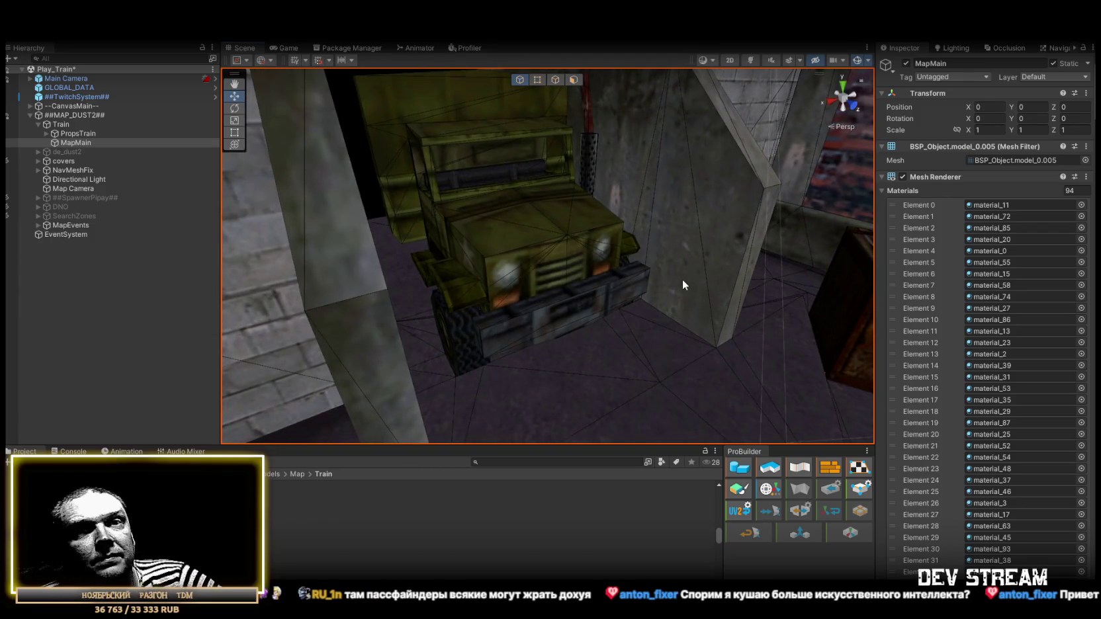
mouse_move(682, 280)
left_mouse_down()
mouse_move(631, 185)
mouse_move(650, 189)
left_mouse_up()
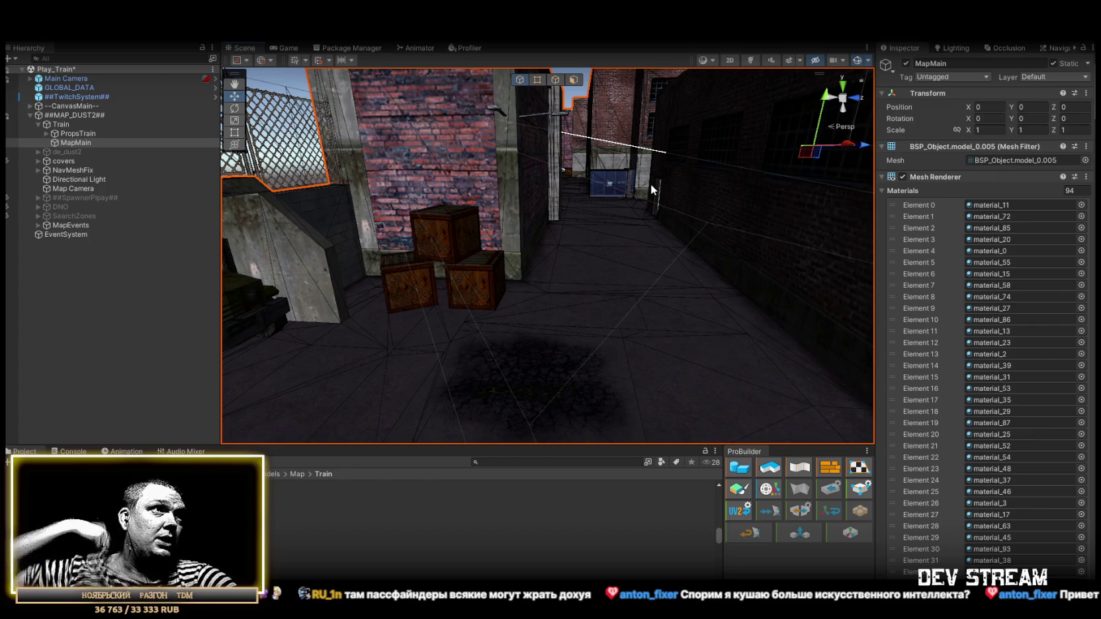
mouse_move(651, 184)
left_mouse_down()
mouse_move(640, 217)
mouse_move(862, 262)
mouse_move(680, 202)
mouse_move(718, 241)
left_mouse_up()
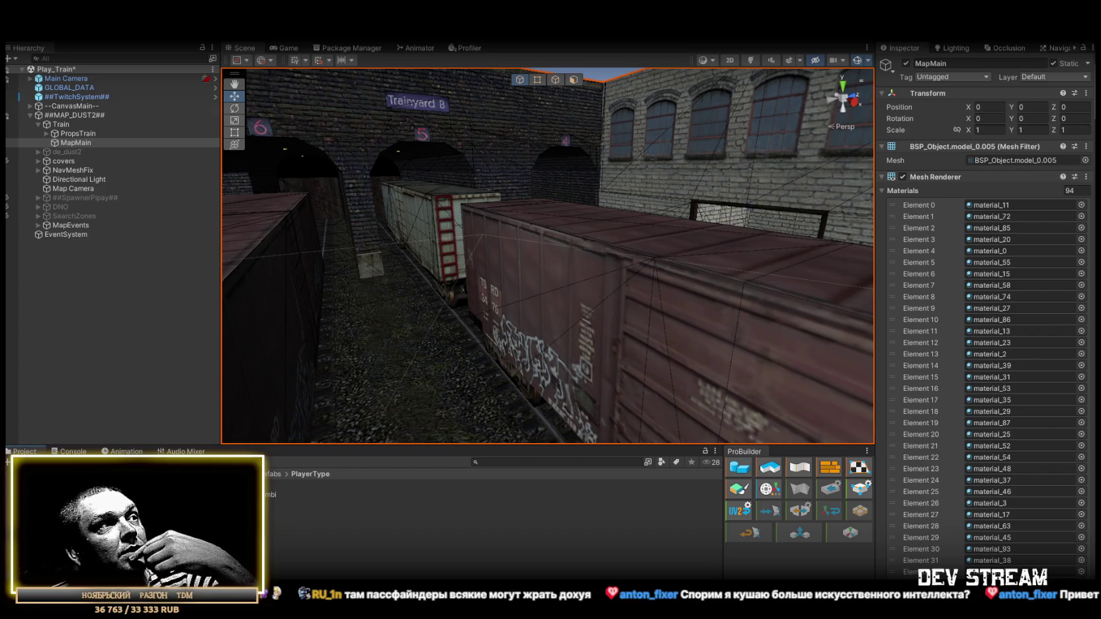
- Collapse Character Health and Twitch Player Commands in the TRCchaters1 prefab's Inspector
left_click(297, 485)
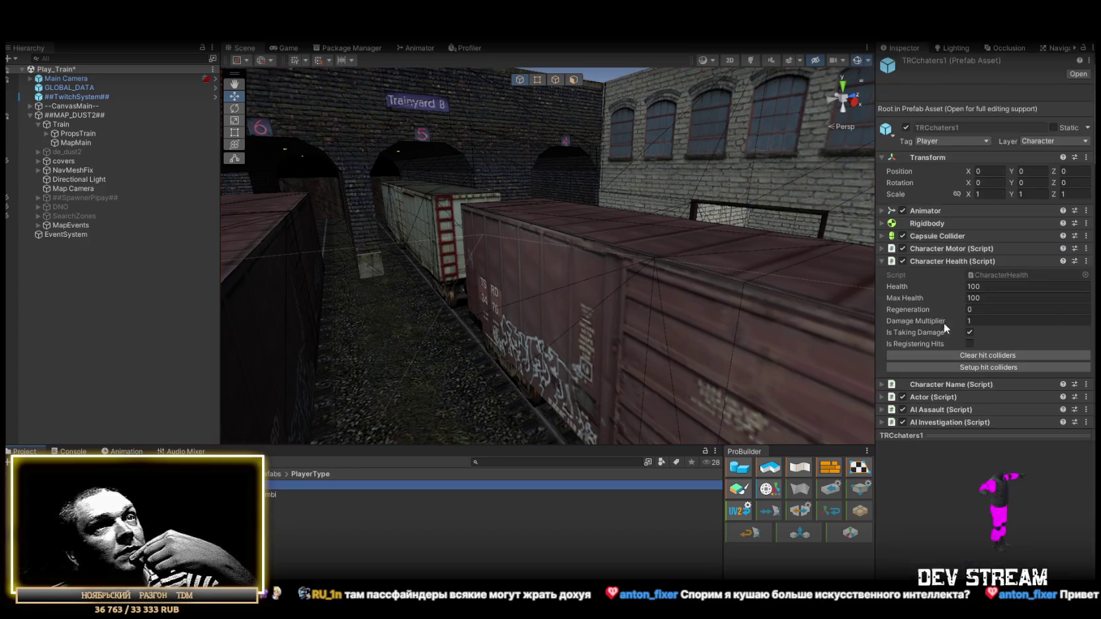
left_click(883, 261)
left_click_drag(985, 437, 990, 562)
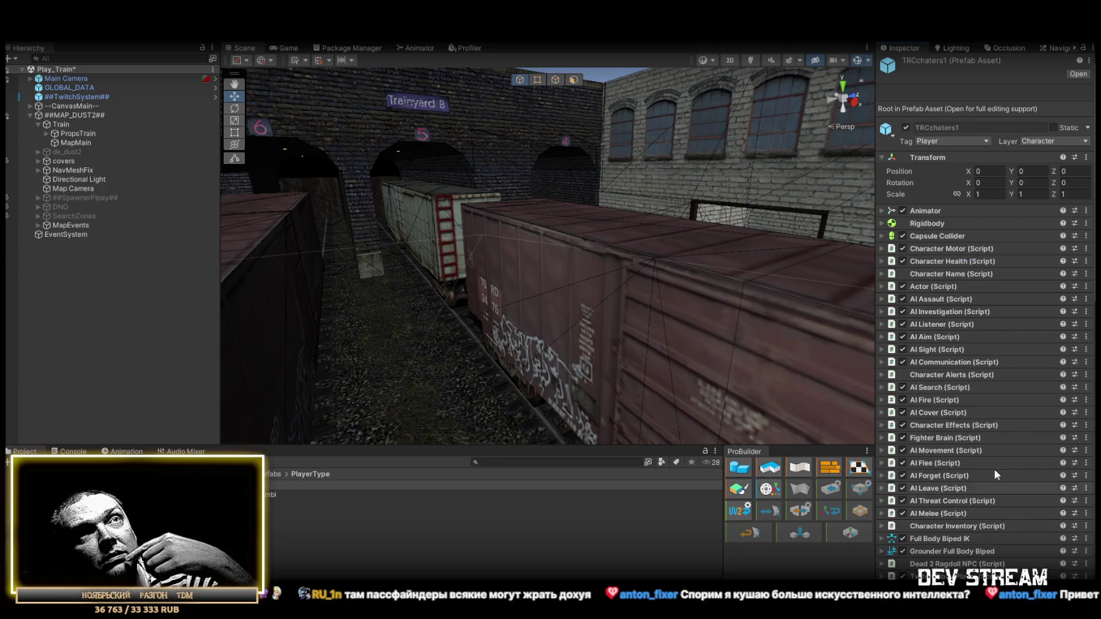
scroll(1010, 398, "down", 3)
scroll(1010, 396, "down", 3)
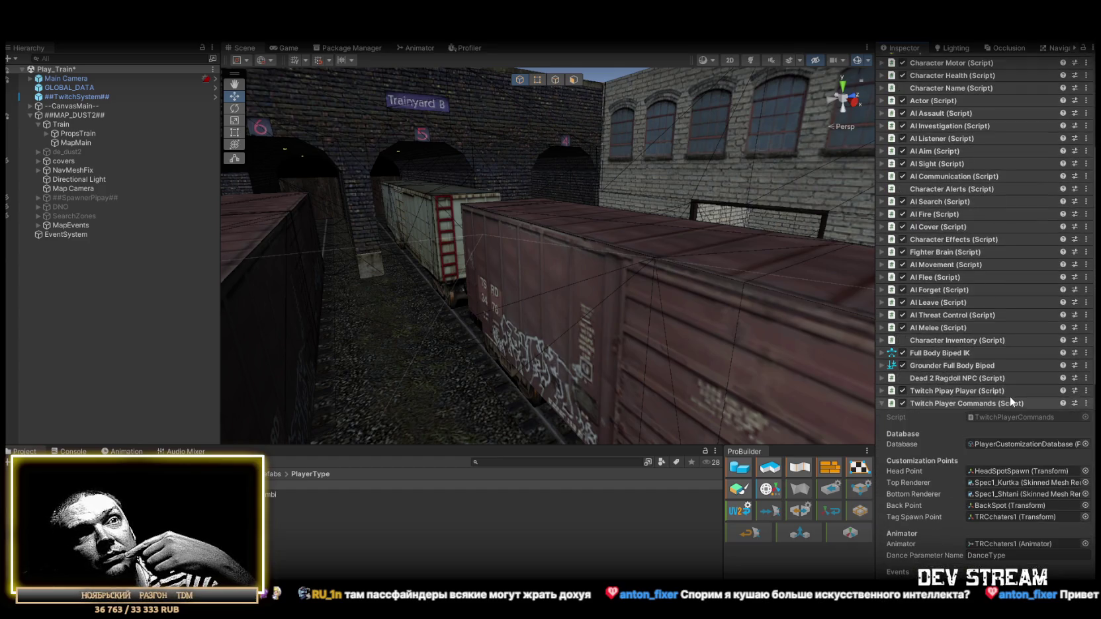
left_click(881, 404)
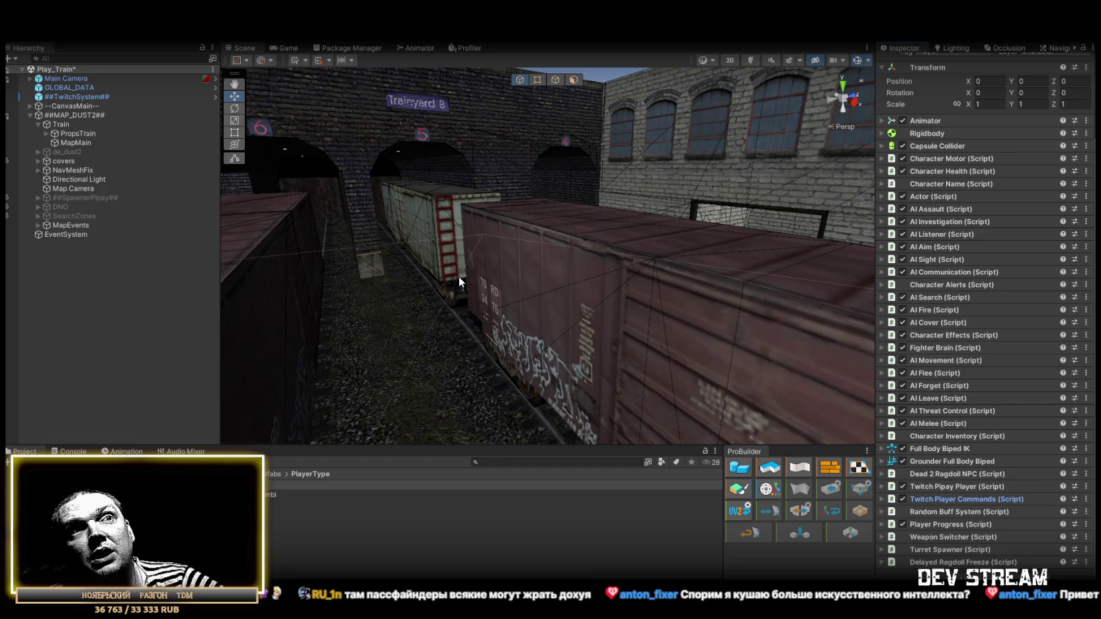
- Orbit and zoom the Scene view to look down over the train cars and brick buildings
left_click_drag(801, 248, 567, 292)
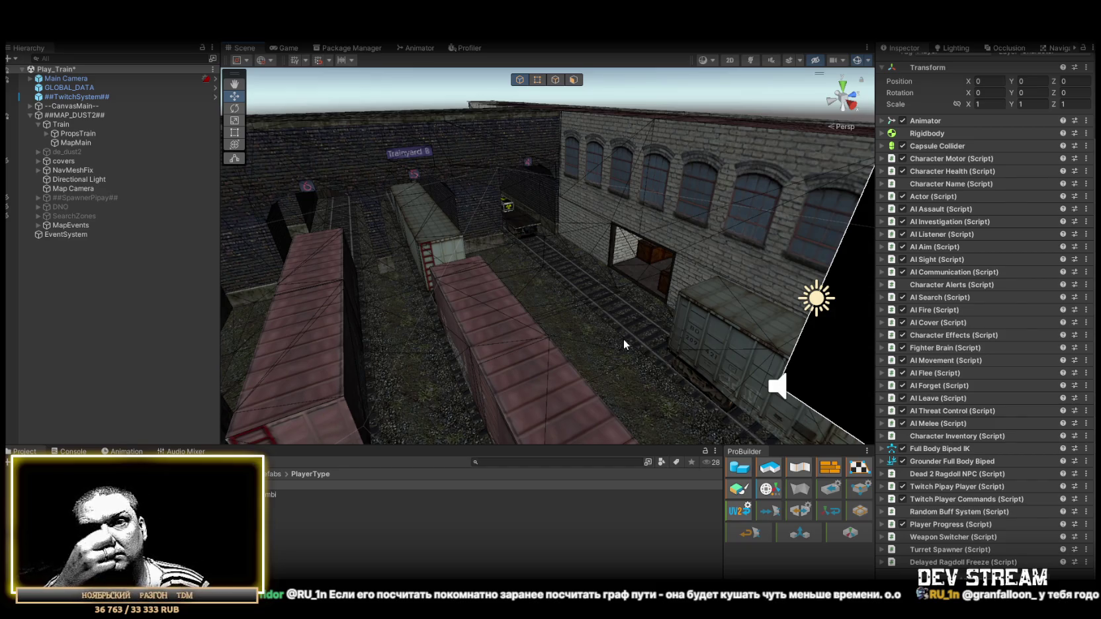
left_click_drag(522, 100, 488, 242, "alt")
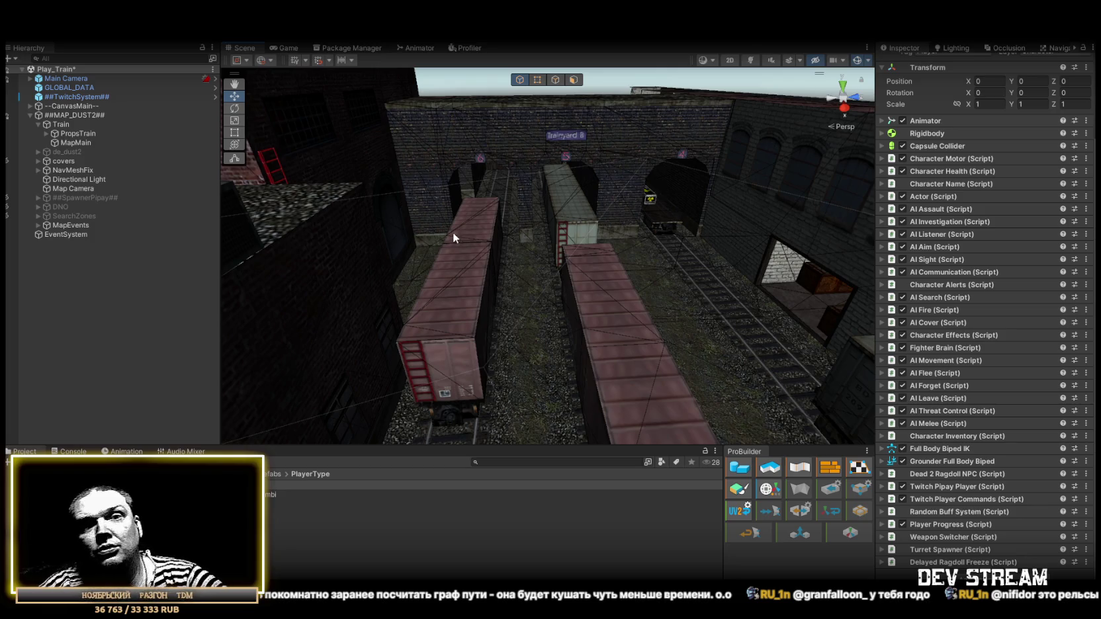
left_click_drag(428, 225, 468, 245, "alt")
scroll(467, 244, "down", 2)
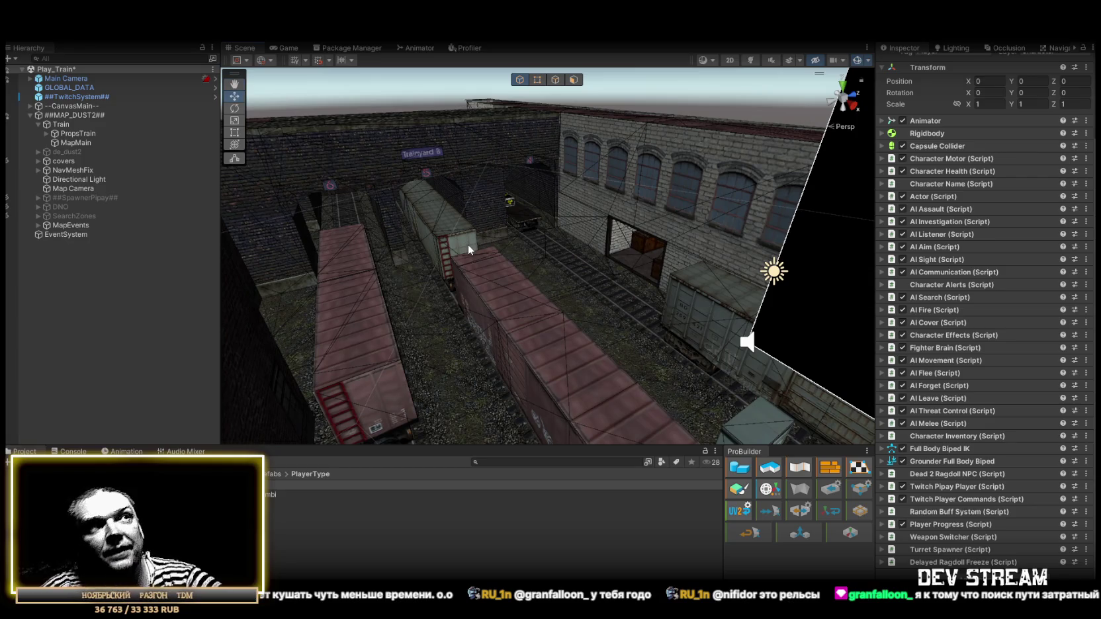
mouse_move(391, 220)
left_mouse_down("alt")
mouse_move(501, 248)
mouse_move(430, 268)
mouse_move(846, 289)
mouse_move(693, 211)
mouse_move(396, 221)
mouse_move(252, 185)
left_mouse_up("alt")
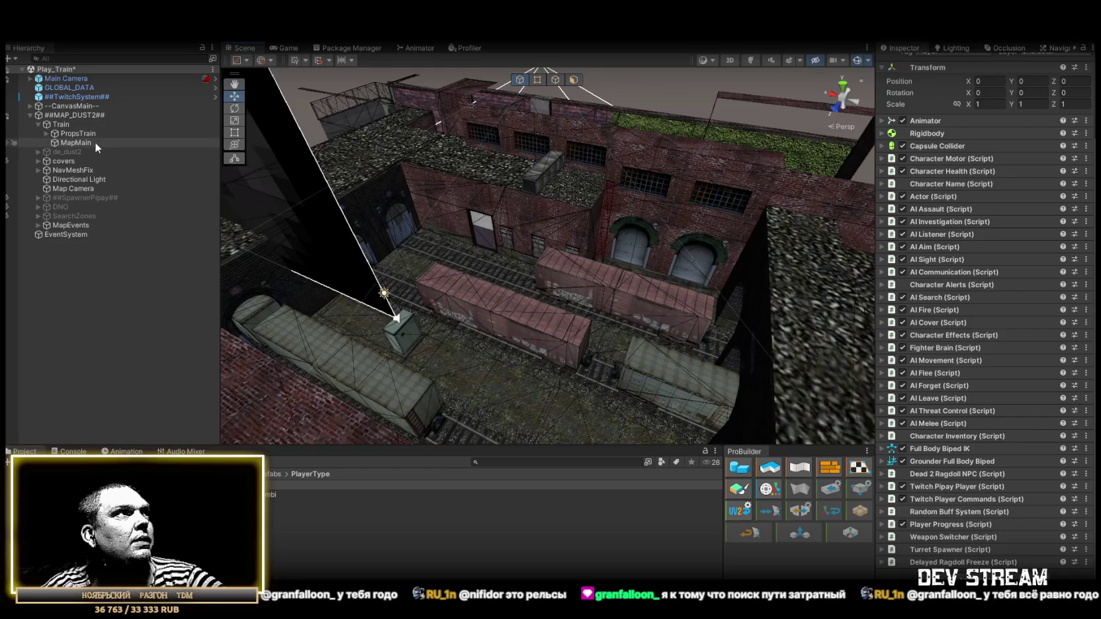
- Delete de_dust2 with its LightProps, LilProps, MapMain and BigProps children, then expand NavMeshFix
left_click(37, 124)
left_click(37, 133)
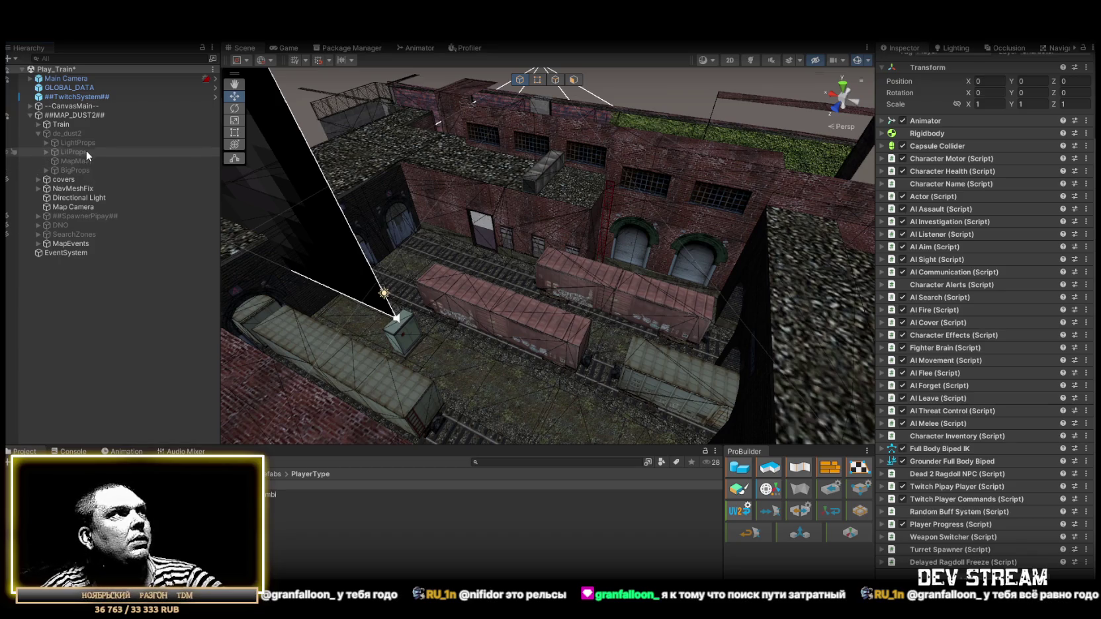
left_click(69, 131)
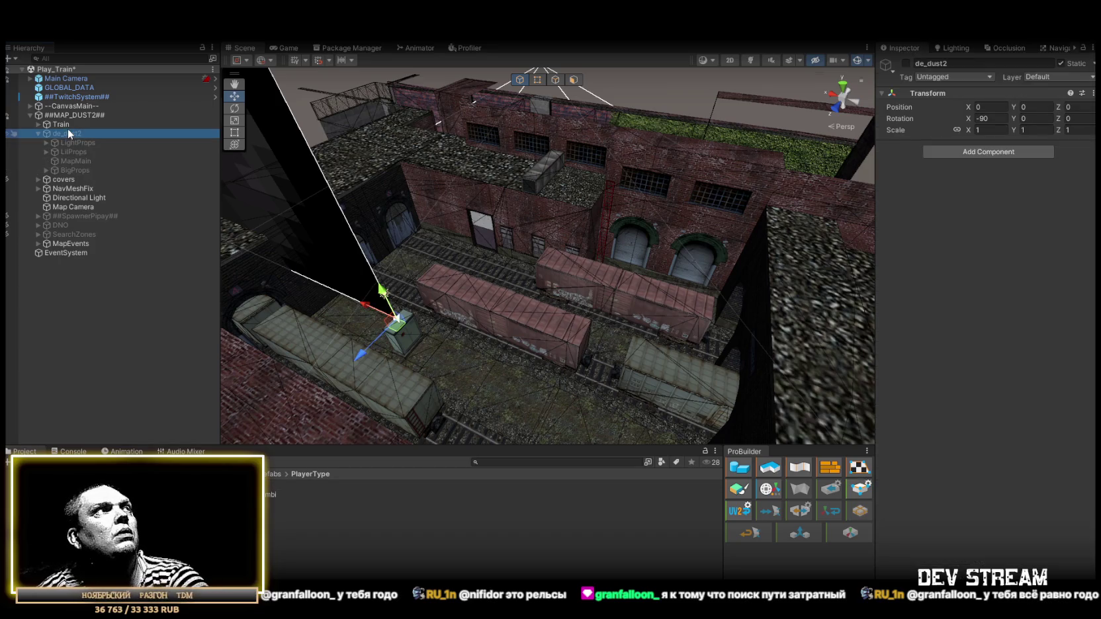
key("Delete")
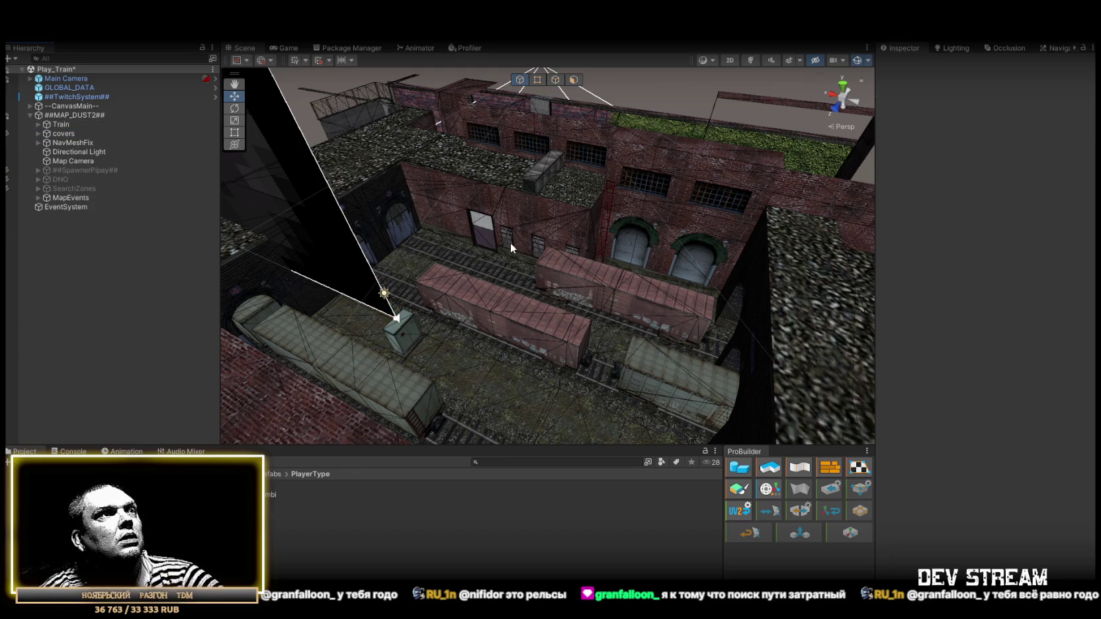
left_click(39, 142)
- Delete Quad (9) through Quad (19) from NavMeshFix
left_click(76, 244)
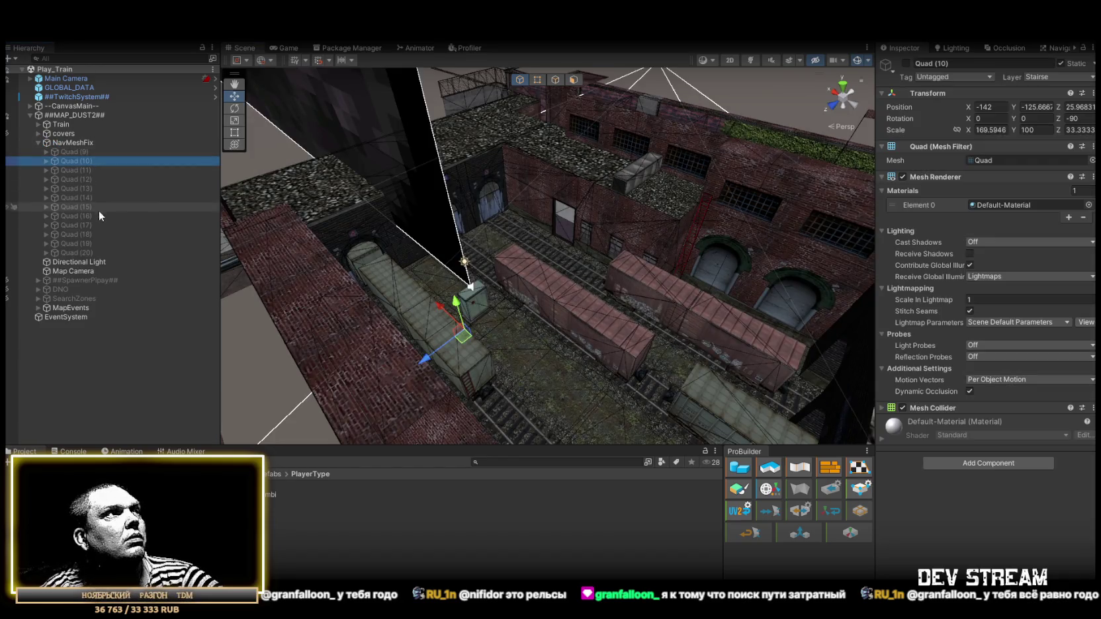
key("Delete")
left_click_drag(752, 81, 487, 141)
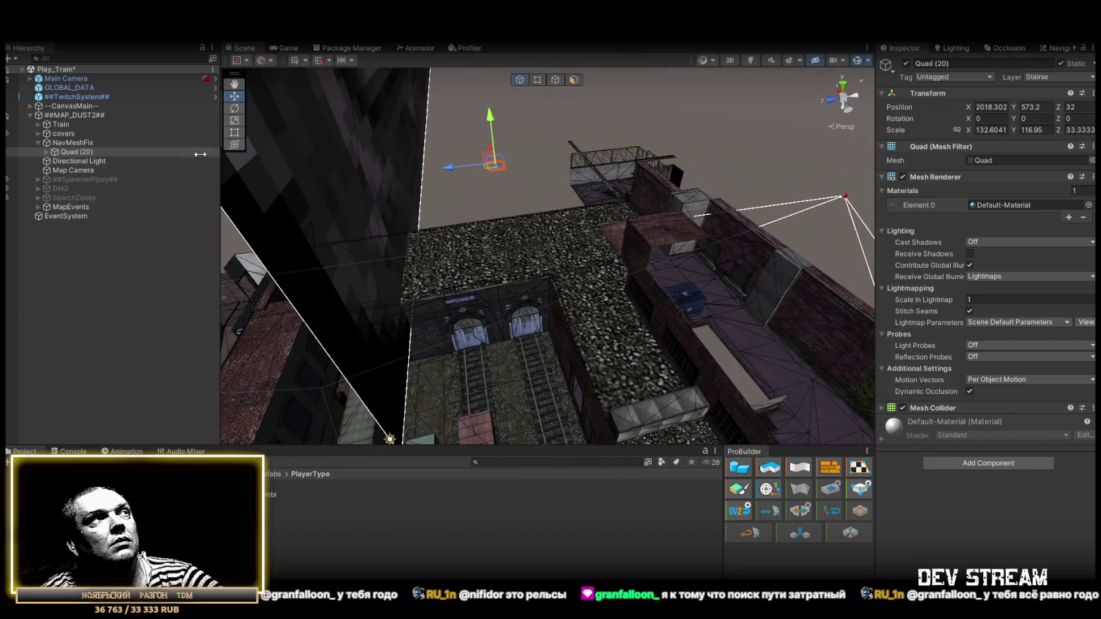
- Frame and raise the child quads under Quad (20), then reselect Quad (20)
left_click(45, 152)
double_click(78, 179)
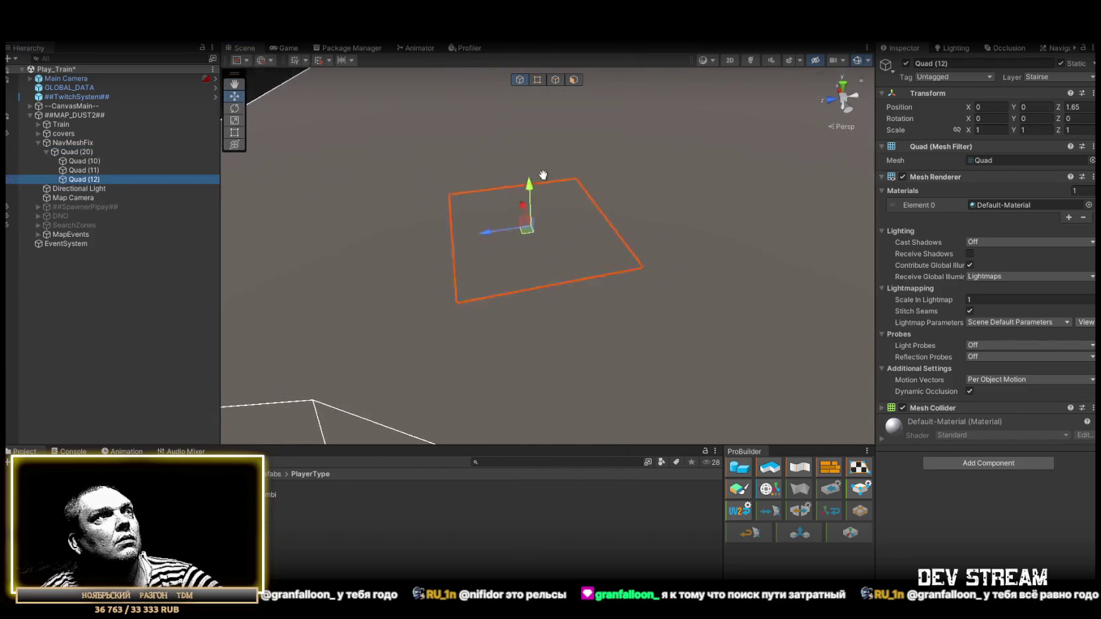
key("f")
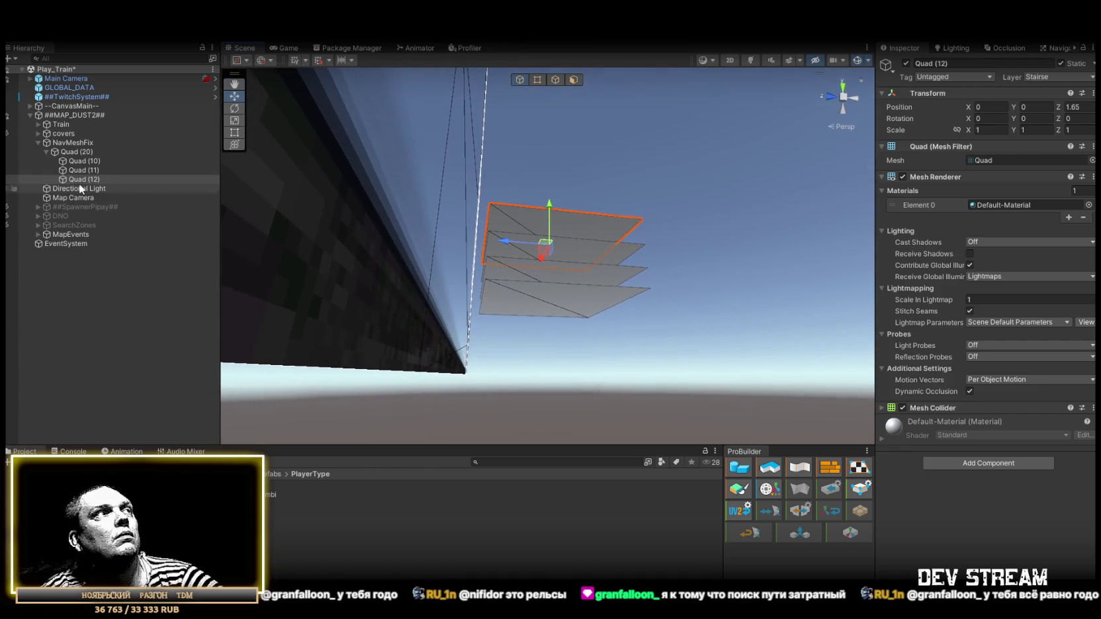
mouse_move(553, 196)
left_mouse_down()
mouse_move(557, 147)
mouse_move(554, 170)
left_mouse_up()
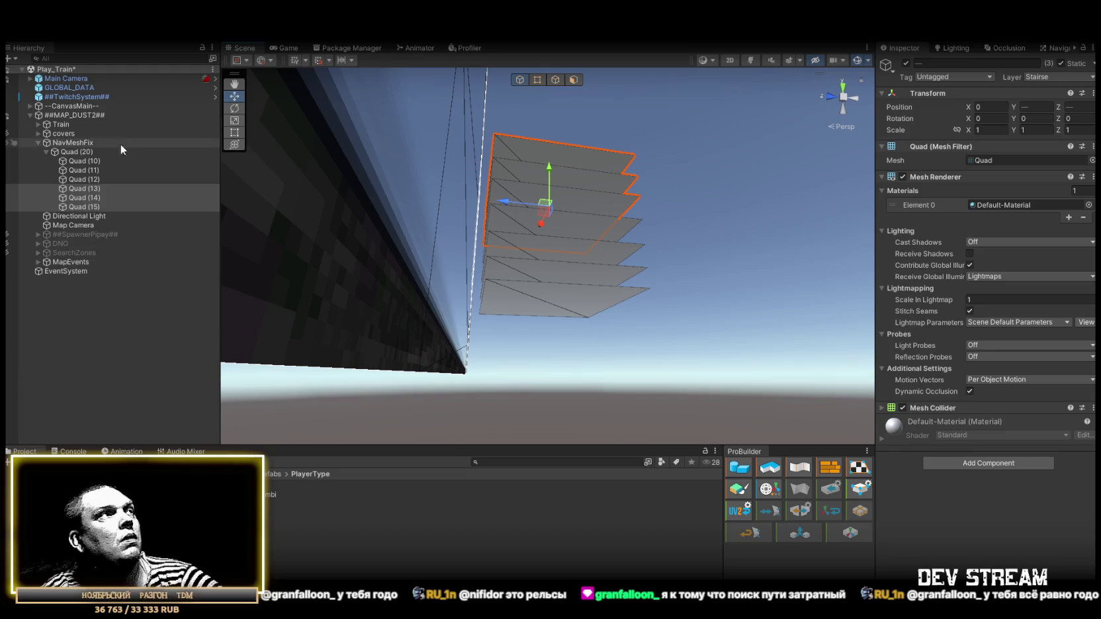
left_click(78, 151)
left_click(45, 152)
- Stretch Quad (20) wider along X with the Scale tool near the brick wall
mouse_move(718, 214)
left_mouse_down()
mouse_move(688, 339)
mouse_move(854, 422)
mouse_move(580, 238)
mouse_move(450, 238)
left_mouse_up()
mouse_move(523, 236)
left_mouse_down()
mouse_move(500, 212)
mouse_move(668, 236)
mouse_move(351, 233)
mouse_move(467, 228)
mouse_move(500, 242)
mouse_move(701, 246)
mouse_move(635, 258)
mouse_move(619, 228)
mouse_move(701, 190)
left_mouse_up()
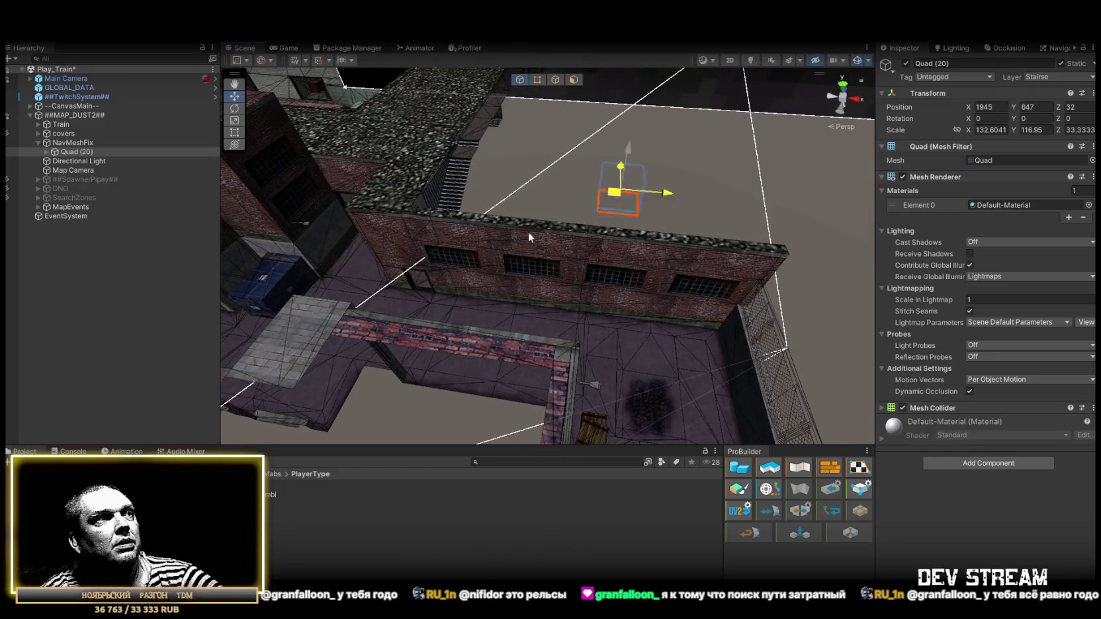
mouse_move(287, 388)
left_mouse_down()
mouse_move(472, 240)
mouse_move(351, 239)
mouse_move(395, 264)
left_mouse_up()
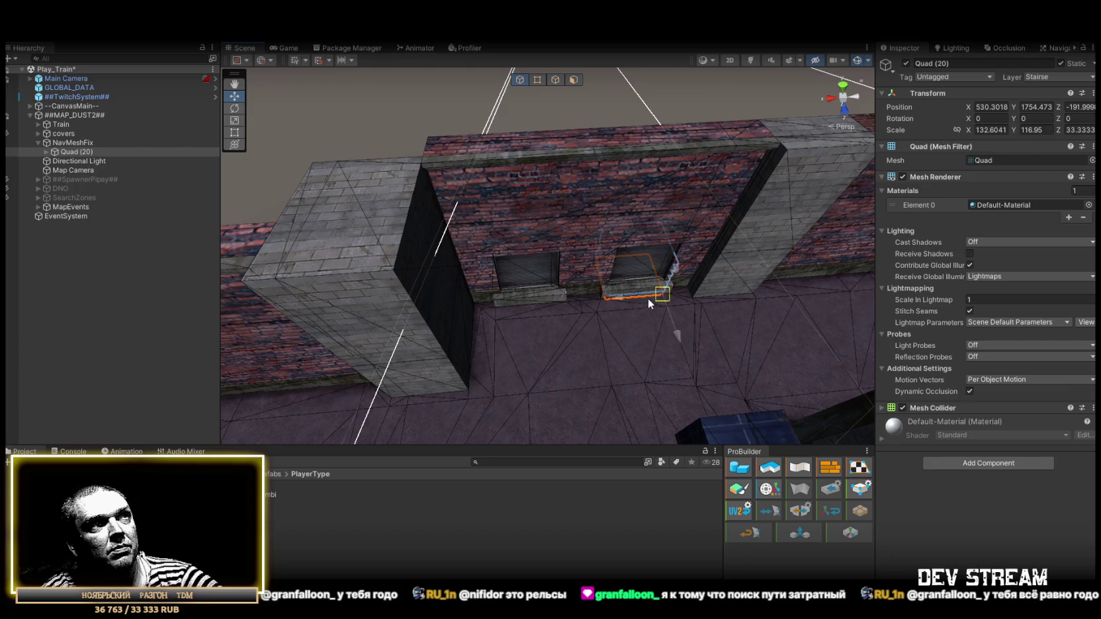
scroll(614, 304, "up", 5)
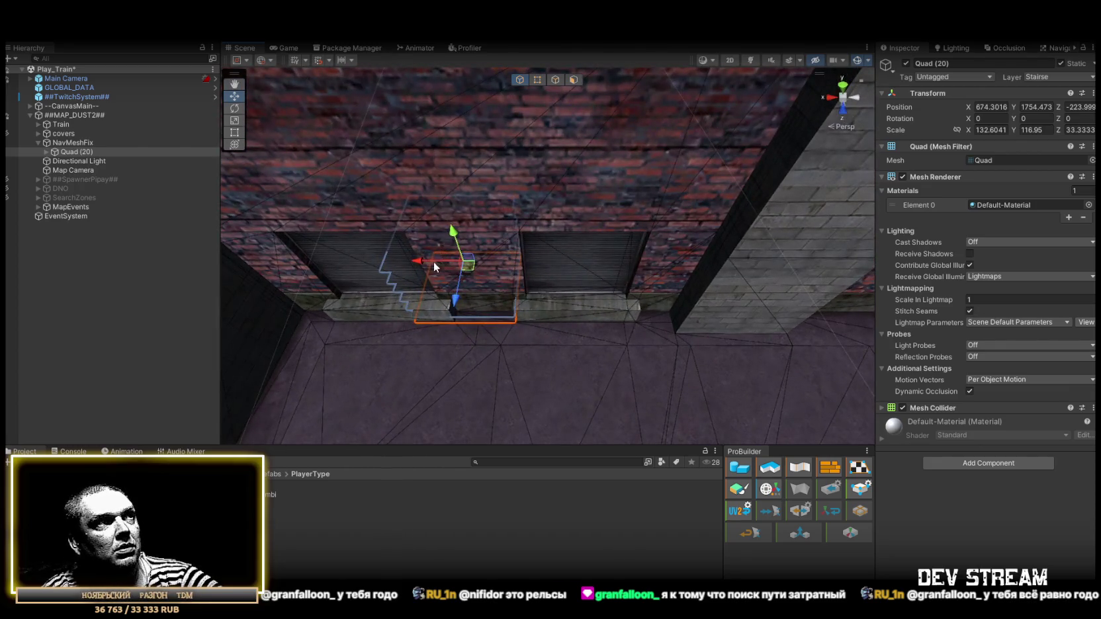
key("r")
mouse_move(439, 257)
left_mouse_down()
mouse_move(333, 258)
mouse_move(638, 259)
left_mouse_up()
- Look down the track alley to the railway tracks and select the MapMain mesh
left_click_drag(534, 268, 635, 258)
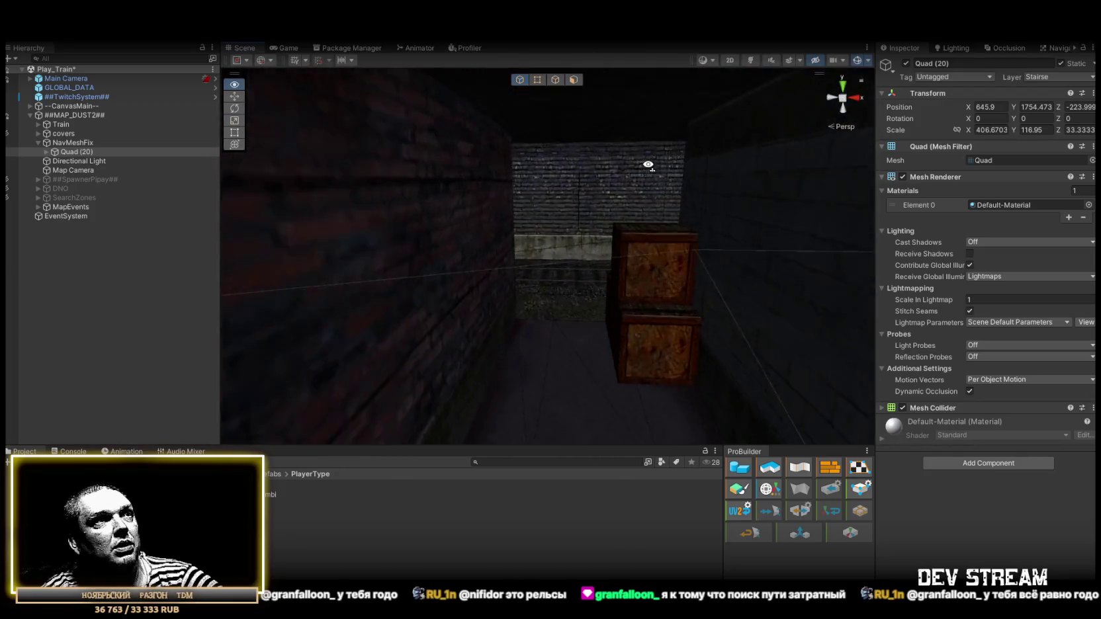
mouse_move(631, 173)
left_mouse_down()
mouse_move(437, 172)
mouse_move(445, 238)
mouse_move(673, 215)
mouse_move(794, 319)
mouse_move(499, 248)
mouse_move(605, 279)
mouse_move(759, 284)
mouse_move(601, 252)
mouse_move(303, 245)
mouse_move(388, 276)
mouse_move(523, 277)
mouse_move(536, 241)
mouse_move(632, 257)
mouse_move(566, 278)
left_mouse_up()
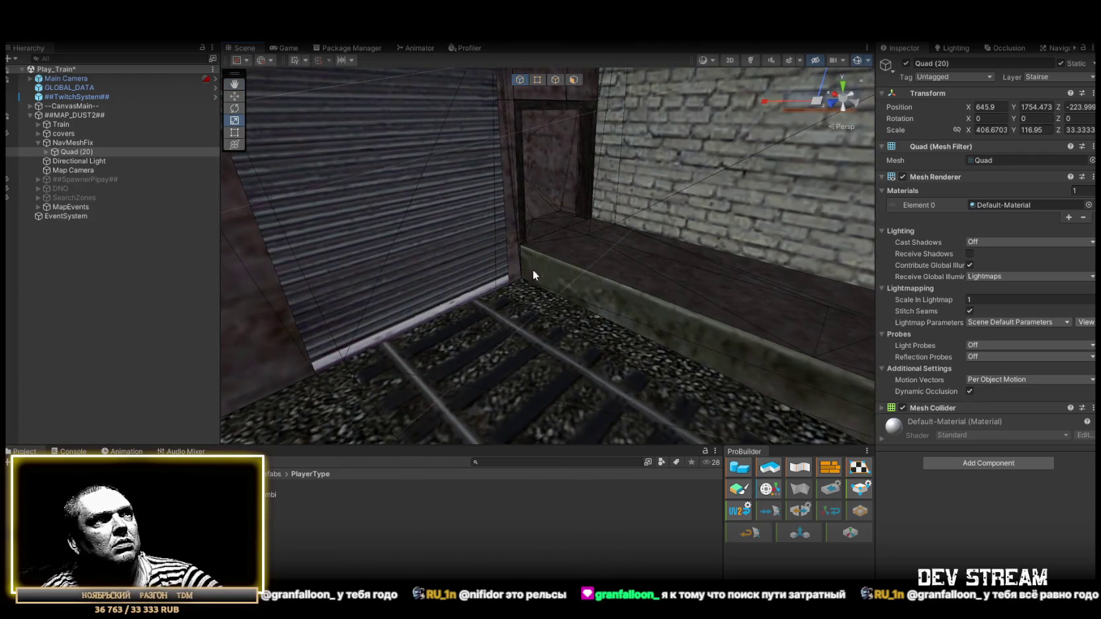
mouse_move(488, 305)
left_mouse_down()
mouse_move(197, 301)
mouse_move(93, 248)
mouse_move(257, 263)
mouse_move(977, 279)
mouse_move(1015, 296)
mouse_move(974, 322)
mouse_move(639, 313)
mouse_move(592, 300)
mouse_move(733, 306)
mouse_move(1007, 352)
mouse_move(929, 326)
mouse_move(478, 278)
mouse_move(492, 314)
mouse_move(516, 314)
mouse_move(562, 374)
mouse_move(804, 381)
mouse_move(523, 242)
left_mouse_up()
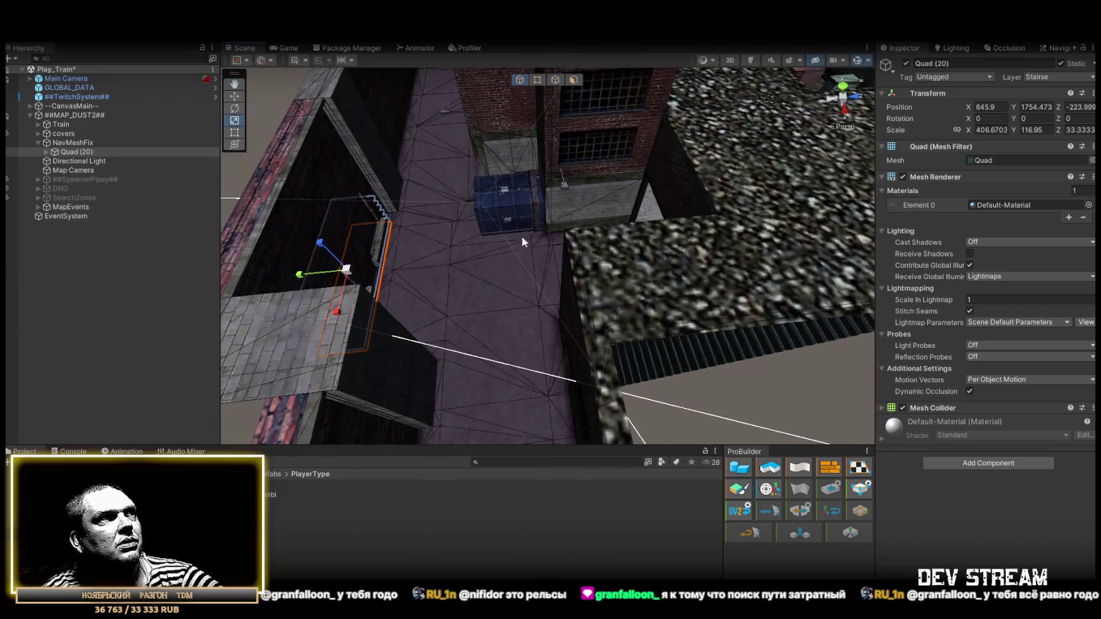
mouse_move(797, 249)
left_mouse_down()
mouse_move(661, 265)
mouse_move(609, 206)
mouse_move(563, 231)
mouse_move(431, 215)
mouse_move(614, 217)
mouse_move(404, 222)
left_mouse_up()
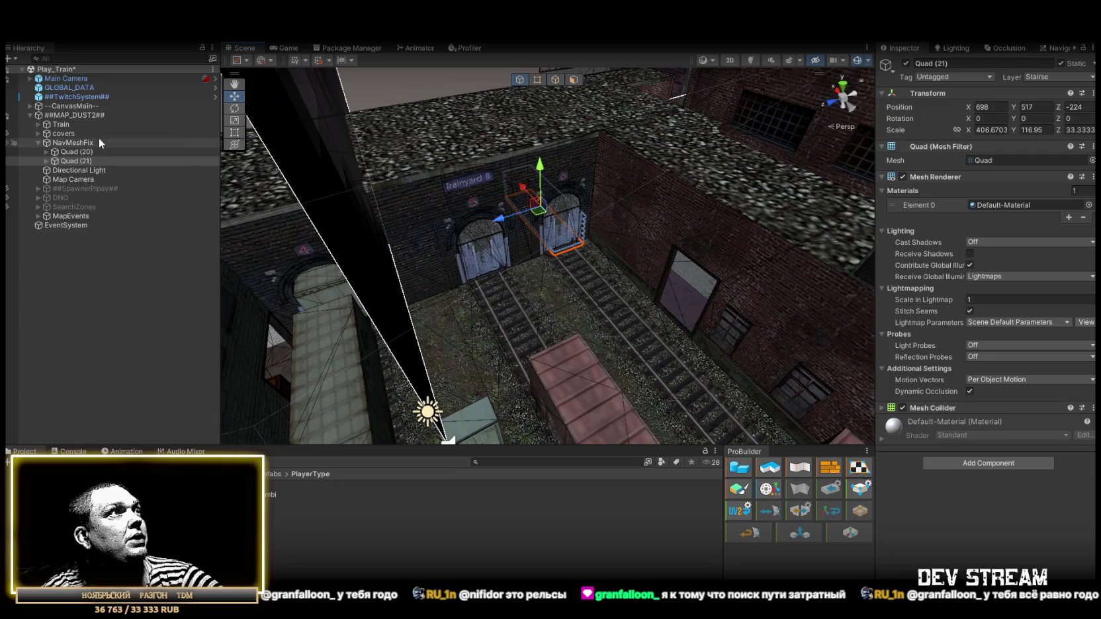
left_click(516, 297)
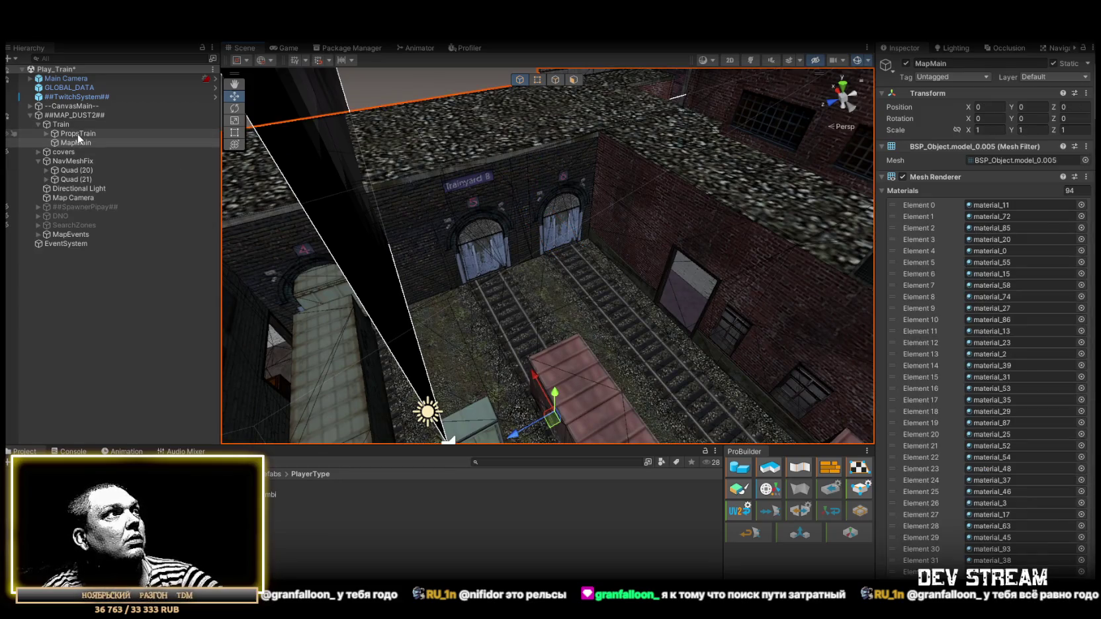
- Select MapMain, fold its Mesh Renderer and add a Mesh Collider component
left_click(78, 134)
left_click(79, 134)
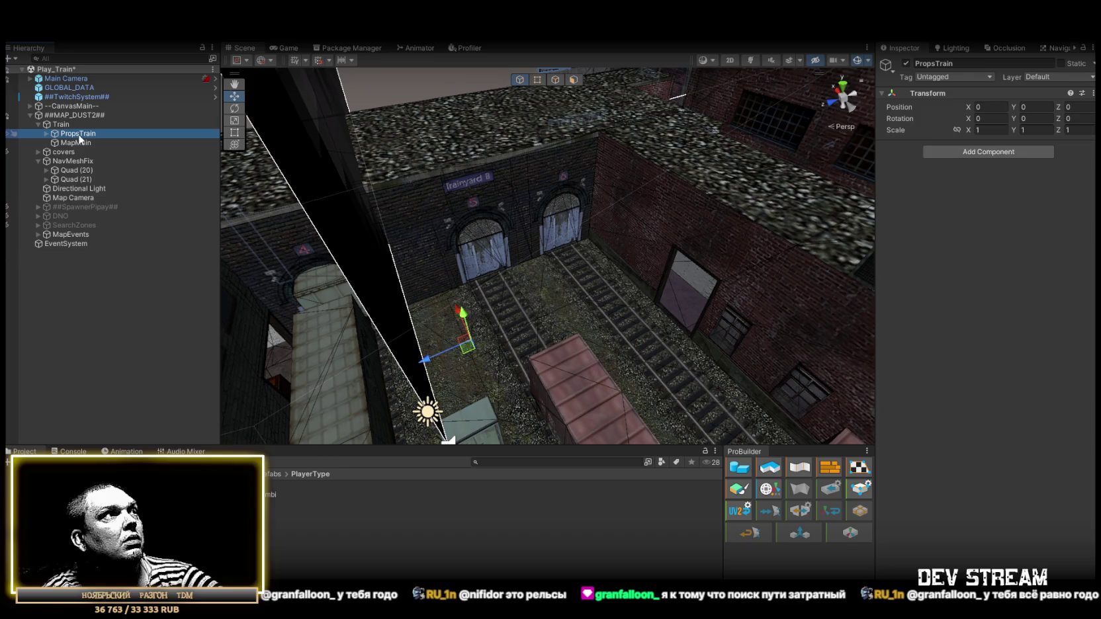
left_click(75, 141)
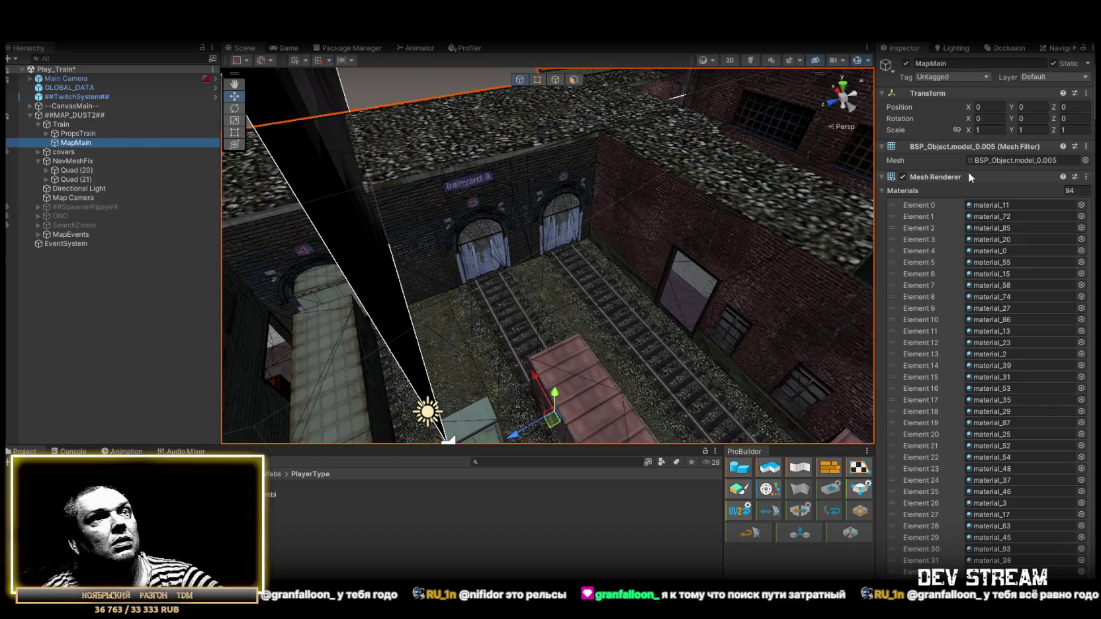
left_click(882, 177)
scroll(986, 433, "down", 20)
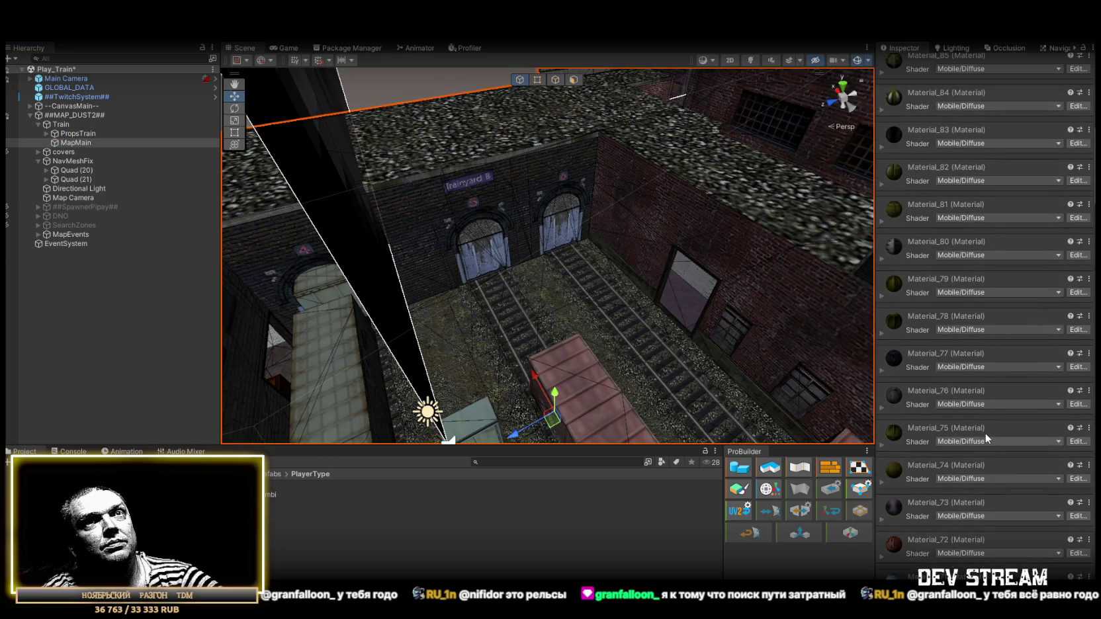
scroll(988, 413, "down", 8)
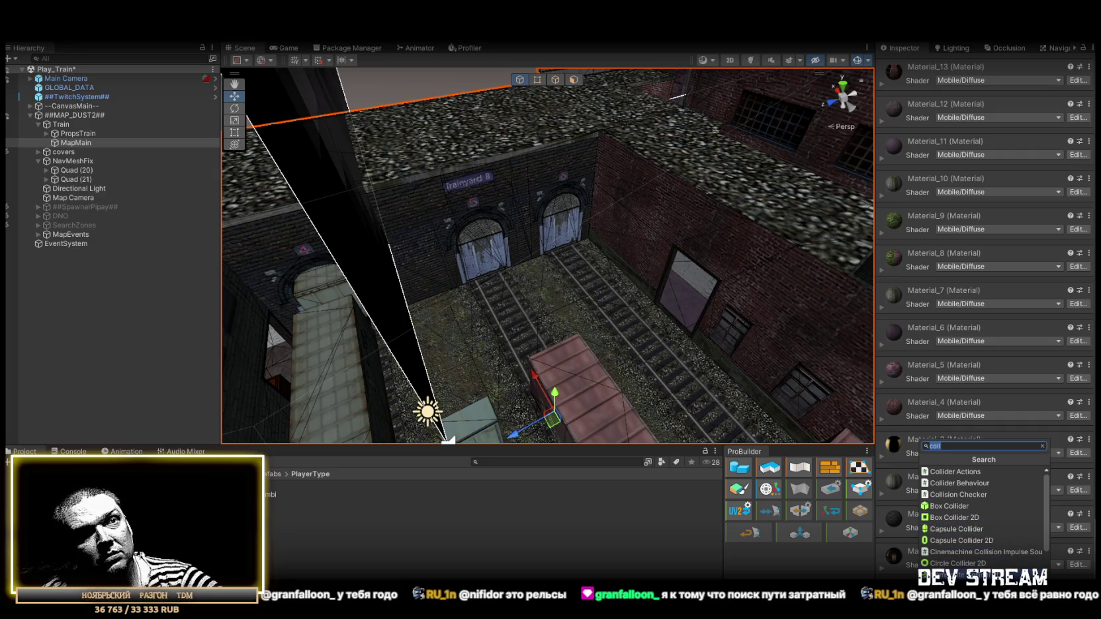
left_click(964, 532)
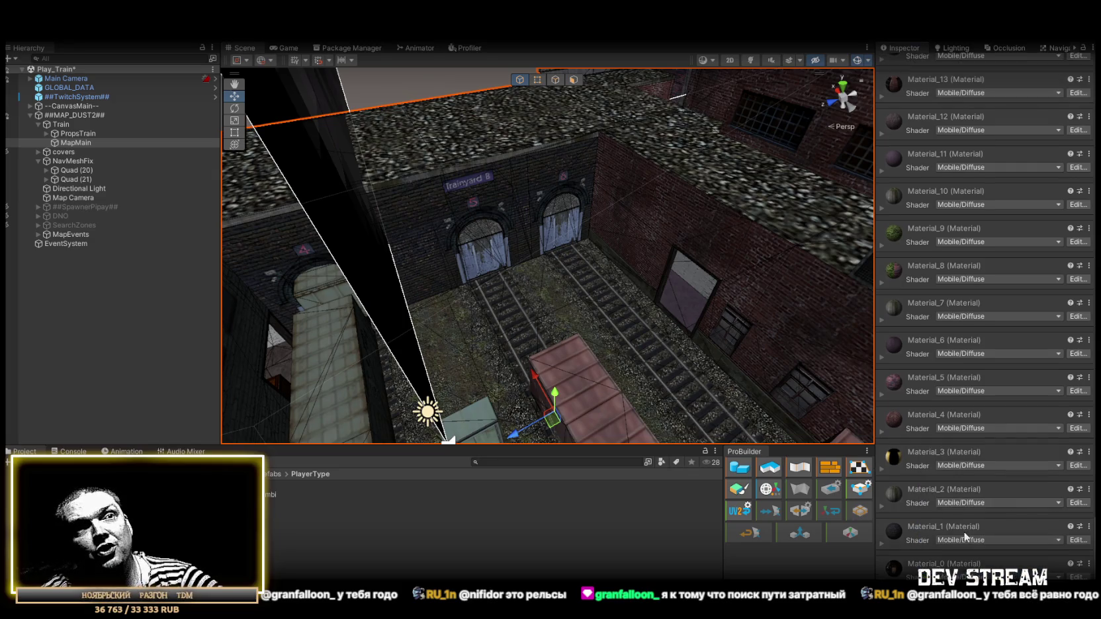
scroll(1006, 440, "up", 20)
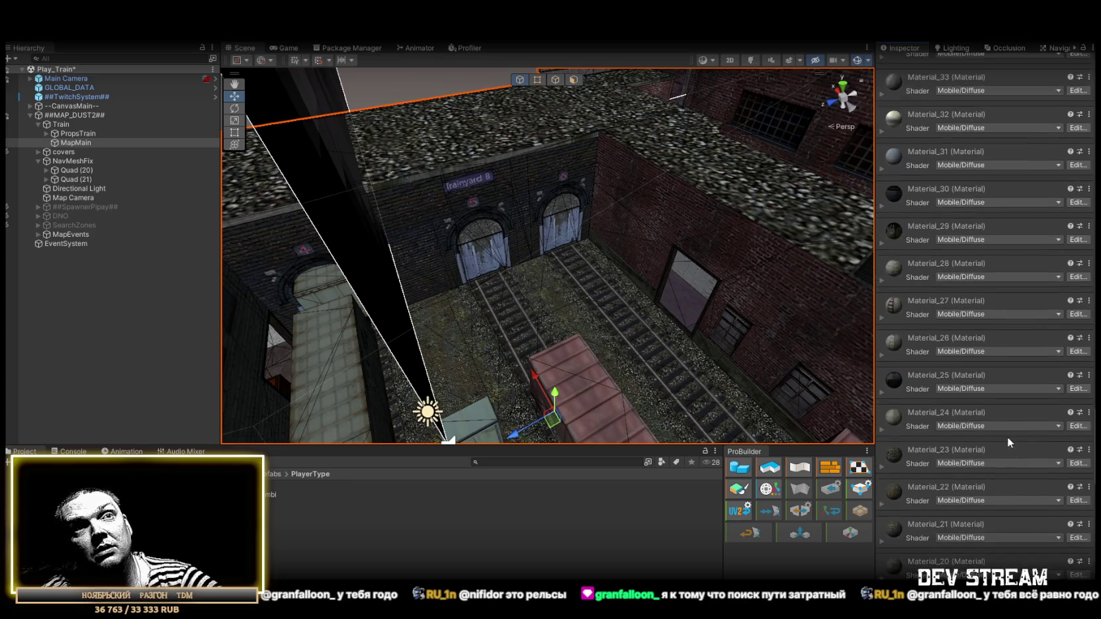
scroll(1004, 432, "up", 20)
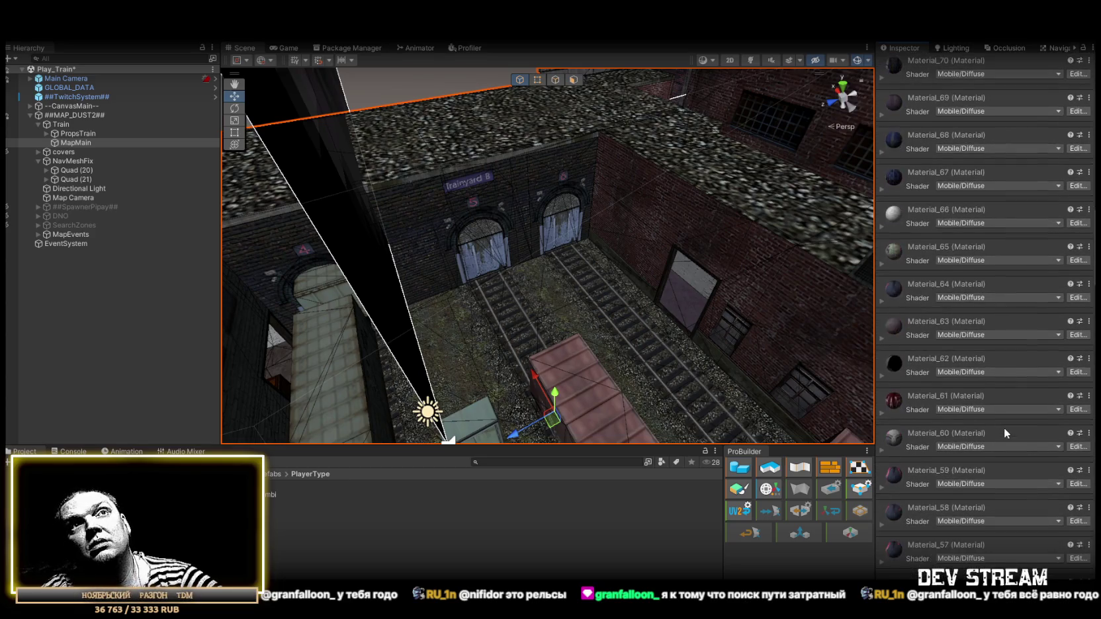
scroll(1002, 407, "up", 7)
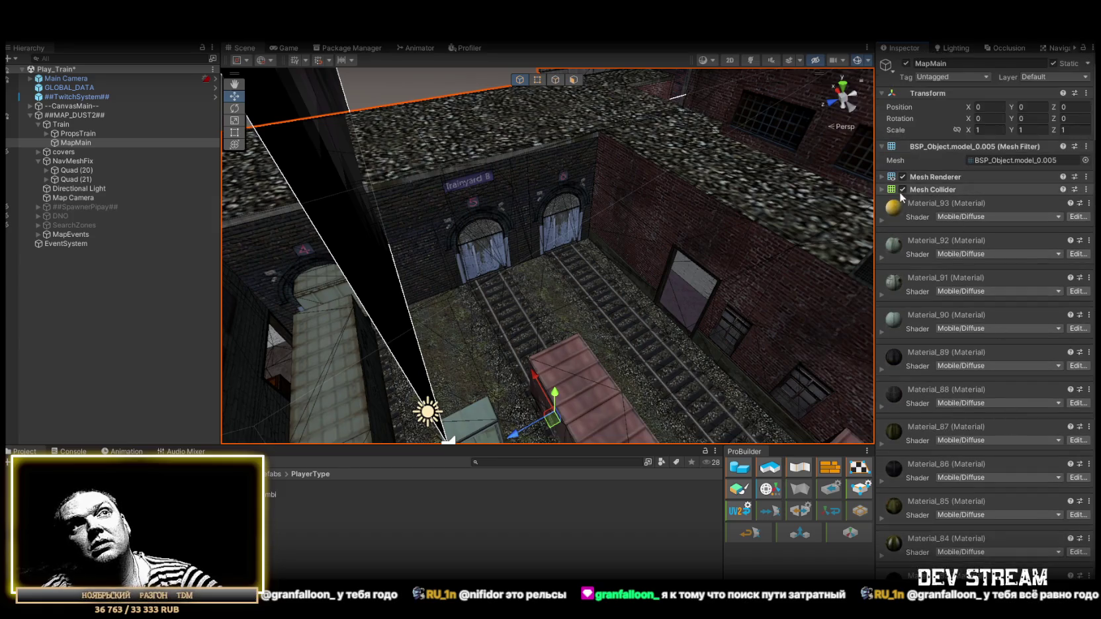
mouse_move(674, 222)
left_mouse_down()
mouse_move(582, 228)
mouse_move(646, 165)
mouse_move(437, 115)
mouse_move(524, 123)
mouse_move(450, 113)
mouse_move(430, 241)
mouse_move(454, 196)
mouse_move(403, 162)
mouse_move(446, 144)
left_mouse_up()
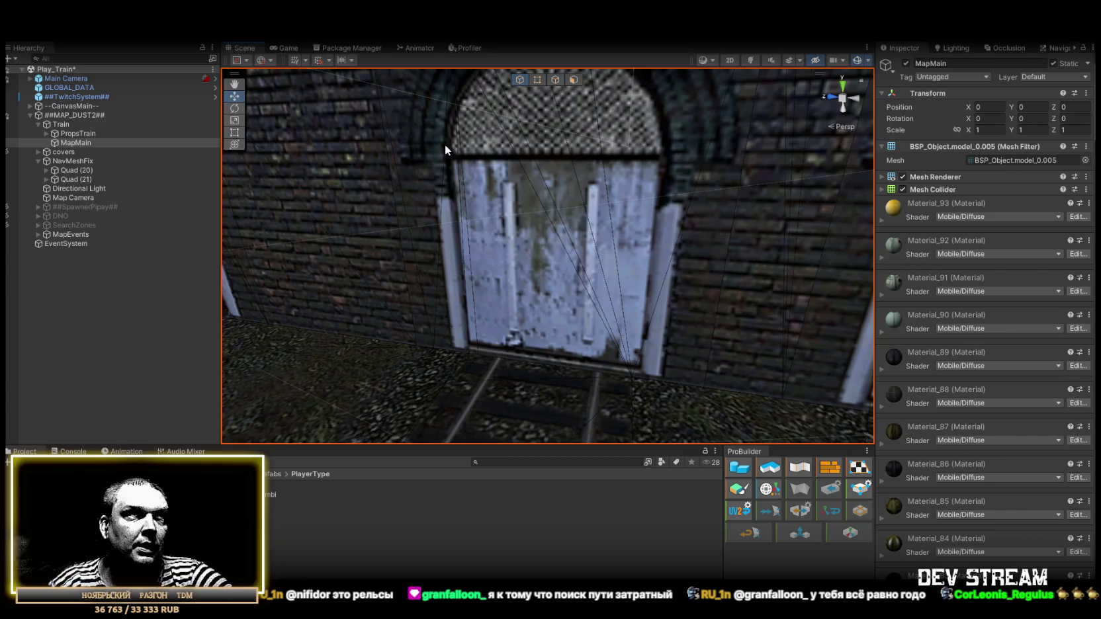
- Pull back to a train yard overview and select Quad (21)
mouse_move(445, 145)
left_mouse_down()
mouse_move(525, 135)
mouse_move(184, 303)
mouse_move(18, 253)
mouse_move(883, 266)
mouse_move(881, 325)
mouse_move(78, 238)
mouse_move(688, 243)
mouse_move(459, 244)
mouse_move(862, 279)
mouse_move(660, 320)
left_mouse_up()
left_click(86, 180)
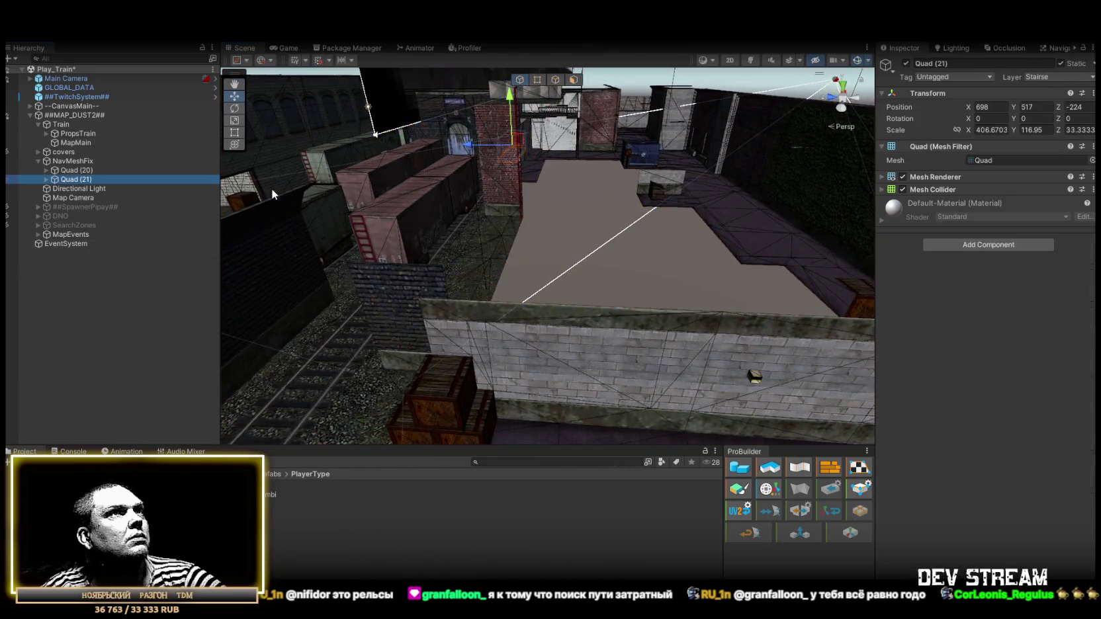
- Frame Quad (21) and fly the view over the rails down to the stairway
key("f")
mouse_move(517, 254)
left_mouse_down()
mouse_move(596, 284)
mouse_move(683, 262)
mouse_move(922, 258)
mouse_move(1027, 271)
mouse_move(475, 195)
left_mouse_up()
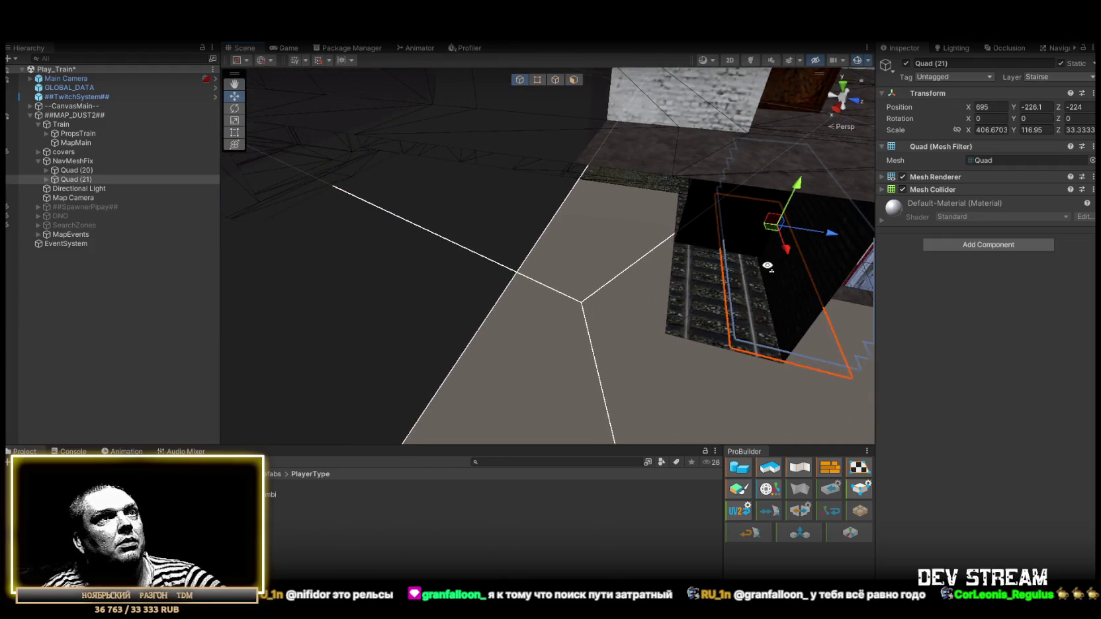
left_click_drag(768, 265, 783, 293)
mouse_move(626, 352)
left_mouse_down()
mouse_move(403, 313)
mouse_move(160, 365)
mouse_move(110, 367)
mouse_move(108, 353)
mouse_move(187, 321)
mouse_move(454, 278)
mouse_move(678, 296)
mouse_move(714, 271)
mouse_move(674, 256)
mouse_move(726, 305)
mouse_move(663, 300)
mouse_move(733, 293)
mouse_move(519, 282)
mouse_move(803, 312)
mouse_move(572, 269)
mouse_move(698, 263)
mouse_move(558, 225)
mouse_move(553, 214)
mouse_move(530, 229)
mouse_move(748, 220)
mouse_move(729, 246)
mouse_move(781, 243)
left_mouse_up()
mouse_move(942, 243)
left_mouse_down()
mouse_move(1030, 174)
mouse_move(1036, 184)
mouse_move(11, 245)
mouse_move(253, 234)
mouse_move(263, 270)
mouse_move(466, 233)
mouse_move(445, 256)
mouse_move(422, 257)
left_mouse_up()
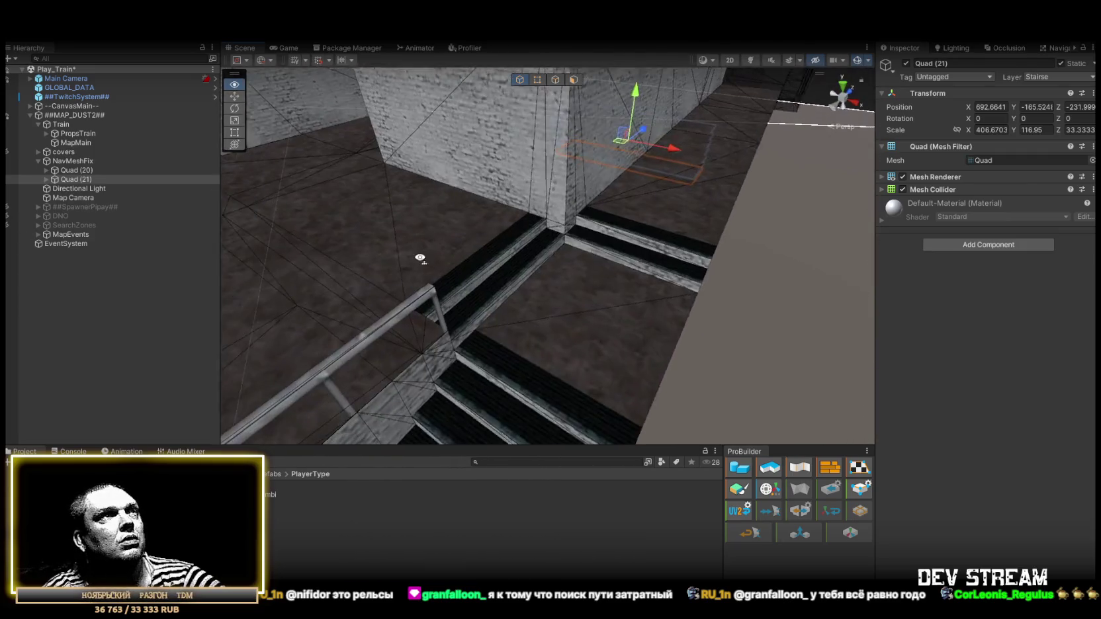
left_click_drag(569, 264, 189, 335)
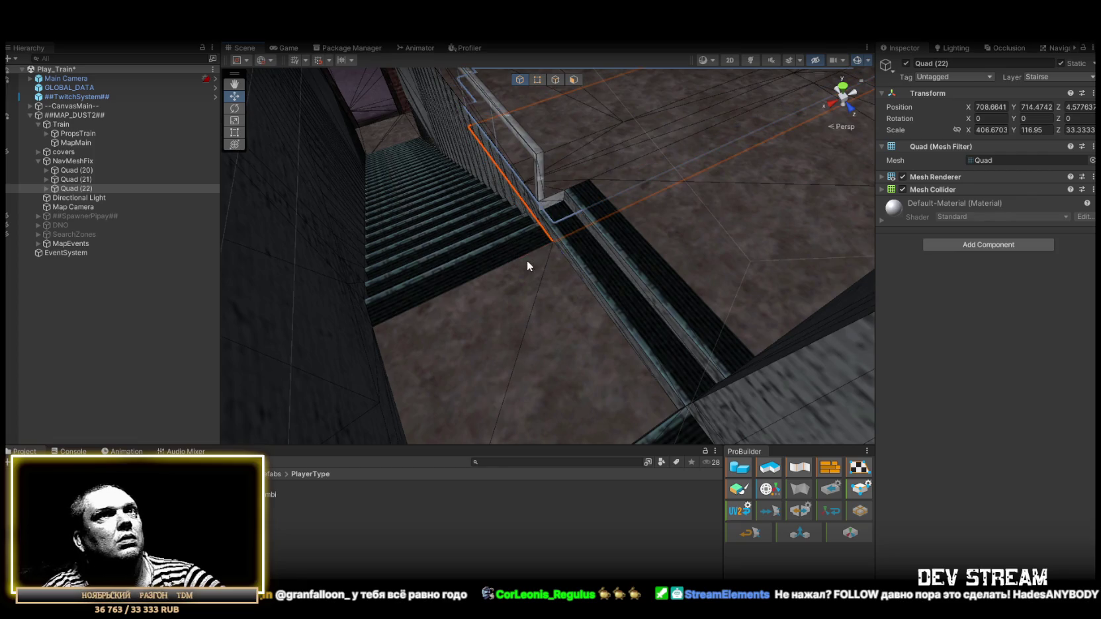
- Resize Quad (22) and raise it up to the stair level over the stairway
left_click_drag(495, 266, 679, 186)
key("r")
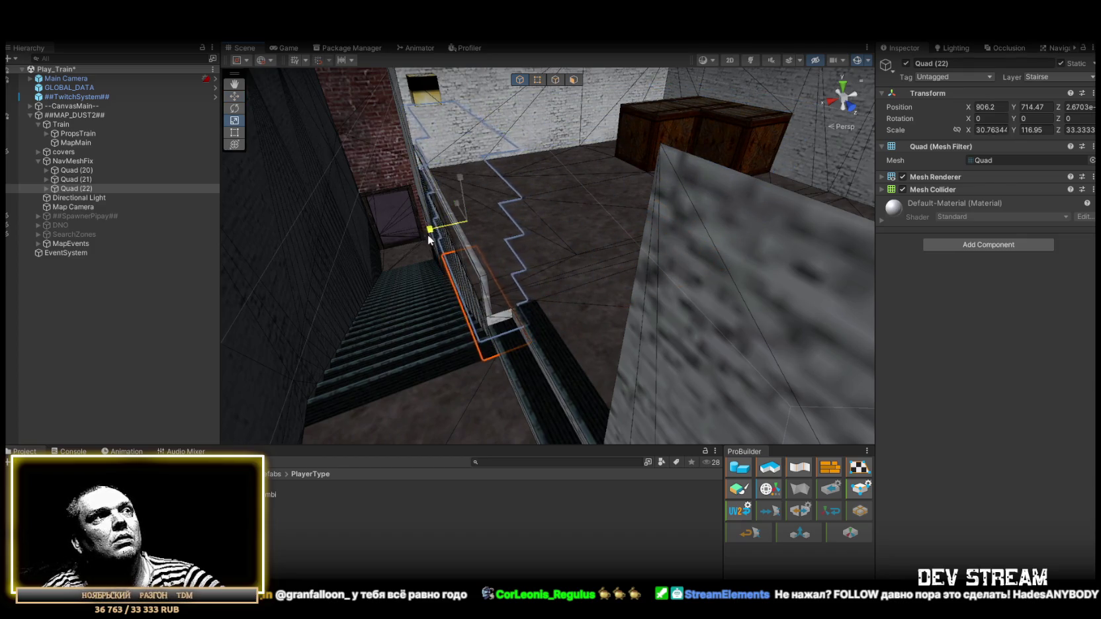
mouse_move(435, 239)
left_mouse_down()
mouse_move(519, 184)
mouse_move(675, 225)
mouse_move(643, 221)
mouse_move(649, 229)
mouse_move(635, 225)
mouse_move(677, 222)
mouse_move(561, 240)
mouse_move(649, 193)
mouse_move(441, 227)
mouse_move(454, 199)
mouse_move(433, 232)
mouse_move(498, 190)
left_mouse_up()
key("w")
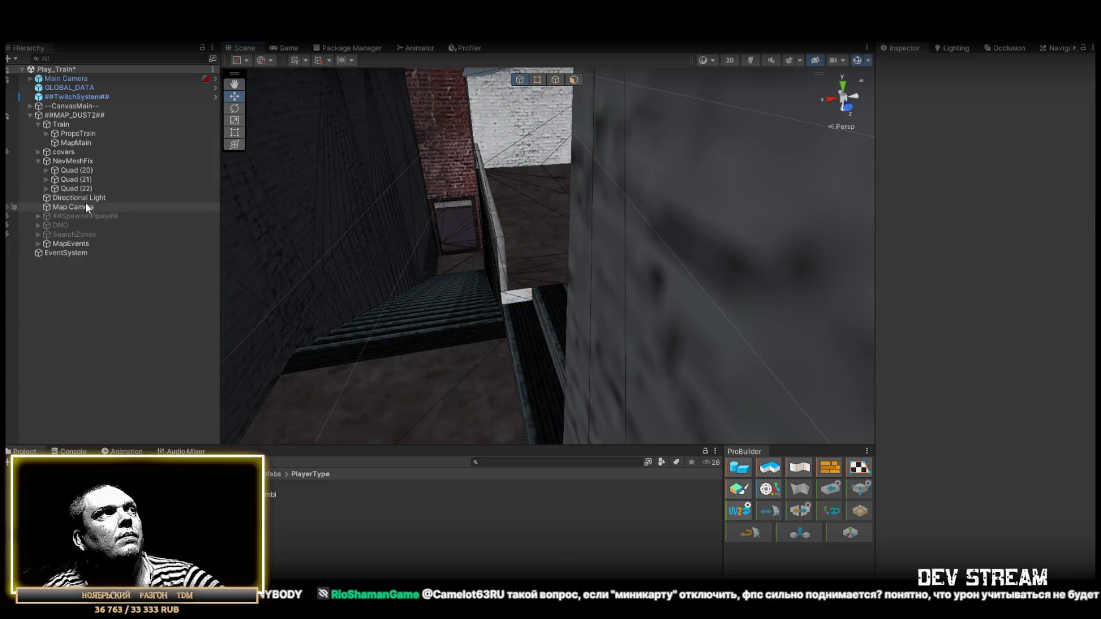
left_click_drag(303, 207, 842, 192)
key("f")
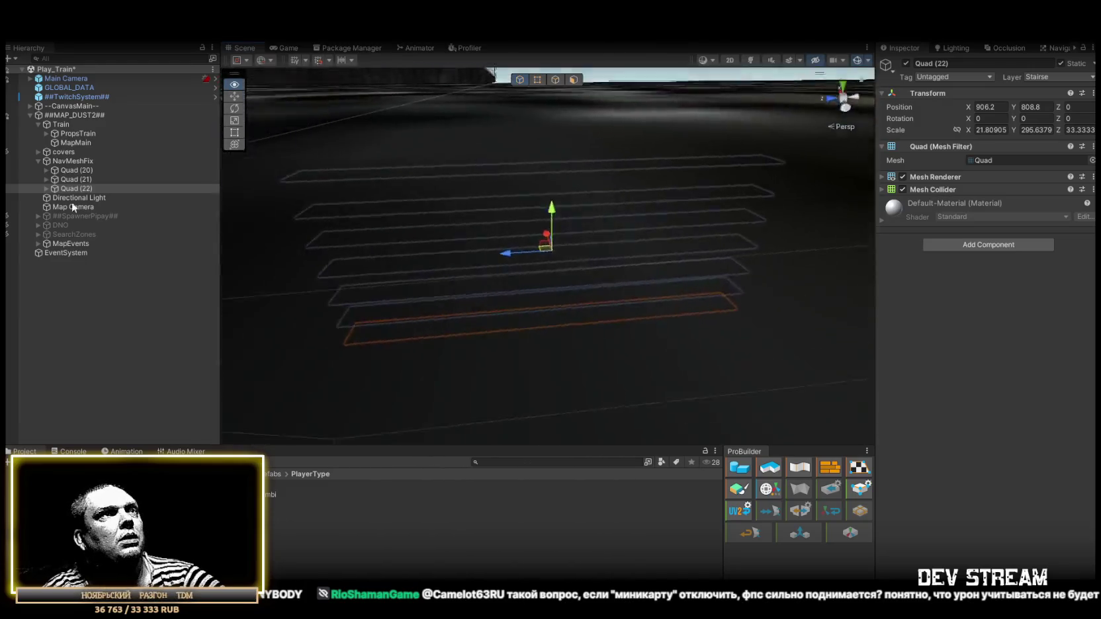
mouse_move(304, 218)
left_mouse_down()
mouse_move(468, 266)
mouse_move(695, 232)
mouse_move(581, 233)
left_mouse_up()
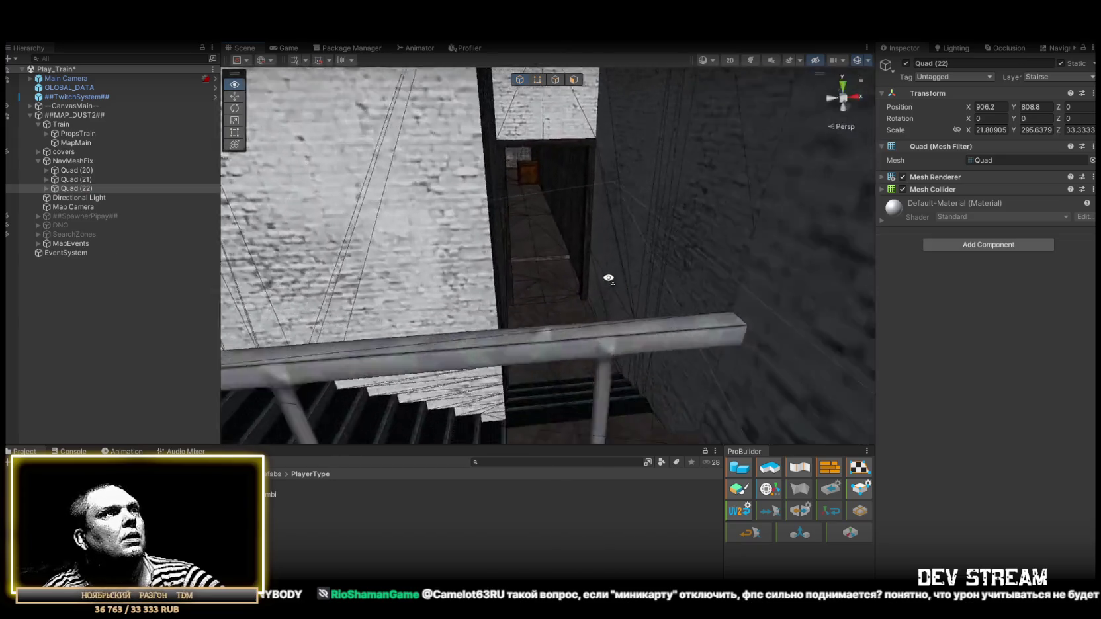
key("w")
mouse_move(608, 279)
left_mouse_down()
mouse_move(599, 261)
mouse_move(467, 289)
mouse_move(458, 264)
mouse_move(572, 248)
mouse_move(467, 108)
mouse_move(581, 248)
mouse_move(557, 262)
mouse_move(288, 236)
mouse_move(304, 225)
mouse_move(529, 277)
mouse_move(680, 256)
mouse_move(718, 285)
mouse_move(534, 282)
mouse_move(582, 288)
mouse_move(595, 311)
left_mouse_up()
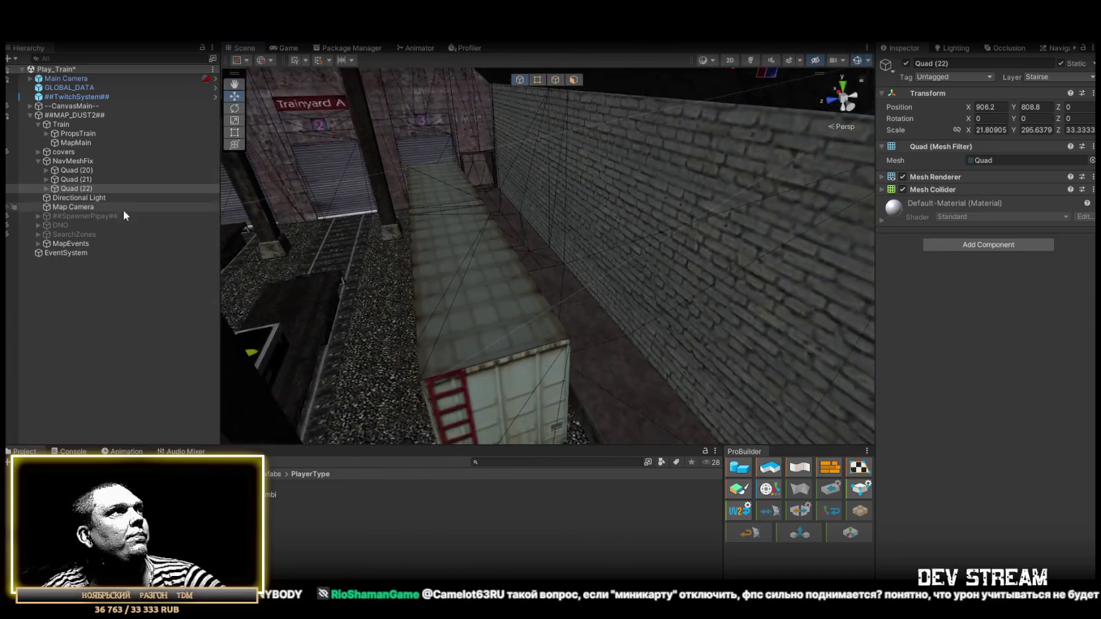
- Duplicate the stair quad as Quad (23) at the train and shrink its height to 49.44
left_click(62, 185)
key("ctrl+d")
mouse_move(622, 159)
left_mouse_down()
mouse_move(642, 140)
mouse_move(456, 424)
left_mouse_up()
key("f")
key("r")
left_click_drag(433, 278, 392, 282)
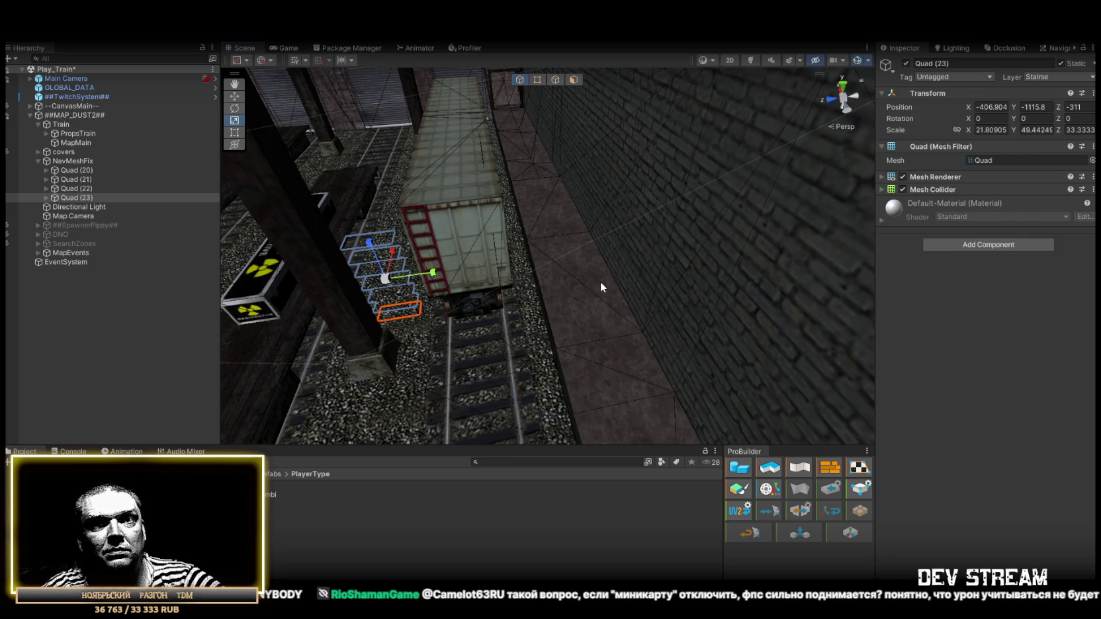
- Move Quad (23) against the boxcar at -80, -959.28, -359, then select Main Camera
left_click_drag(559, 290, 473, 234)
mouse_move(386, 216)
left_mouse_down()
mouse_move(529, 244)
mouse_move(479, 270)
mouse_move(508, 295)
mouse_move(579, 227)
mouse_move(477, 326)
mouse_move(442, 313)
mouse_move(640, 299)
mouse_move(602, 296)
left_mouse_up()
mouse_move(601, 296)
left_mouse_down()
mouse_move(529, 327)
mouse_move(487, 315)
left_mouse_up()
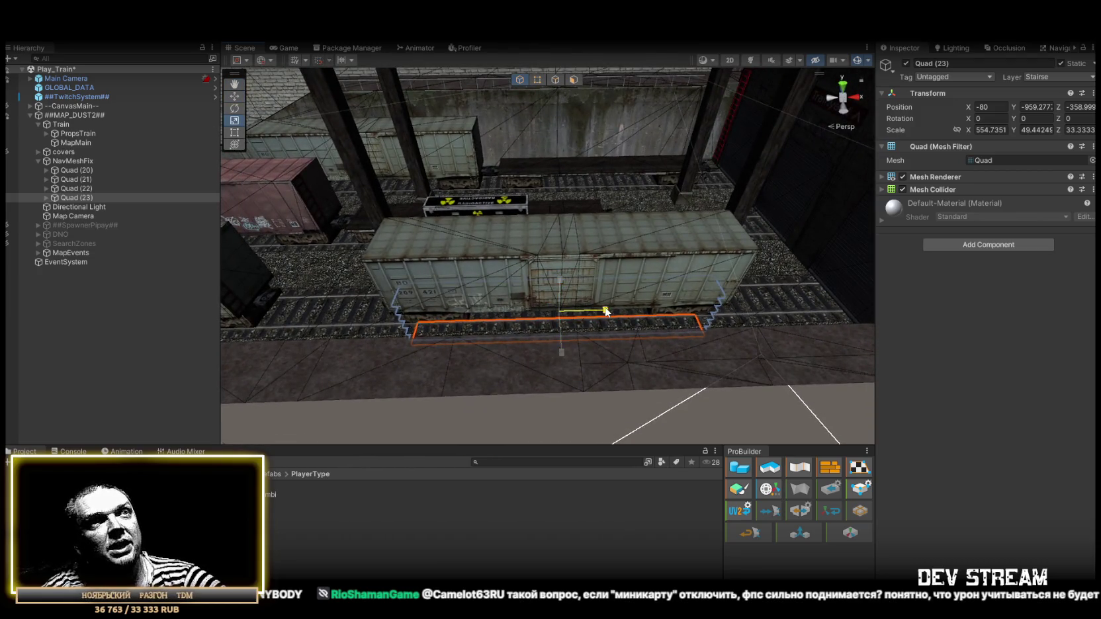
mouse_move(378, 305)
left_mouse_down()
mouse_move(590, 322)
mouse_move(629, 278)
mouse_move(613, 248)
mouse_move(577, 282)
left_mouse_up()
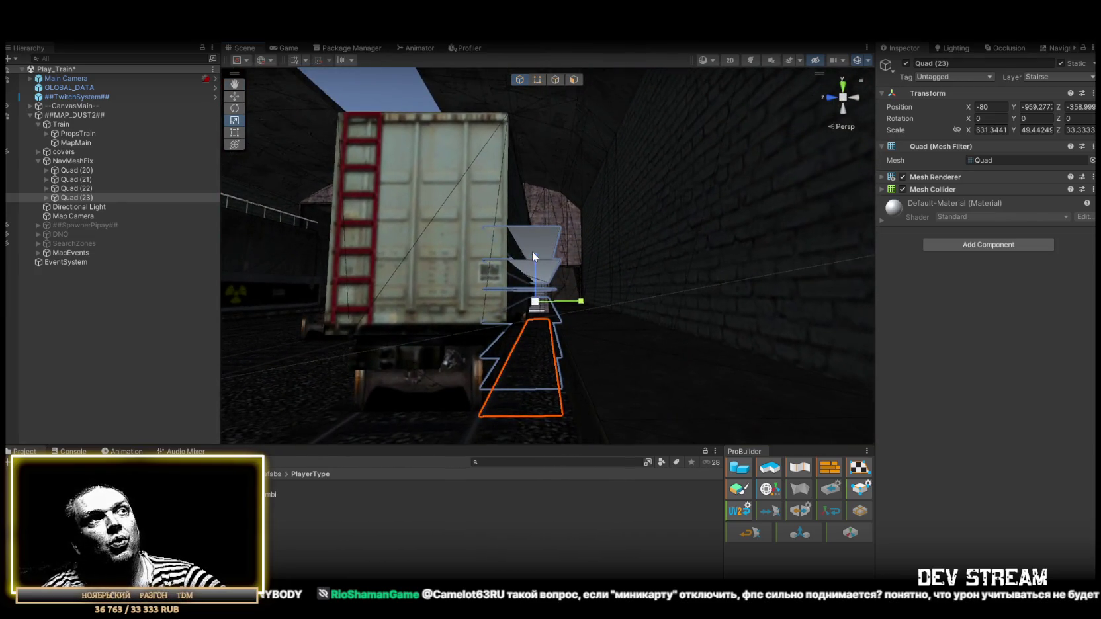
mouse_move(571, 260)
left_mouse_down()
mouse_move(621, 300)
mouse_move(569, 251)
mouse_move(541, 259)
mouse_move(547, 244)
left_mouse_up()
left_click_drag(629, 271, 529, 264)
left_click(73, 79)
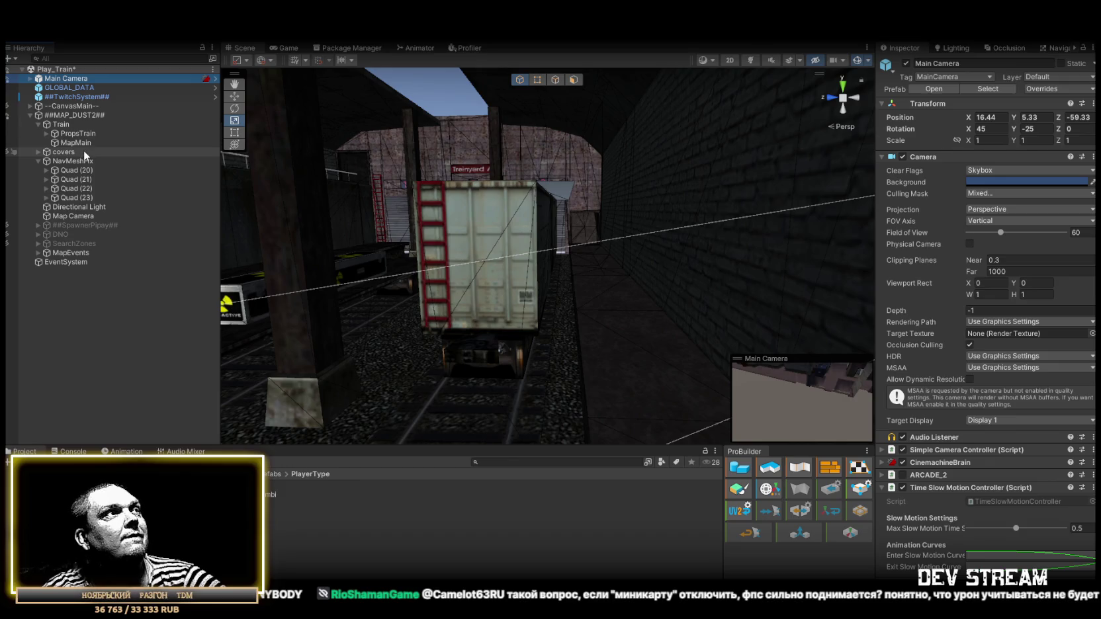
- Inspect the Map Camera's orthographic settings and preview the Game view
left_click(69, 217)
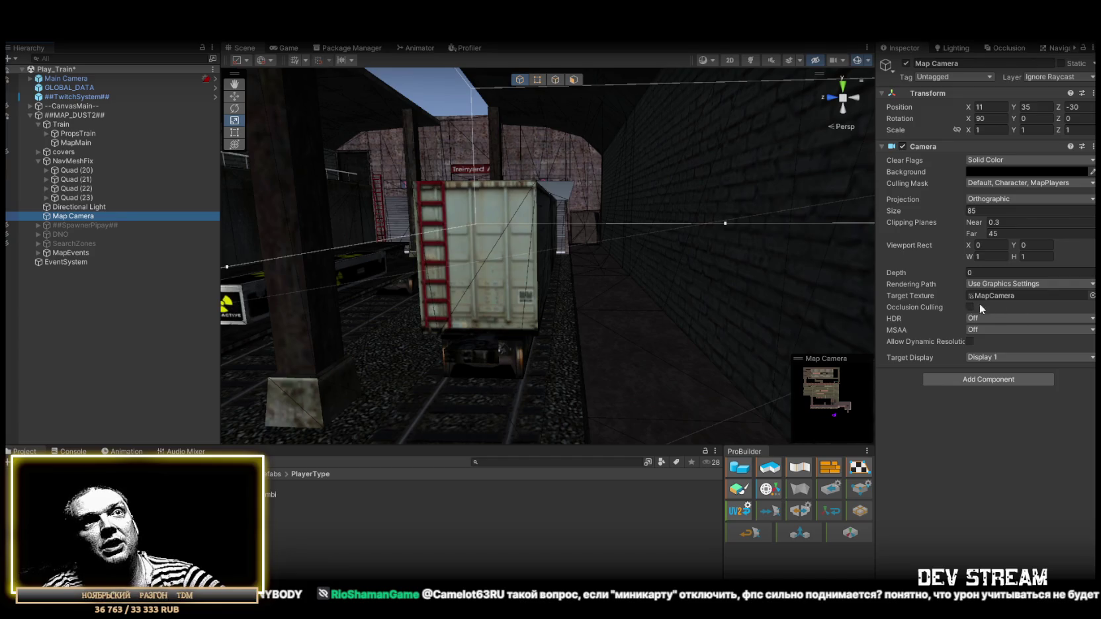
left_click(283, 50)
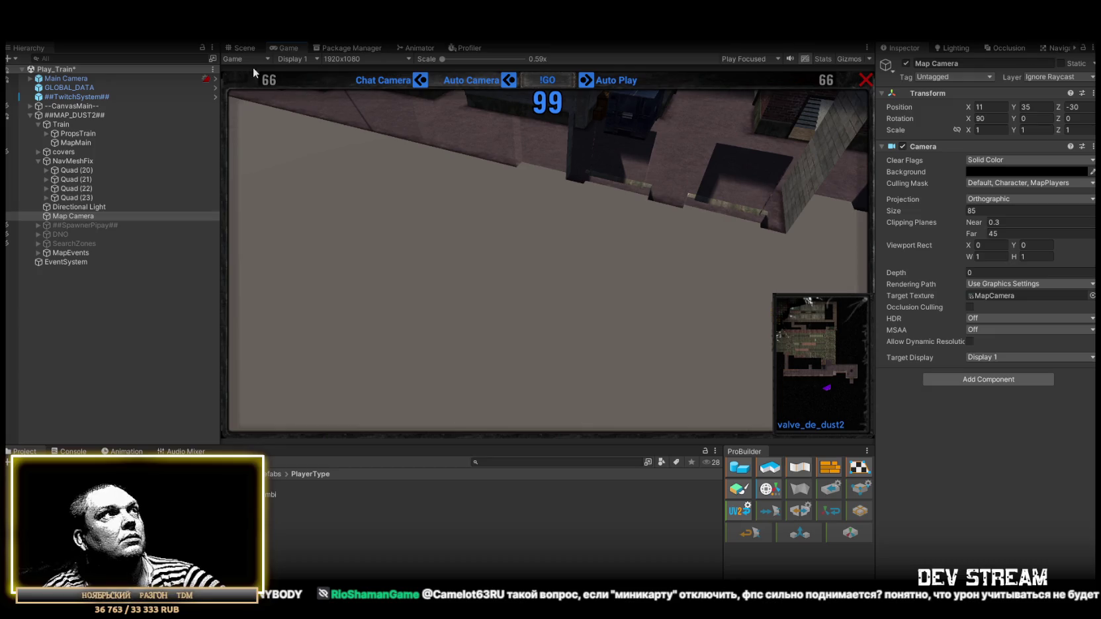
left_click(242, 48)
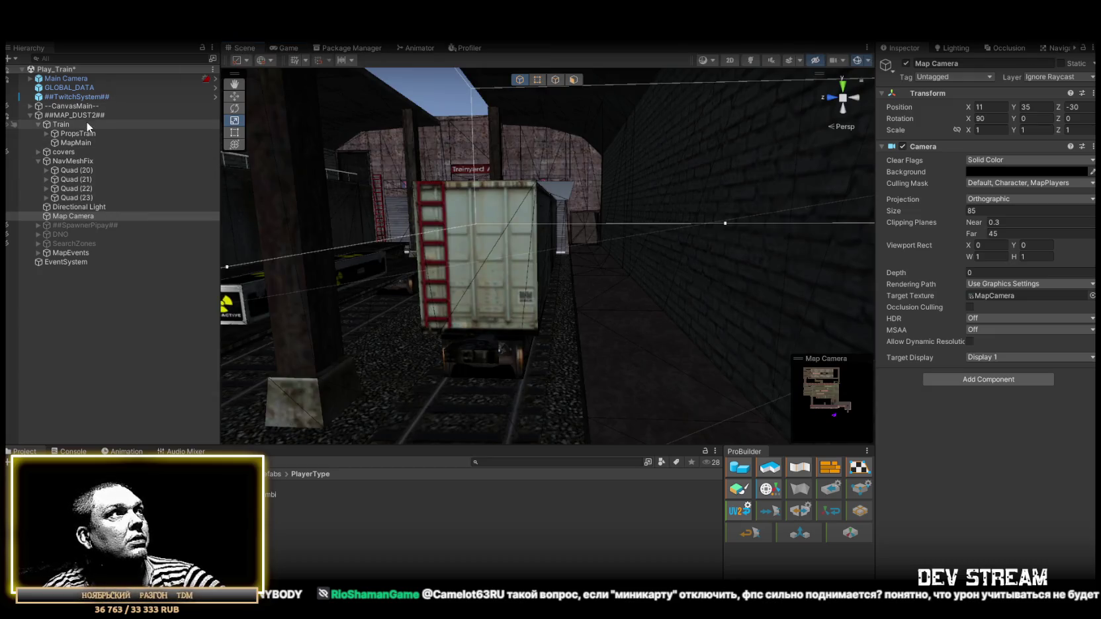
- Reselect Quad (23) and frame it in the Scene view
left_click(78, 198)
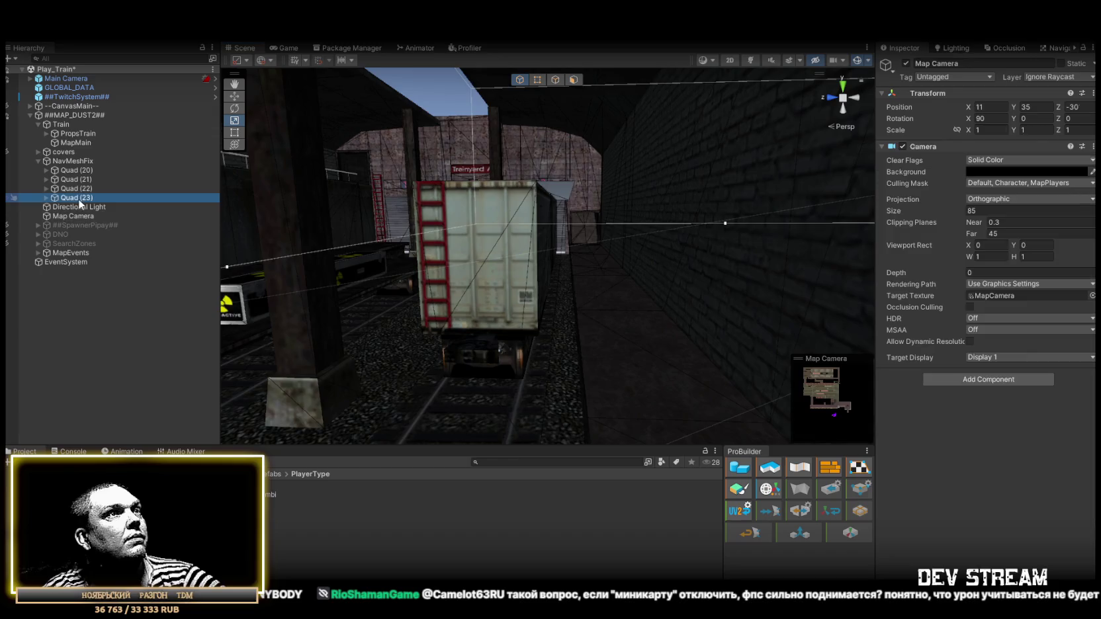
key("f")
mouse_move(462, 191)
left_mouse_down()
mouse_move(454, 246)
mouse_move(151, 321)
mouse_move(594, 212)
mouse_move(403, 195)
mouse_move(664, 187)
mouse_move(375, 135)
left_mouse_up()
- Nudge Quad (23) against its car and duplicate it as Quad (24) at X -893.7
mouse_move(554, 232)
left_mouse_down()
mouse_move(774, 336)
mouse_move(571, 272)
mouse_move(530, 226)
mouse_move(589, 254)
mouse_move(641, 240)
mouse_move(638, 271)
left_mouse_up()
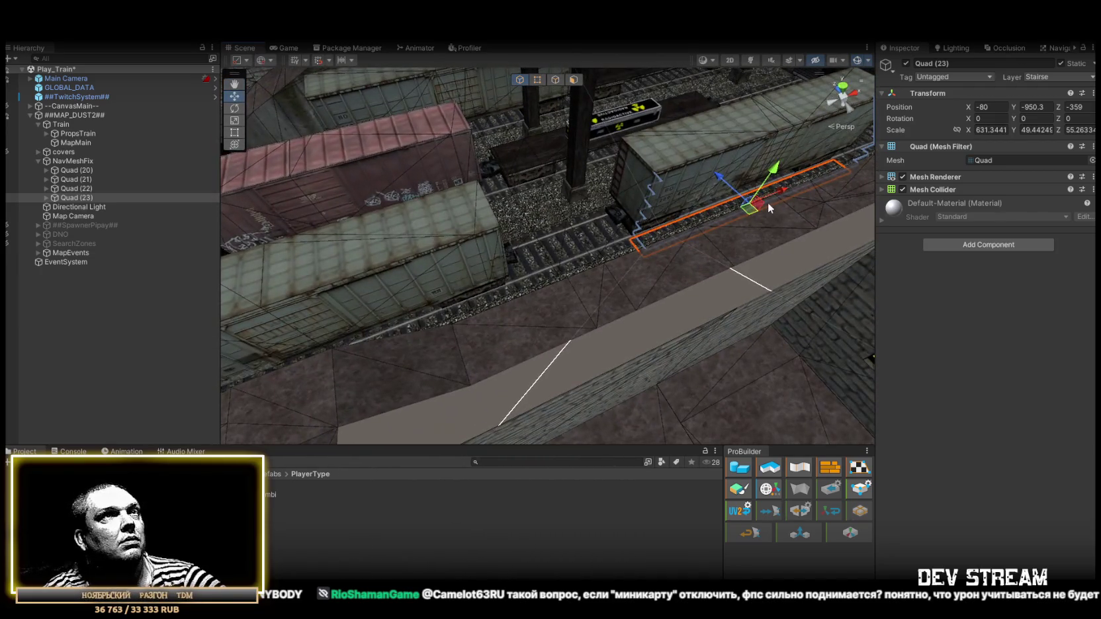
key("ctrl+d")
mouse_move(783, 190)
left_mouse_down()
mouse_move(415, 314)
mouse_move(486, 264)
mouse_move(553, 269)
mouse_move(567, 291)
mouse_move(300, 242)
mouse_move(368, 315)
mouse_move(411, 298)
left_mouse_up()
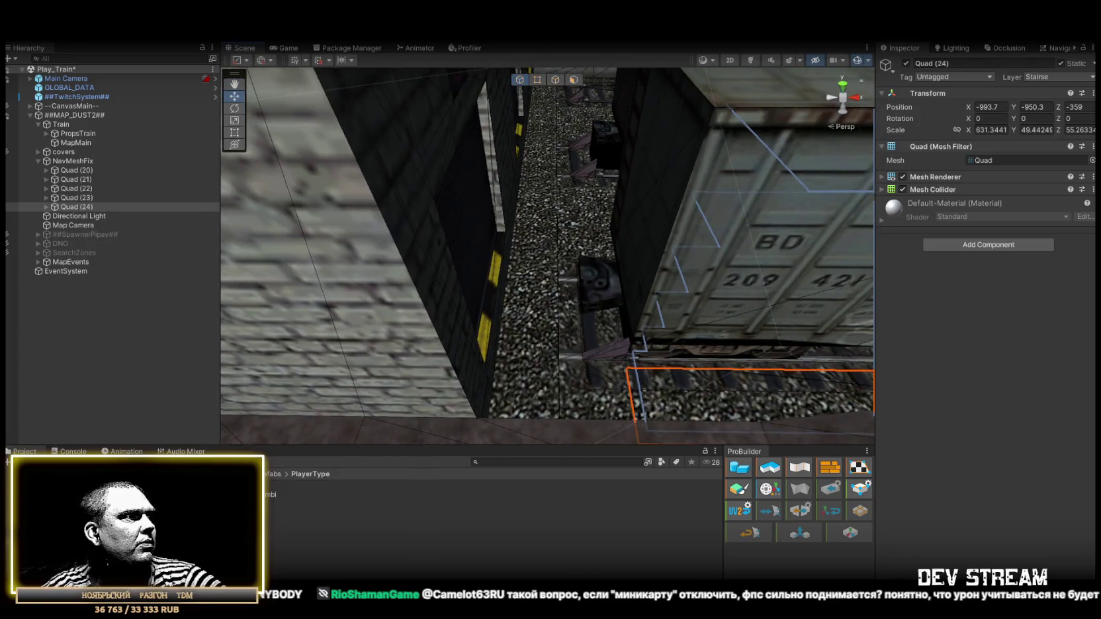
mouse_move(409, 380)
left_mouse_down()
mouse_move(558, 305)
mouse_move(541, 307)
mouse_move(624, 297)
left_mouse_up()
key("Delete")
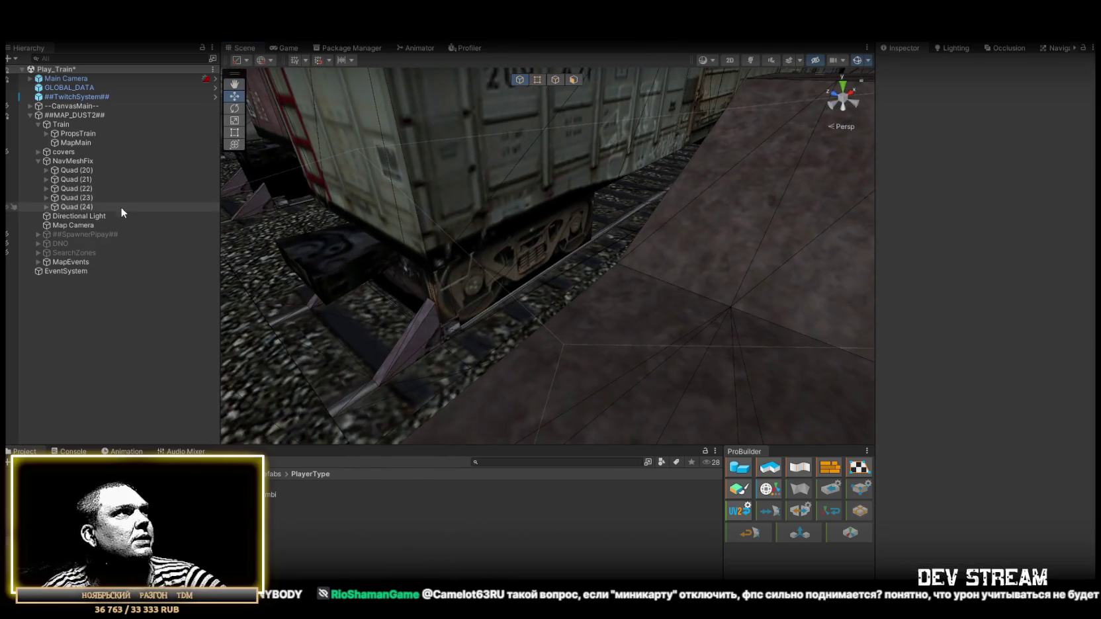
- Duplicate Quad (24) as Quad (25) and slide it onto the tracks along the train cars
left_click(99, 198)
left_click(100, 207)
left_click_drag(452, 234, 777, 279)
key("ctrl+d")
mouse_move(656, 212)
left_mouse_down()
mouse_move(471, 291)
mouse_move(359, 306)
mouse_move(344, 285)
mouse_move(296, 275)
mouse_move(290, 297)
mouse_move(265, 295)
mouse_move(380, 205)
mouse_move(292, 285)
mouse_move(147, 301)
mouse_move(445, 321)
left_mouse_up()
left_click_drag(396, 289, 631, 303)
- Stretch Quad (25) to 1332.19 wide along the boxcar and shift it onto the car beside the wall
key("r")
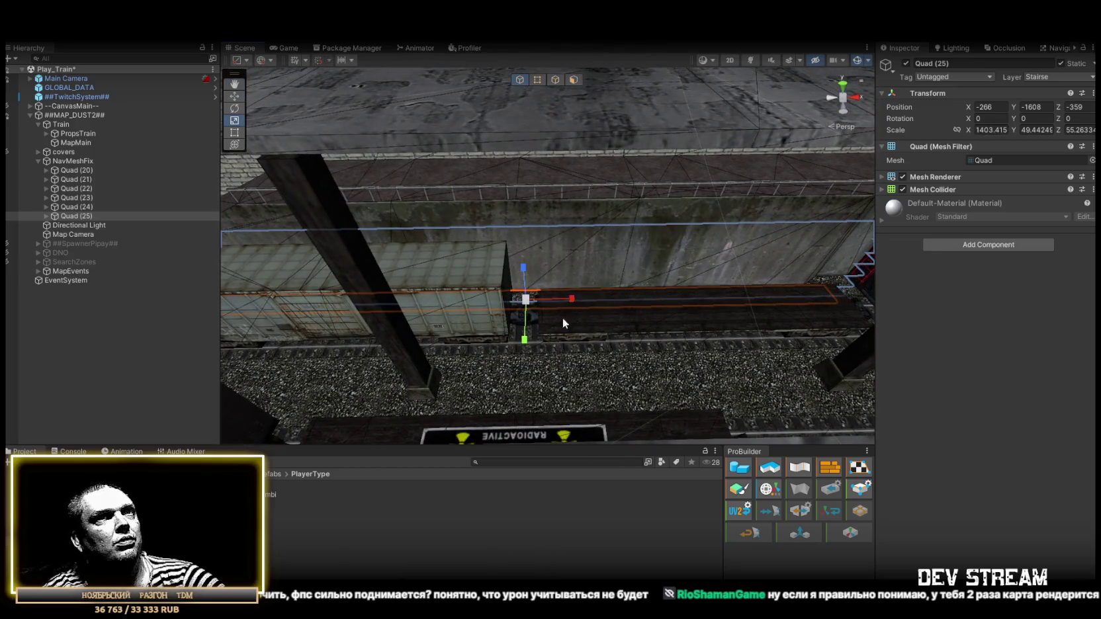
mouse_move(563, 317)
left_mouse_down()
mouse_move(548, 310)
mouse_move(566, 296)
left_mouse_up()
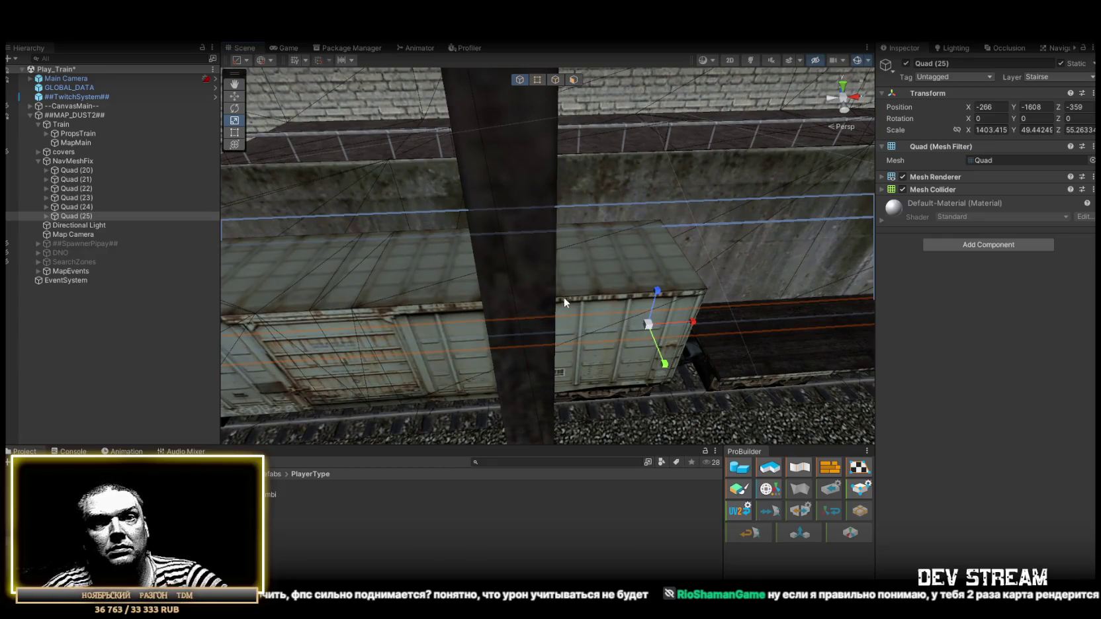
mouse_move(571, 333)
left_mouse_down()
mouse_move(560, 302)
mouse_move(503, 313)
mouse_move(521, 326)
mouse_move(314, 317)
mouse_move(263, 292)
mouse_move(548, 337)
mouse_move(536, 339)
mouse_move(585, 283)
left_mouse_up()
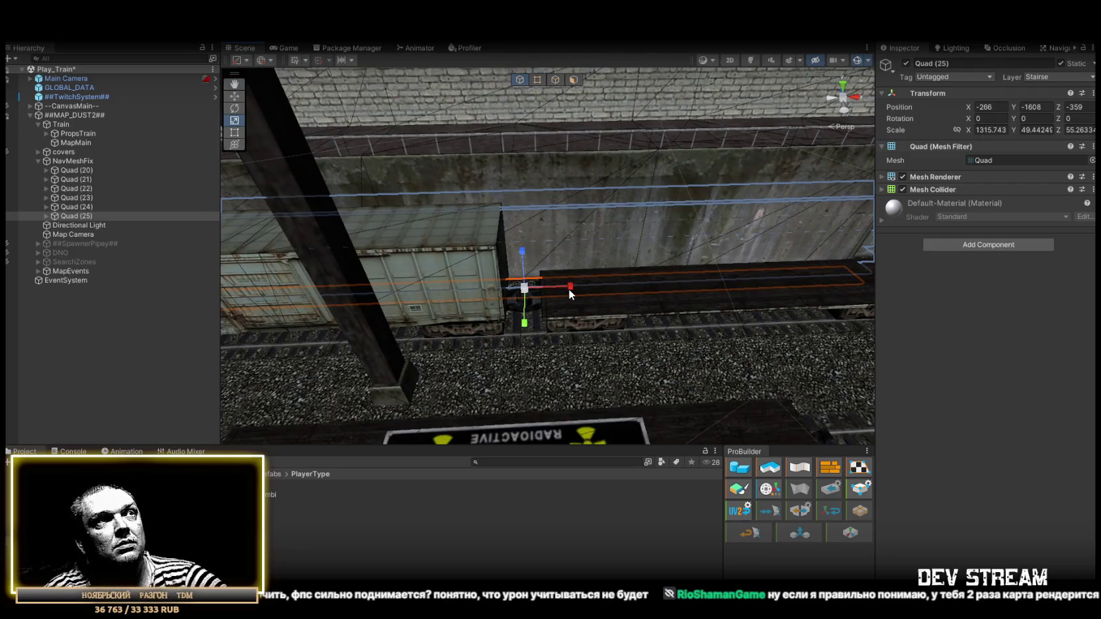
mouse_move(570, 291)
left_mouse_down()
mouse_move(693, 250)
mouse_move(667, 261)
mouse_move(683, 263)
mouse_move(673, 239)
left_mouse_up()
mouse_move(533, 233)
left_mouse_down()
mouse_move(531, 223)
mouse_move(605, 312)
left_mouse_up()
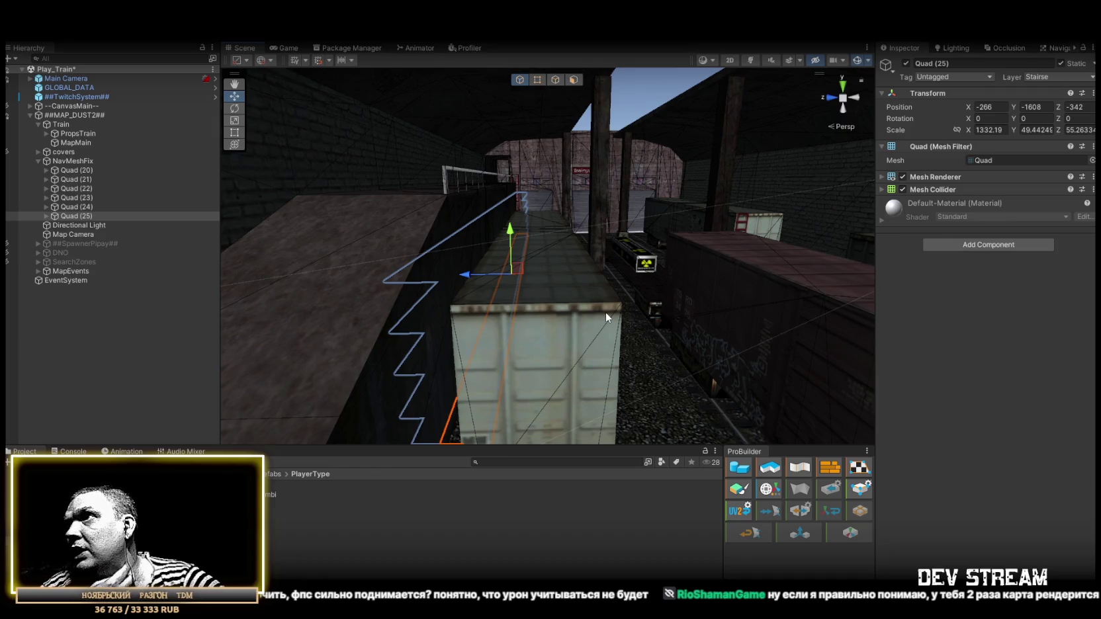
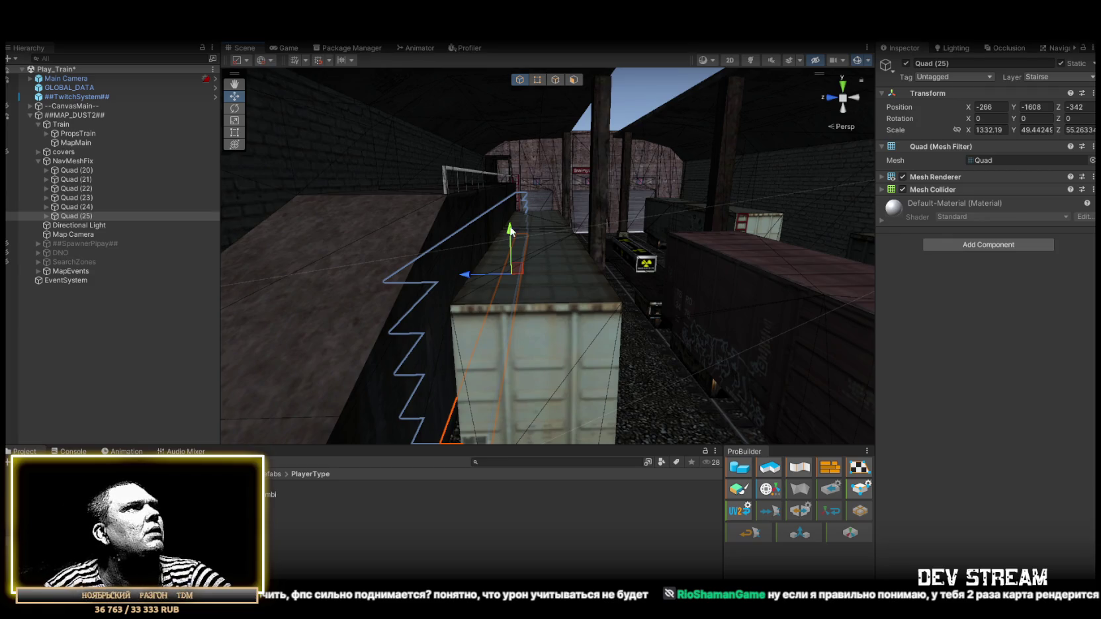
- Move Quad (20)–(25) out of NavMeshFix and reset NavMeshFix's Scale to 1, 1, 1
left_click(82, 171, "shift")
left_click_drag(86, 169, 82, 214)
left_click(78, 215)
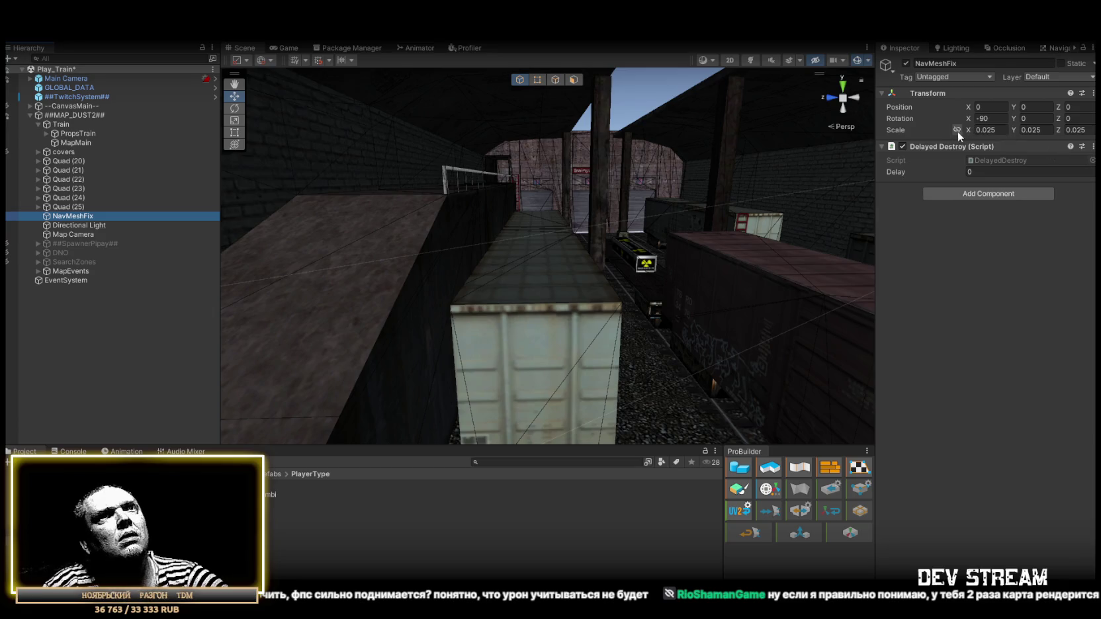
left_click(86, 161)
left_click(71, 205, "shift")
mouse_move(73, 207)
left_mouse_down()
mouse_move(71, 219)
mouse_move(73, 206)
mouse_move(40, 195)
mouse_move(37, 206)
left_mouse_up()
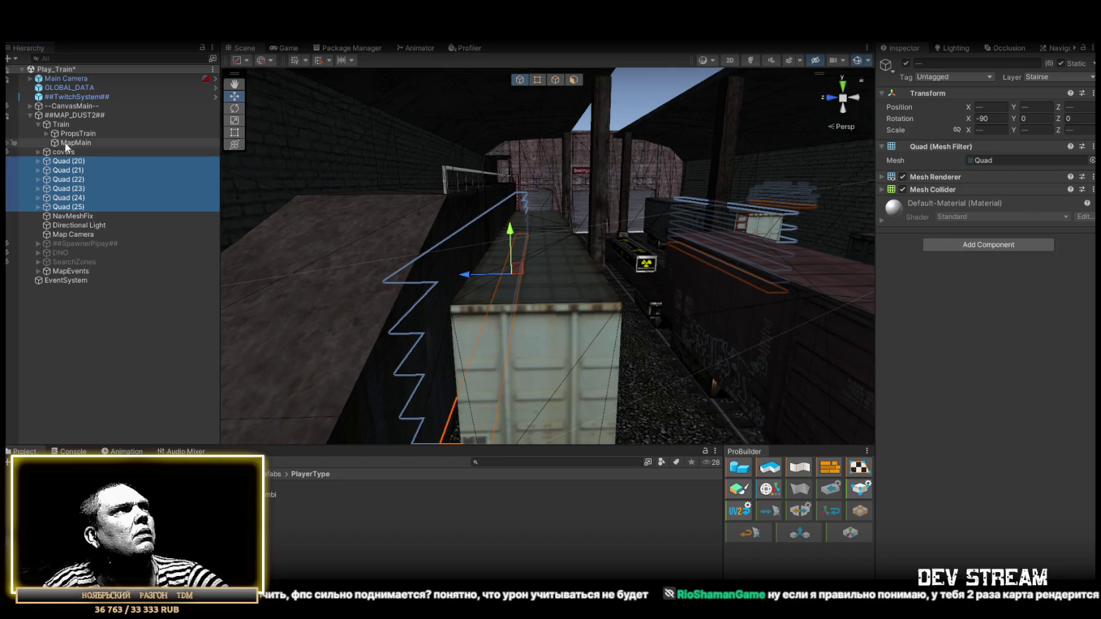
left_click(73, 215)
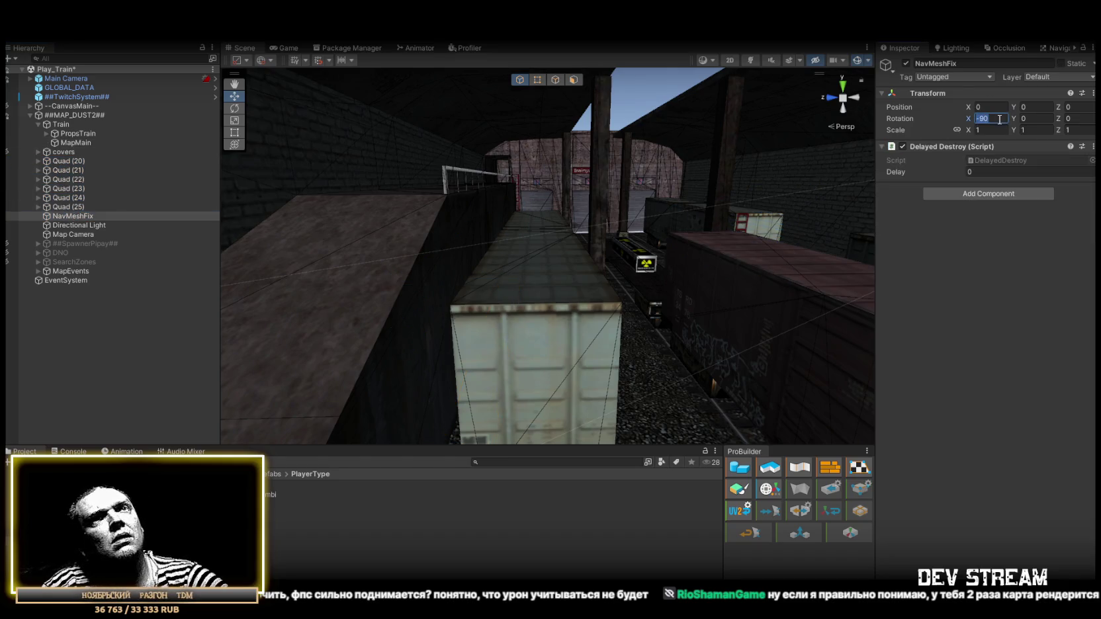
left_click(991, 118)
type("0")
- Parent Quad (20)–(25) back under NavMeshFix, then fly the view to the boxcar by the wall
left_click(67, 161)
left_click(74, 207, "shift")
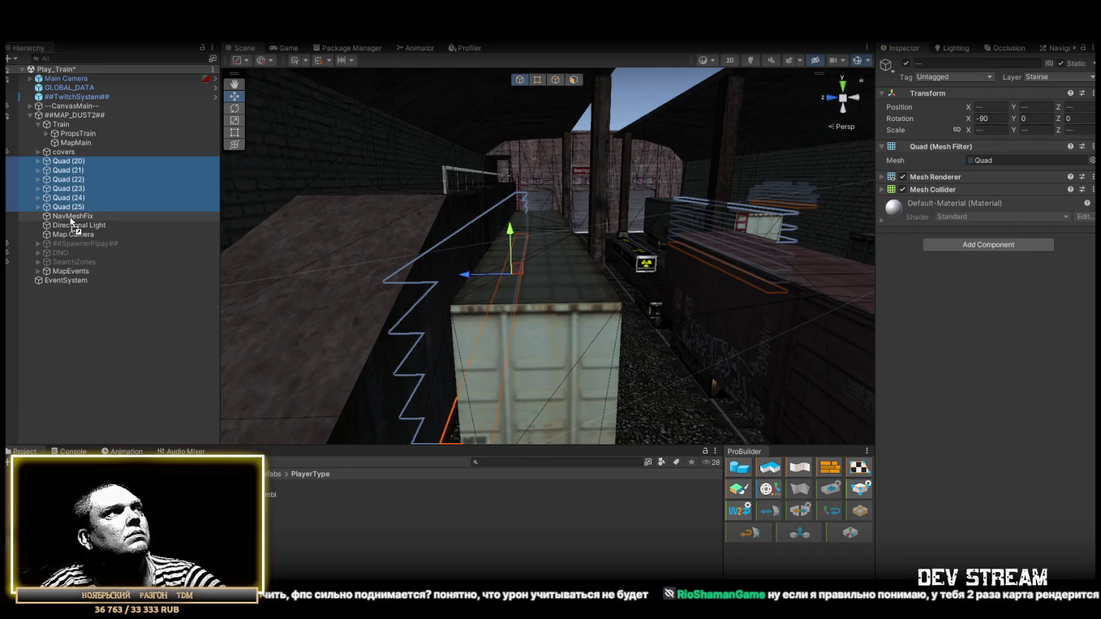
left_click_drag(70, 219, 71, 220)
left_click_drag(237, 171, 458, 258)
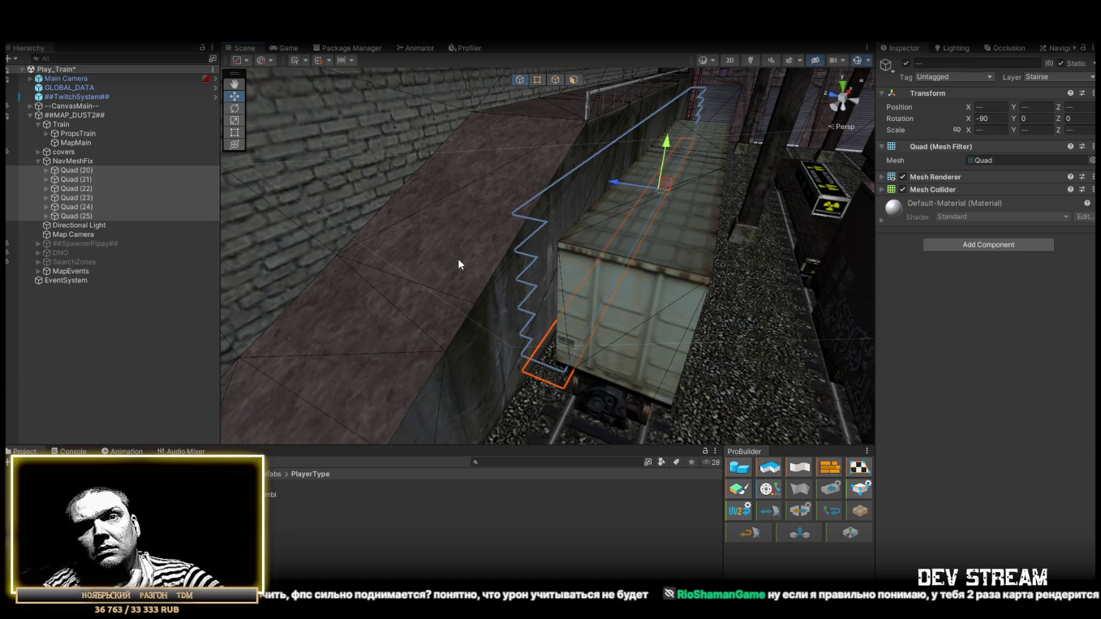
mouse_move(458, 258)
left_mouse_down()
mouse_move(611, 153)
mouse_move(457, 165)
left_mouse_up()
mouse_move(330, 132)
left_mouse_down()
mouse_move(344, 125)
mouse_move(332, 120)
mouse_move(459, 164)
mouse_move(523, 172)
mouse_move(471, 180)
mouse_move(580, 167)
mouse_move(466, 198)
left_mouse_up()
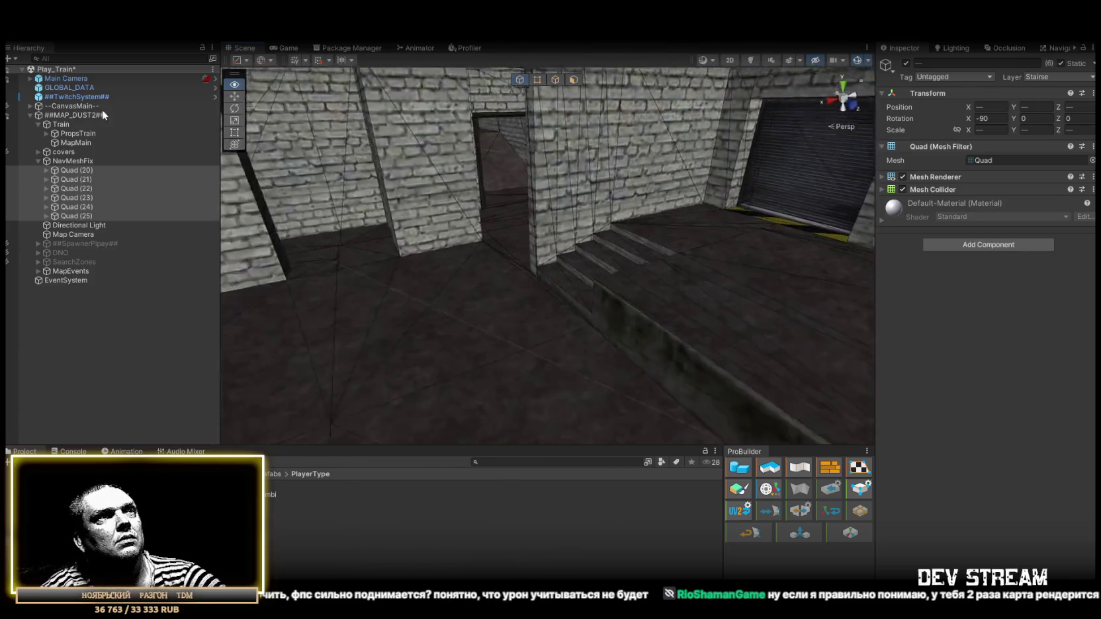
- Duplicate the quad as Quad (26), vertex-snap it onto the flatcar and stretch it taller on Y
mouse_move(368, 140)
left_mouse_down()
mouse_move(1035, 131)
mouse_move(65, 142)
mouse_move(196, 152)
mouse_move(443, 129)
mouse_move(178, 132)
mouse_move(151, 98)
mouse_move(1095, 90)
mouse_move(1090, 81)
mouse_move(790, 116)
mouse_move(768, 147)
mouse_move(774, 161)
mouse_move(463, 139)
left_mouse_up()
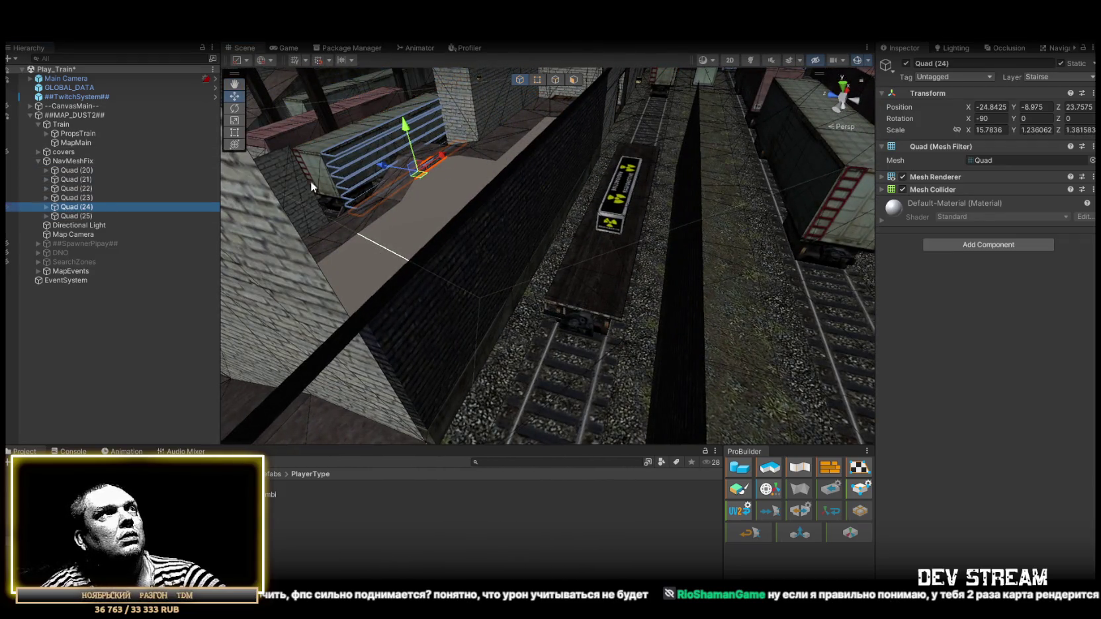
key("v")
mouse_move(601, 327)
left_mouse_down()
mouse_move(623, 320)
mouse_move(662, 267)
left_mouse_up()
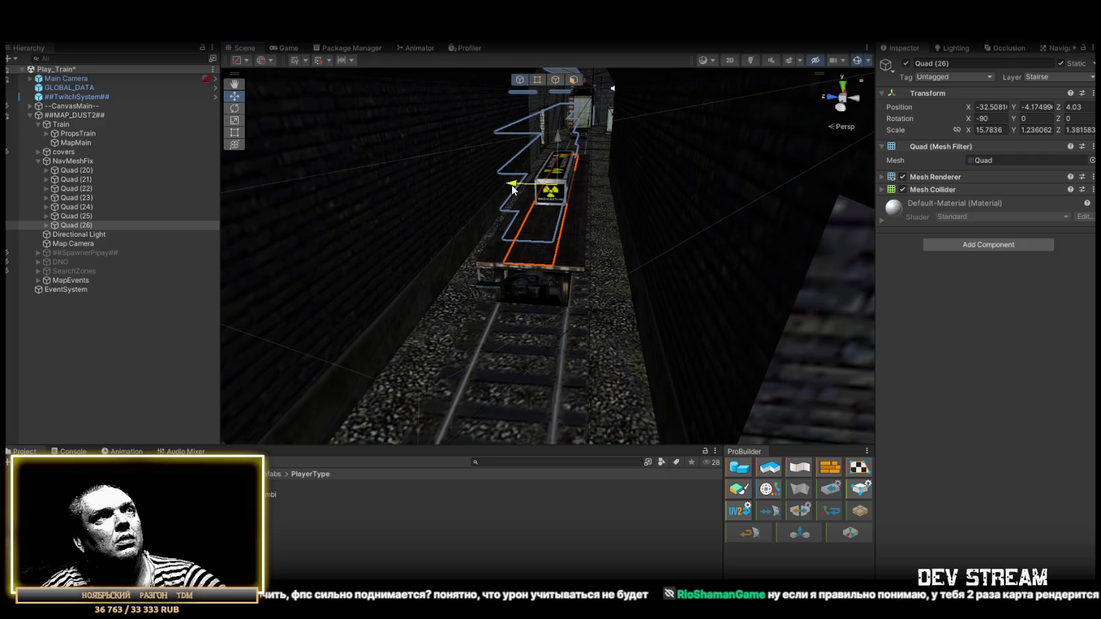
mouse_move(611, 191)
left_mouse_down()
mouse_move(659, 192)
mouse_move(634, 210)
mouse_move(351, 229)
mouse_move(576, 271)
mouse_move(396, 276)
mouse_move(358, 233)
mouse_move(376, 285)
mouse_move(633, 326)
mouse_move(573, 278)
mouse_move(803, 266)
mouse_move(1041, 297)
mouse_move(965, 289)
mouse_move(840, 313)
mouse_move(536, 307)
mouse_move(509, 265)
mouse_move(290, 238)
mouse_move(803, 244)
mouse_move(749, 302)
mouse_move(663, 322)
mouse_move(627, 273)
mouse_move(484, 241)
mouse_move(658, 300)
mouse_move(751, 217)
mouse_move(561, 254)
mouse_move(735, 234)
mouse_move(873, 241)
mouse_move(1026, 292)
mouse_move(901, 267)
mouse_move(767, 265)
mouse_move(563, 292)
mouse_move(511, 406)
mouse_move(509, 336)
mouse_move(589, 320)
mouse_move(572, 344)
mouse_move(516, 350)
left_mouse_up()
- Duplicate the quad as Quad (27), then frame Quad (25) near the numbered shutter doors
key("ctrl+d")
left_click(363, 248)
key("f")
mouse_move(649, 329)
left_mouse_down()
mouse_move(961, 320)
mouse_move(1089, 279)
mouse_move(40, 277)
mouse_move(160, 275)
mouse_move(282, 305)
left_mouse_up()
double_click(86, 216)
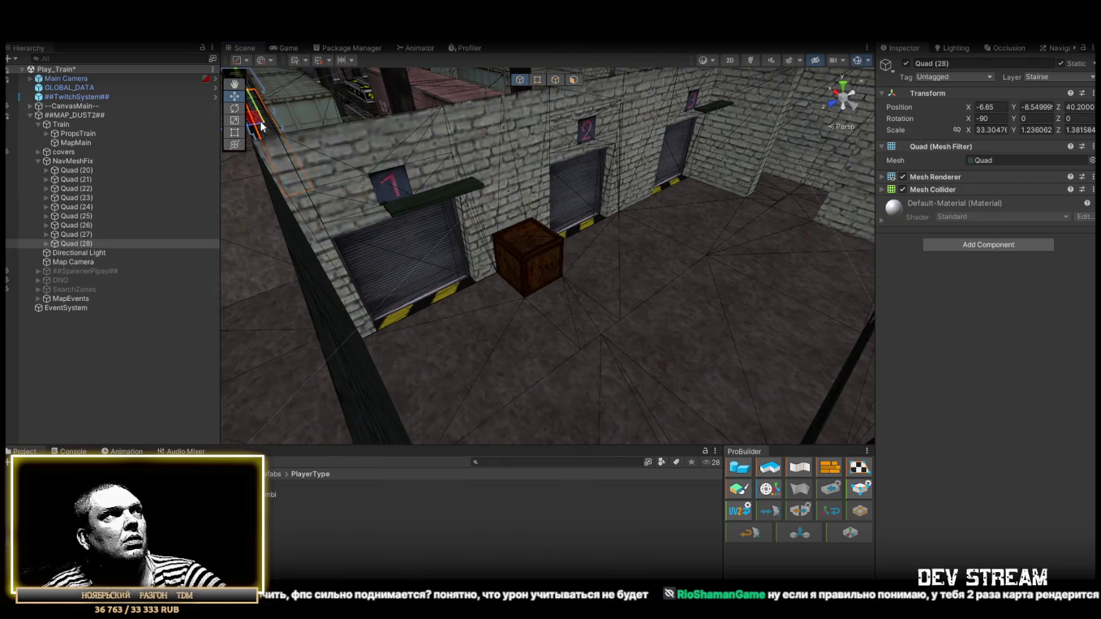
- Position Quad (28) over the steps and shrink it slightly along Y
left_click_drag(262, 126, 407, 256)
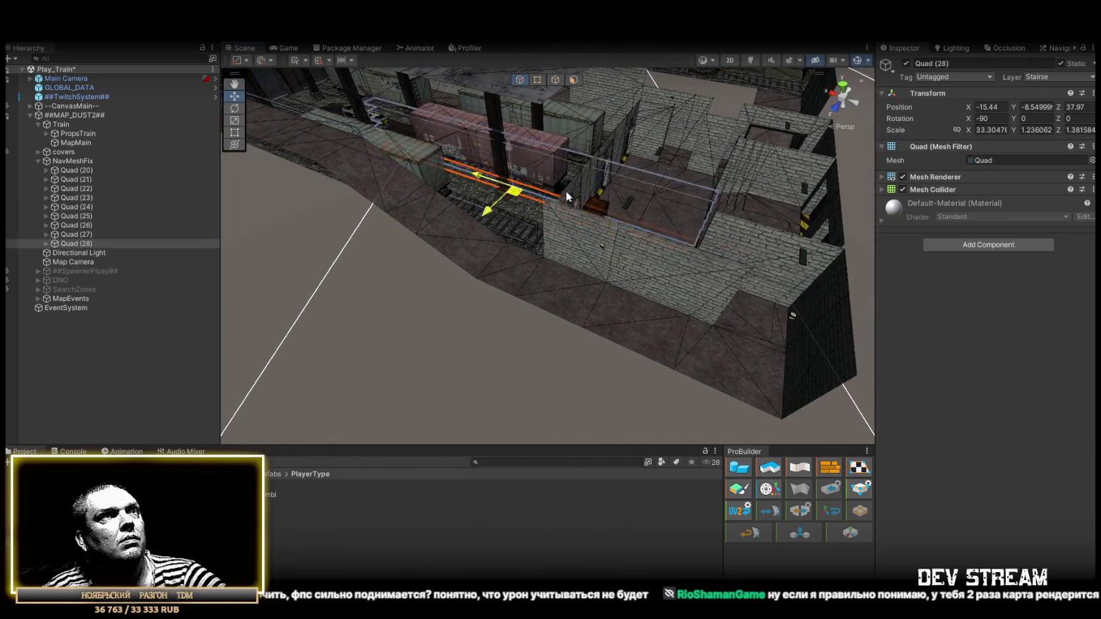
left_click_drag(683, 221, 668, 218)
key("f")
key("r")
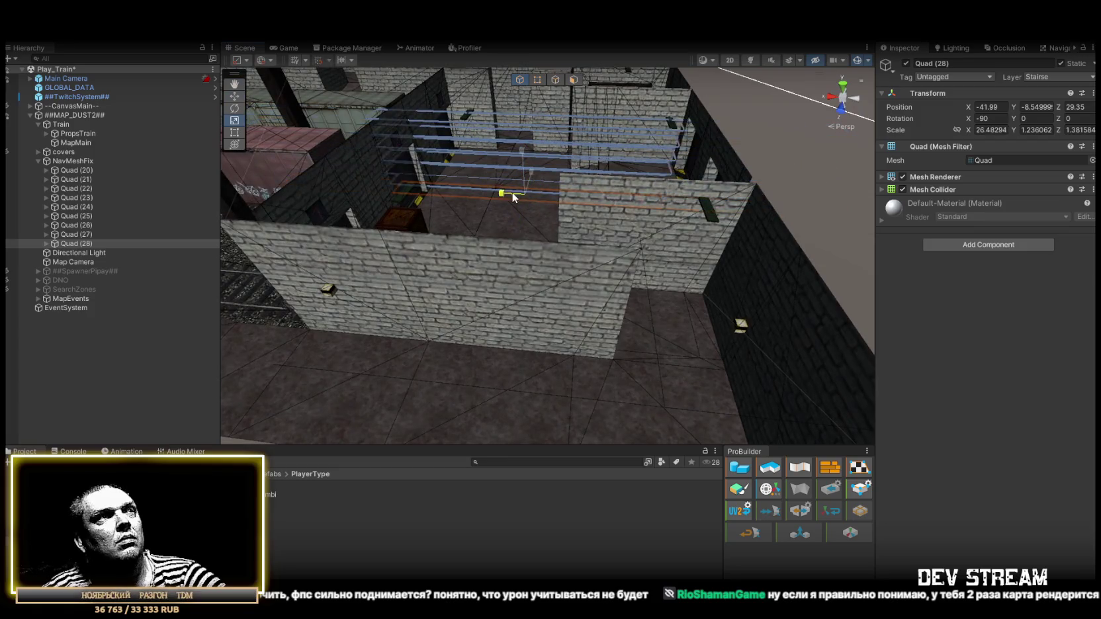
mouse_move(470, 204)
left_mouse_down()
mouse_move(583, 228)
mouse_move(522, 227)
left_mouse_up()
key("w")
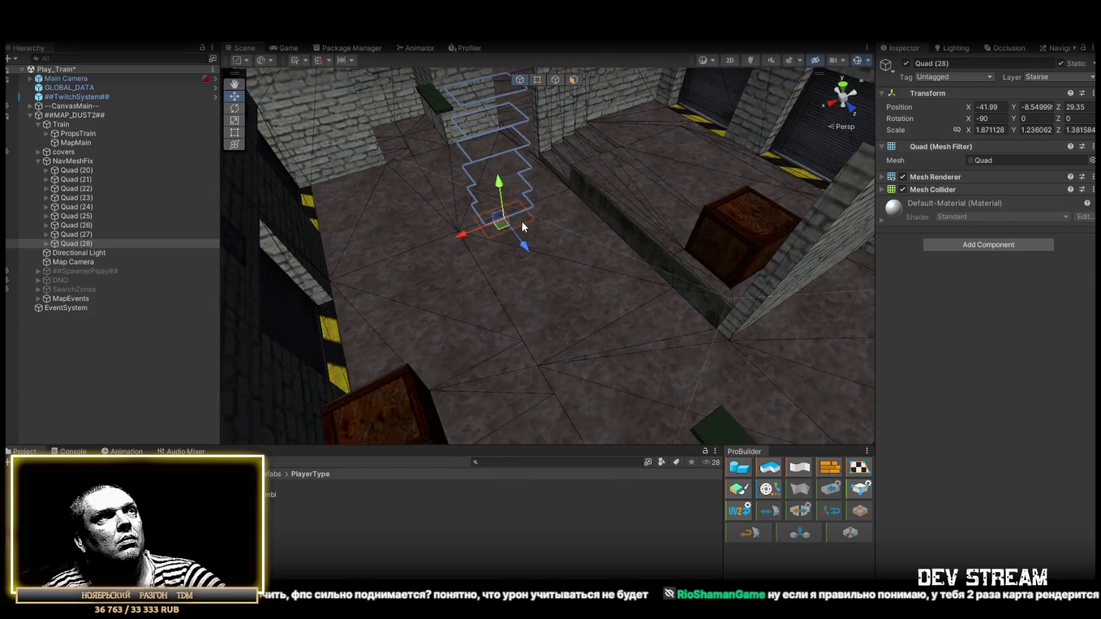
left_click_drag(579, 202, 689, 263)
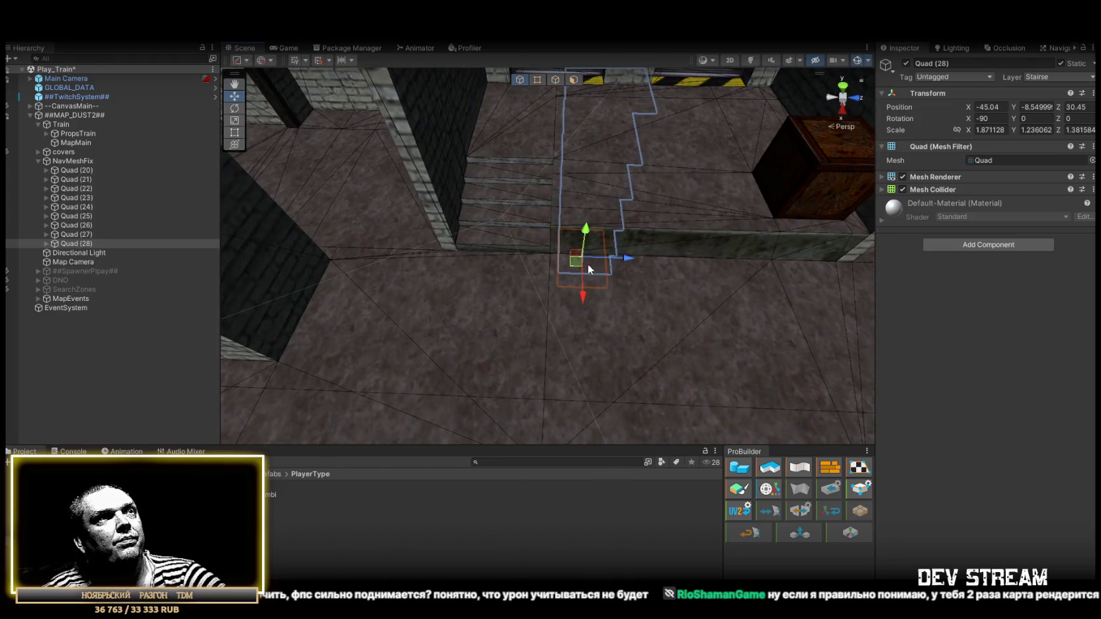
left_click_drag(588, 269, 611, 281)
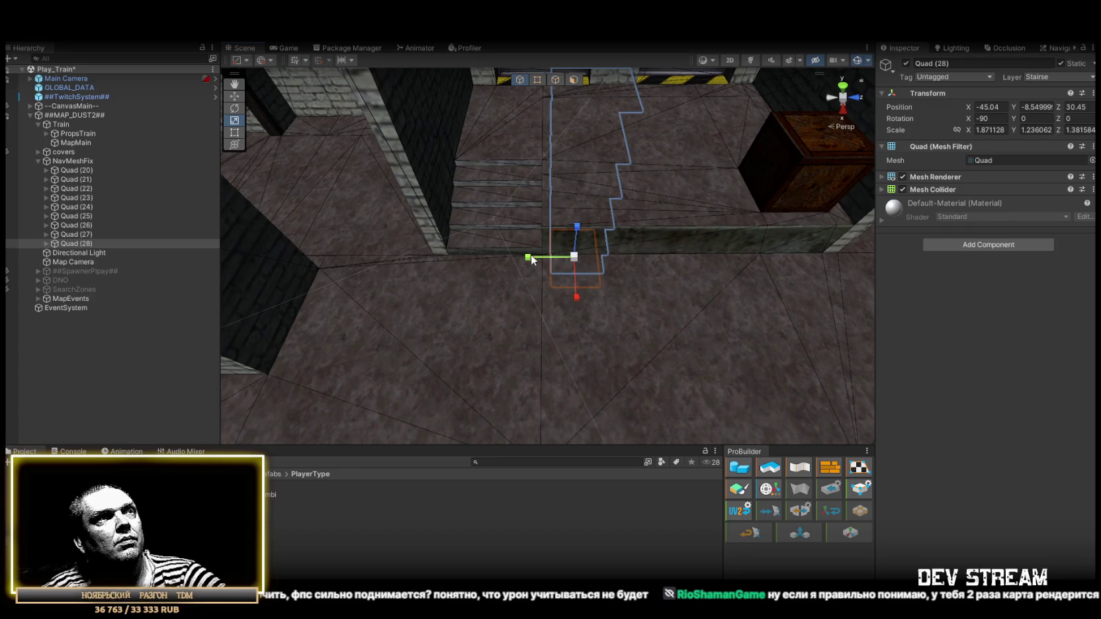
left_click_drag(559, 262, 561, 260)
key("w")
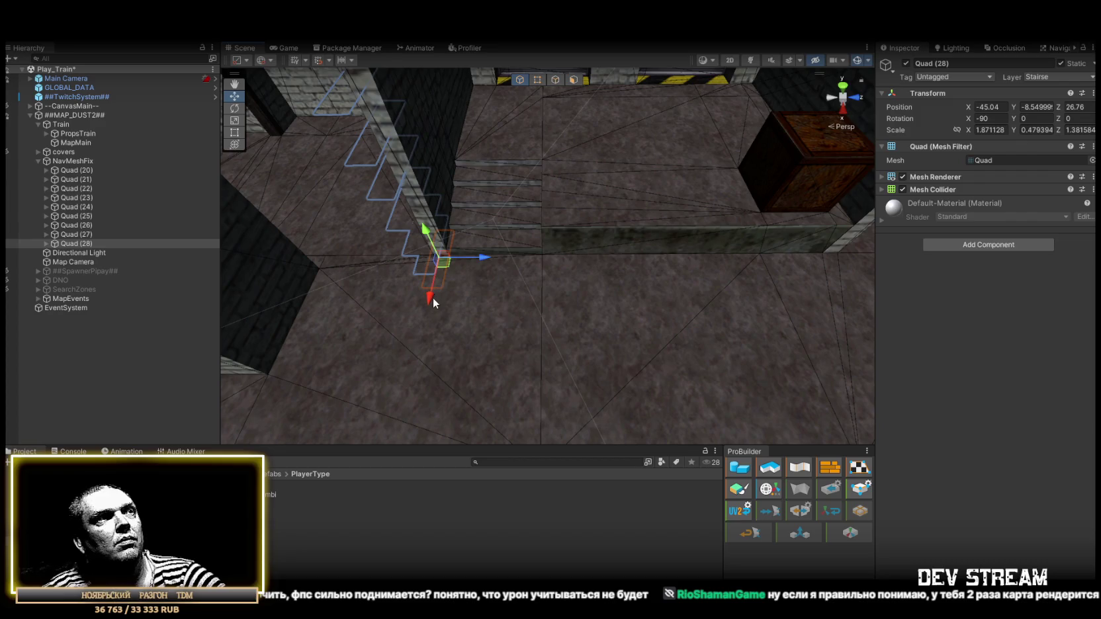
- Stretch Quad (29) along the ledge by the crate to Y 7.910294
mouse_move(433, 297)
left_mouse_down()
mouse_move(580, 303)
mouse_move(522, 286)
left_mouse_up()
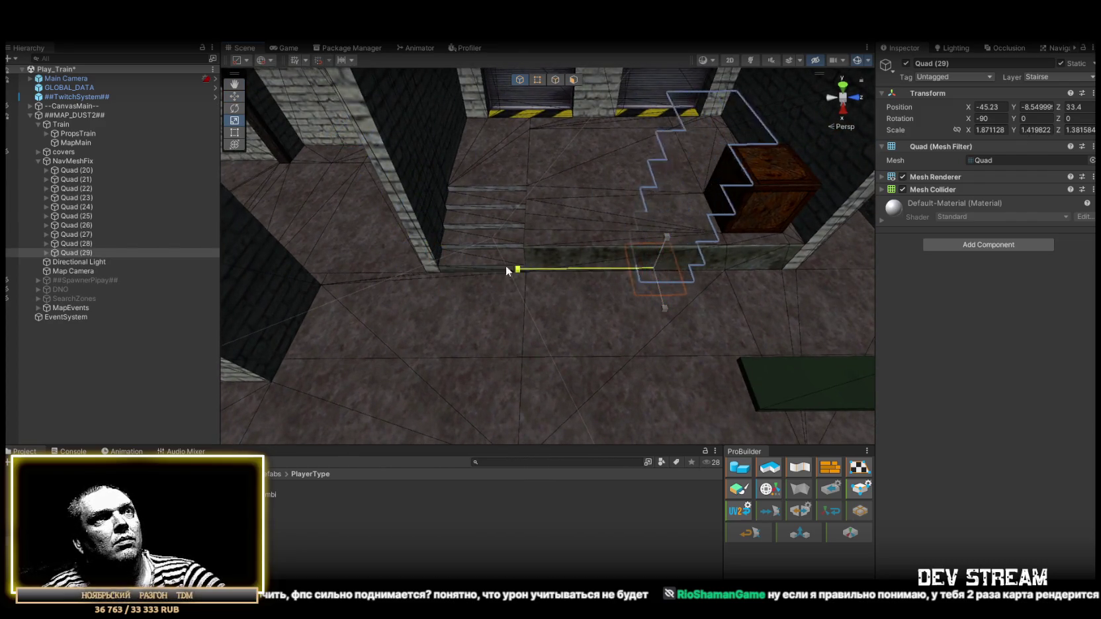
left_click_drag(952, 301, 1017, 314)
left_click_drag(760, 278, 656, 254)
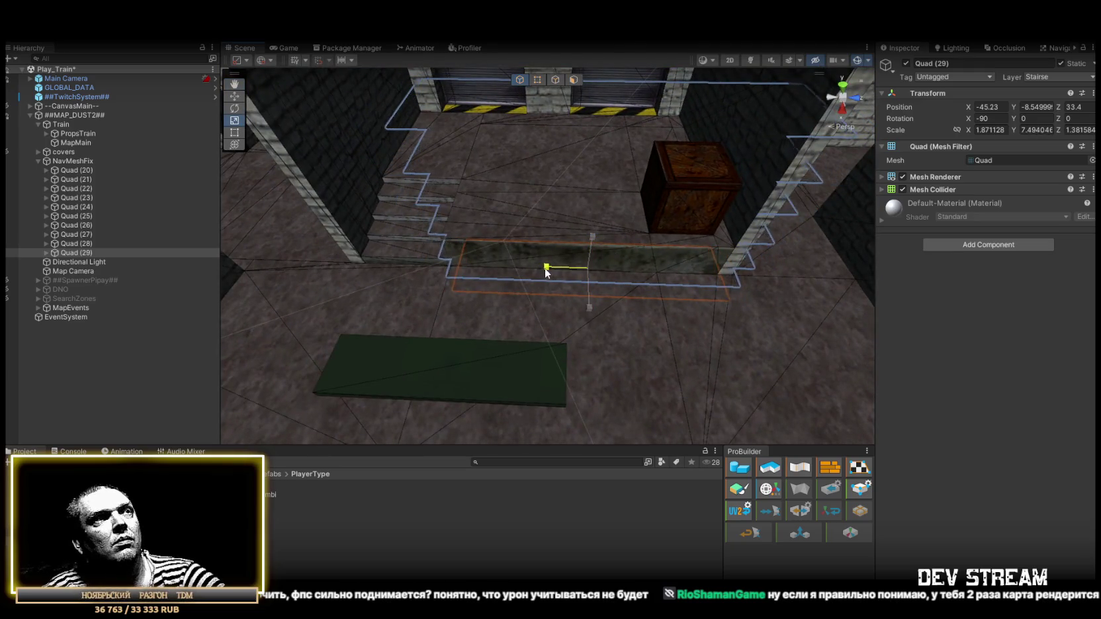
key("w")
left_click_drag(556, 269, 520, 265)
mouse_move(589, 273)
left_mouse_down()
mouse_move(563, 261)
mouse_move(562, 297)
mouse_move(422, 225)
mouse_move(491, 240)
mouse_move(436, 208)
mouse_move(576, 190)
left_mouse_up()
scroll(579, 189, "down", 5)
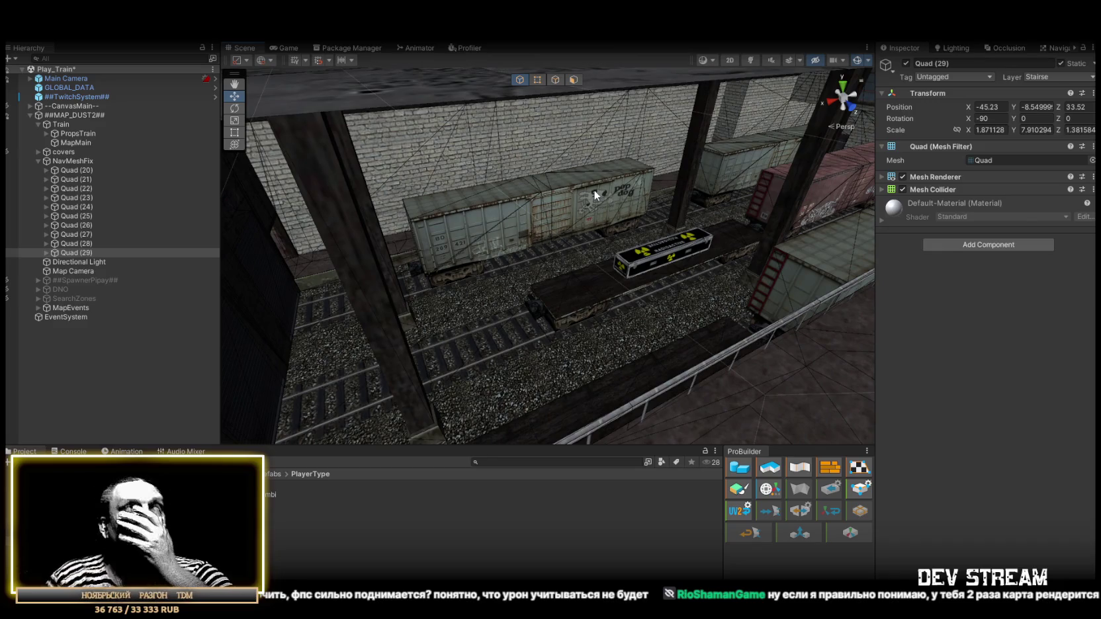
- Expand PropsTrain and frame BSP_Object models 1.005, 2.005, 4.005 and 5.005
left_click(46, 133)
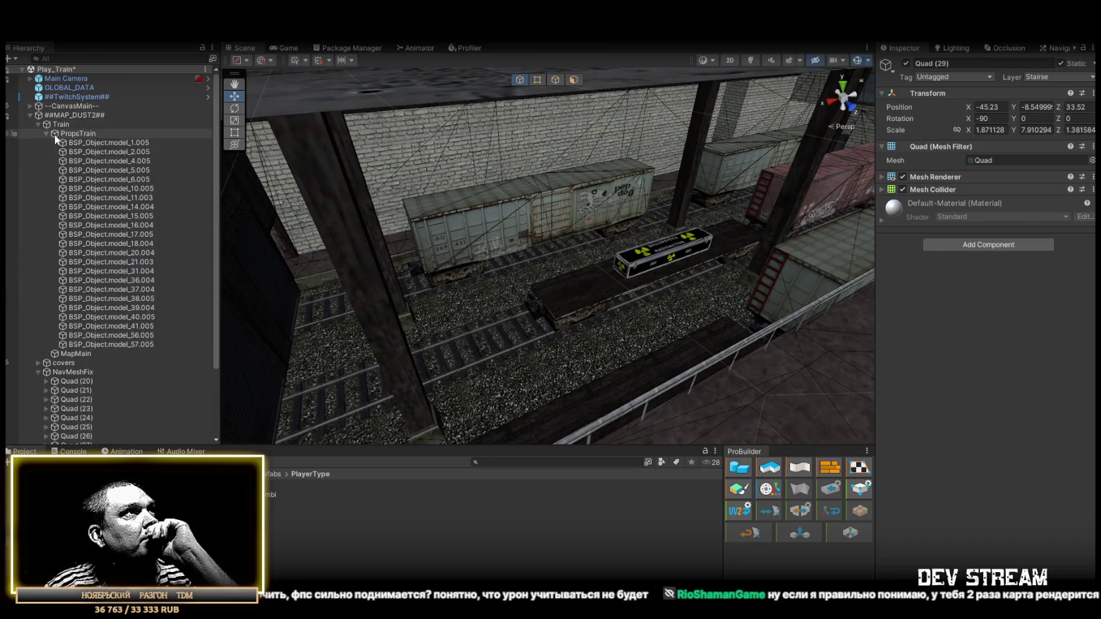
double_click(100, 142)
double_click(107, 153)
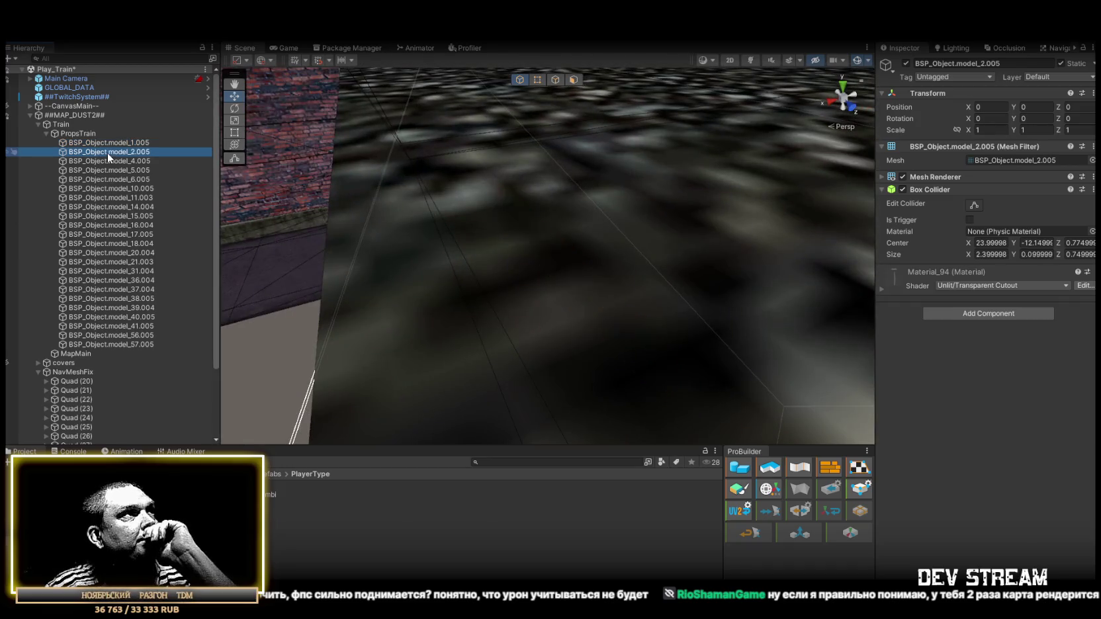
double_click(112, 160)
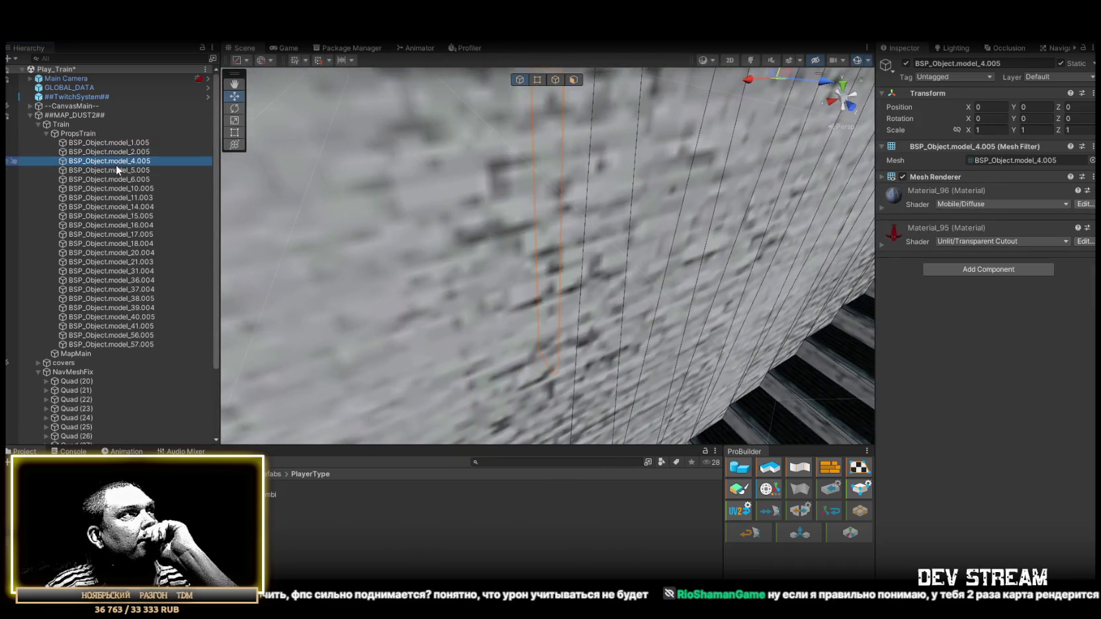
double_click(117, 169)
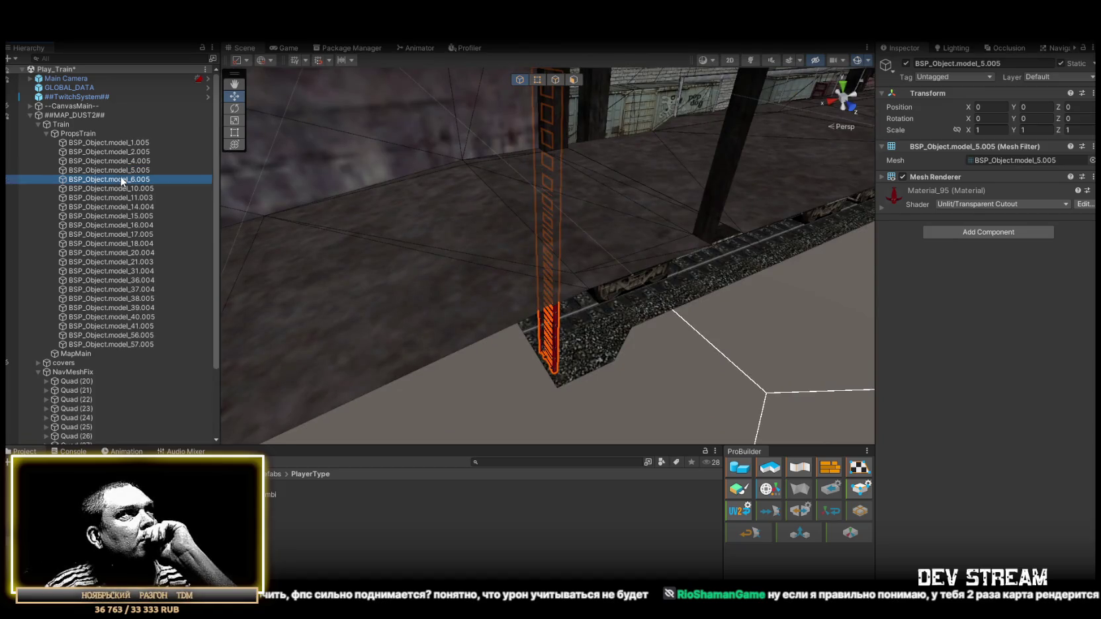
- Frame the fence and beam models 10.005 through 18.004, then duplicate fence model_18.004
double_click(127, 188)
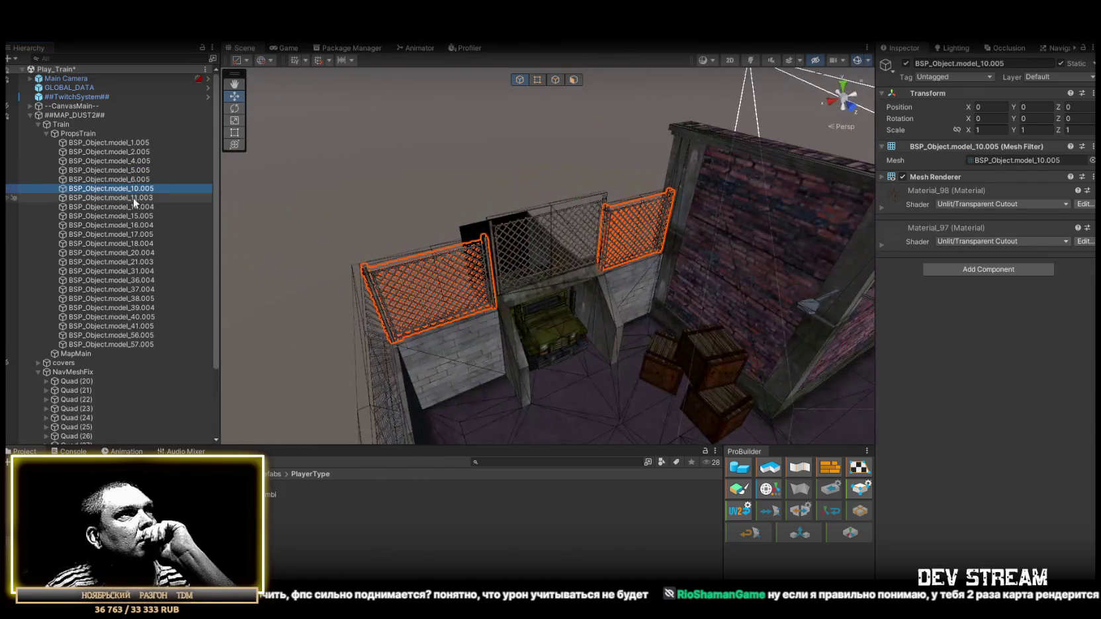
double_click(133, 198)
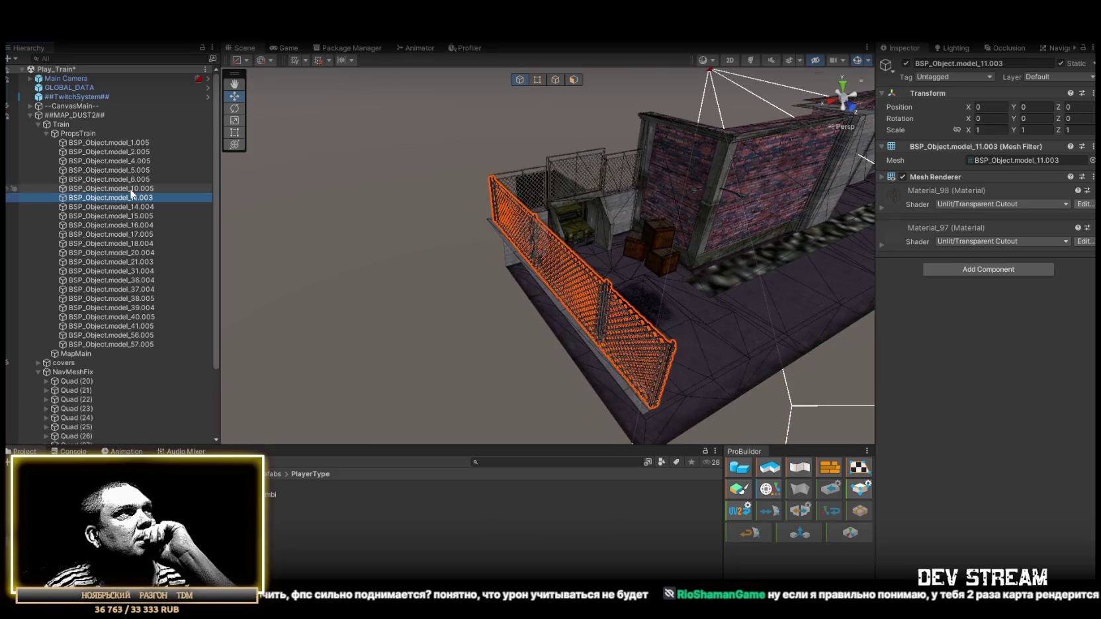
double_click(131, 189)
double_click(132, 205)
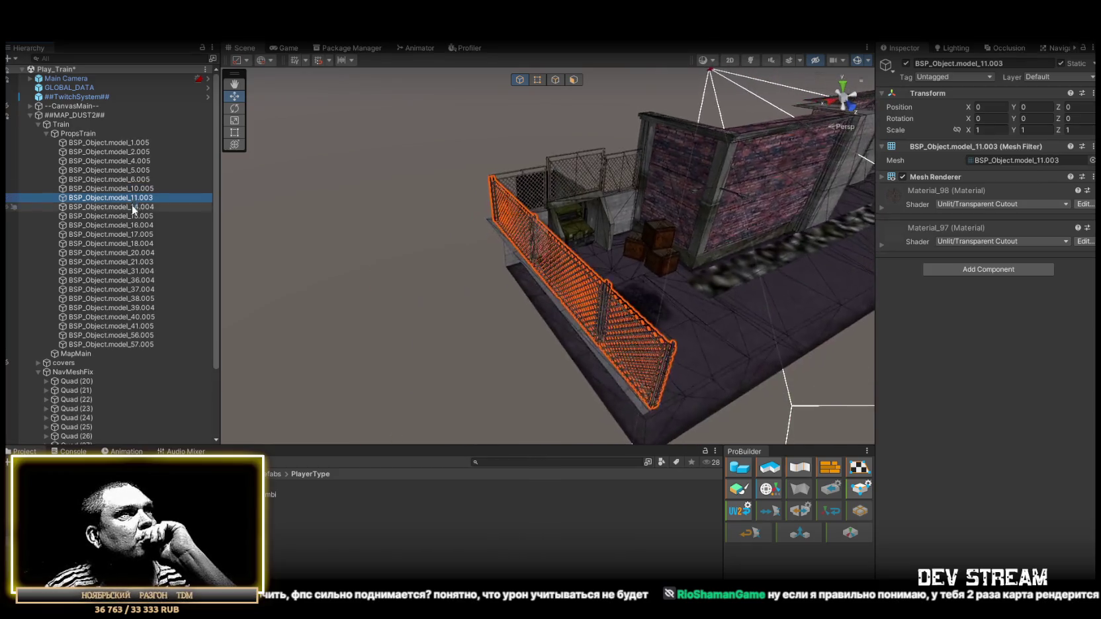
double_click(132, 216)
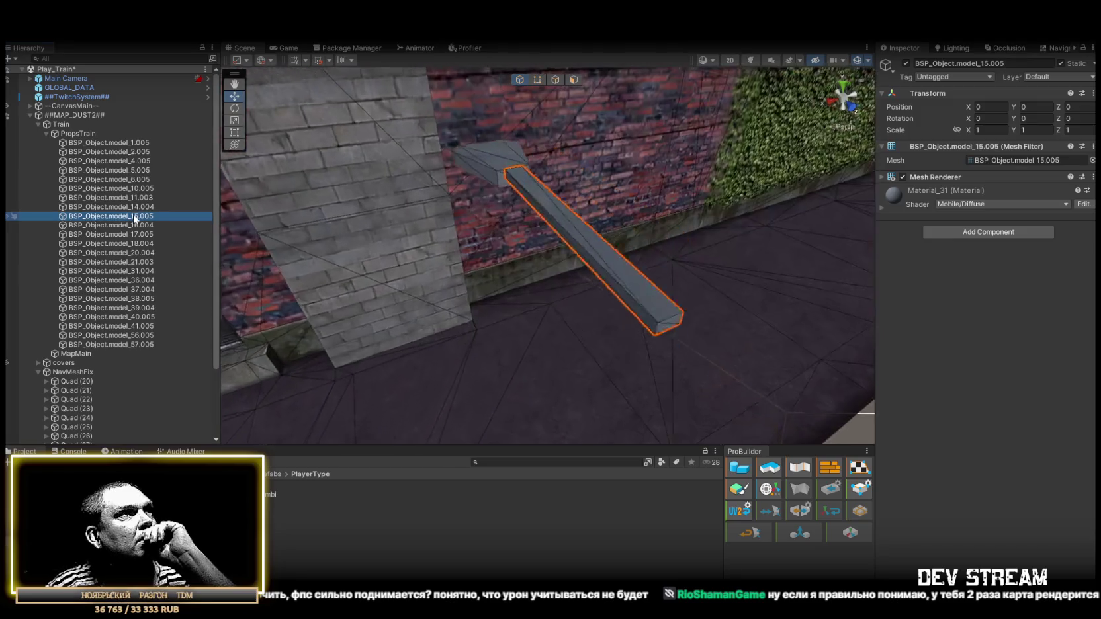
double_click(144, 227)
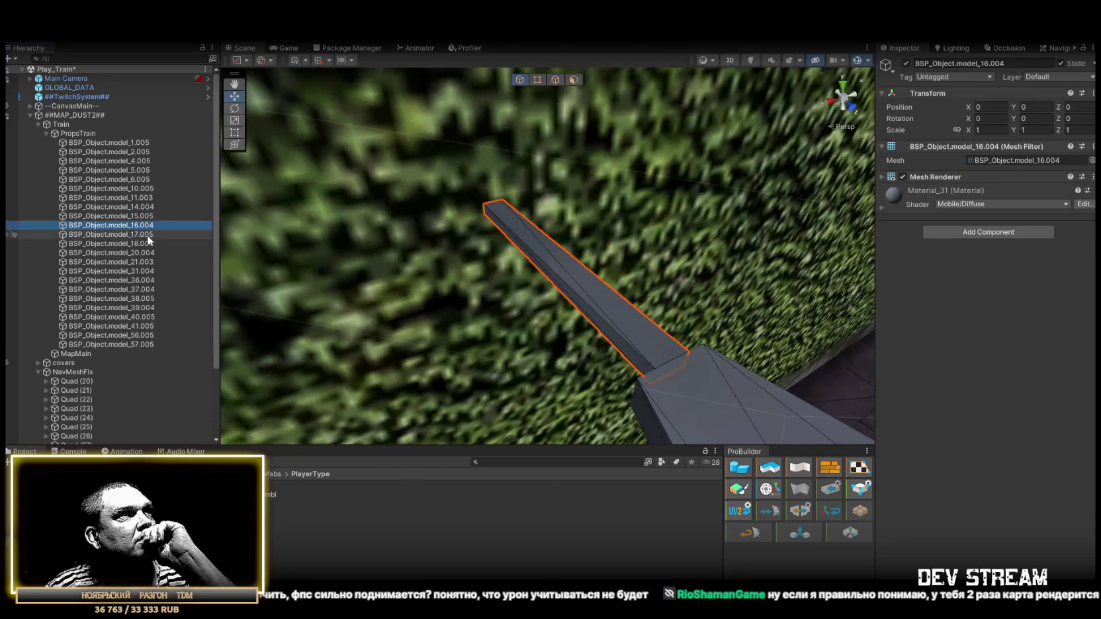
double_click(141, 244)
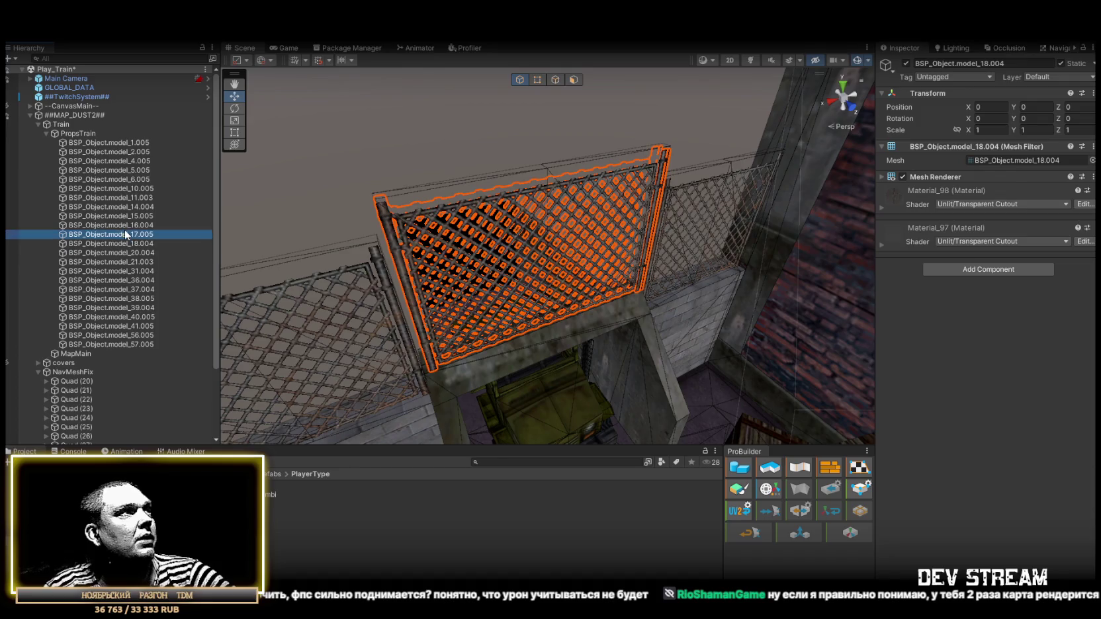
key("ctrl+d")
left_click(969, 269)
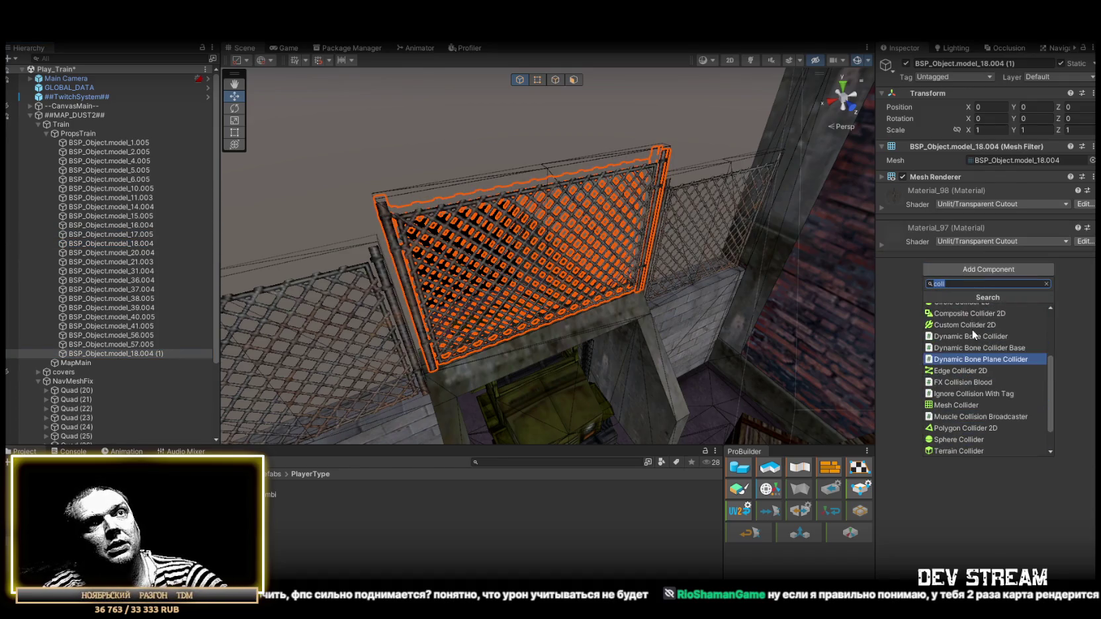
- Rotate the fence copy to lie flat, tilting it about 15 degrees further, and inspect it
scroll(958, 368, "up", 3)
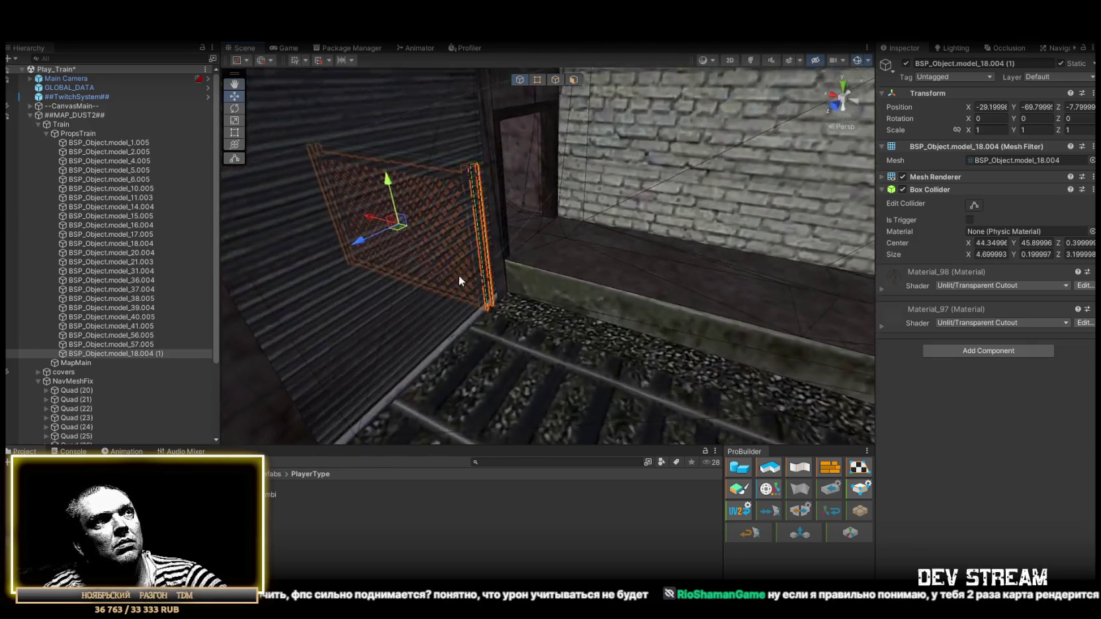
key("e")
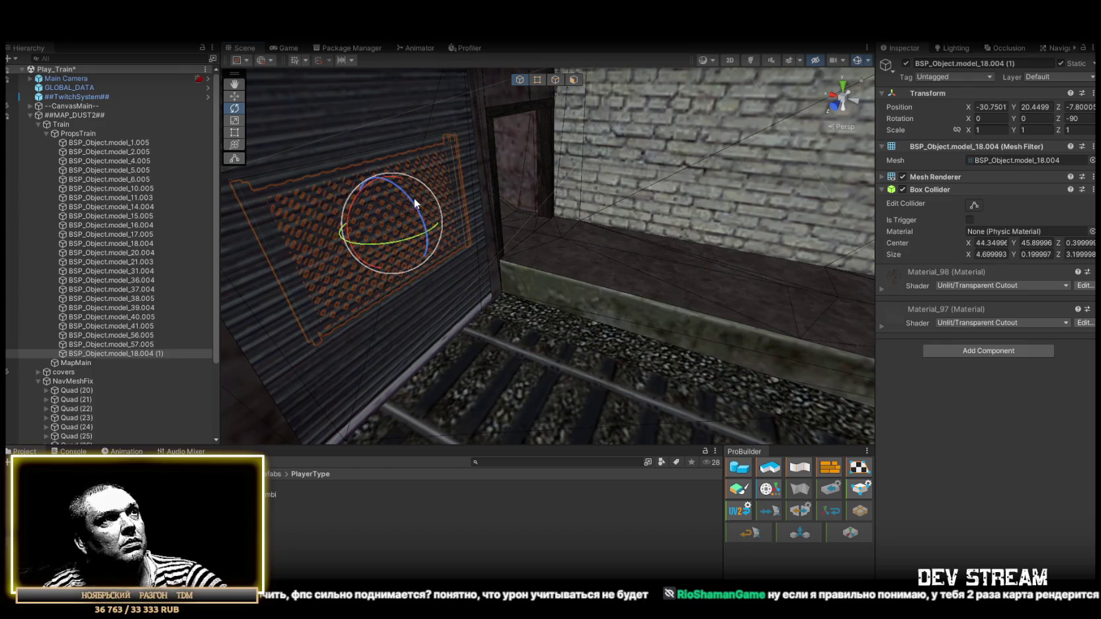
left_click_drag(493, 272, 507, 282)
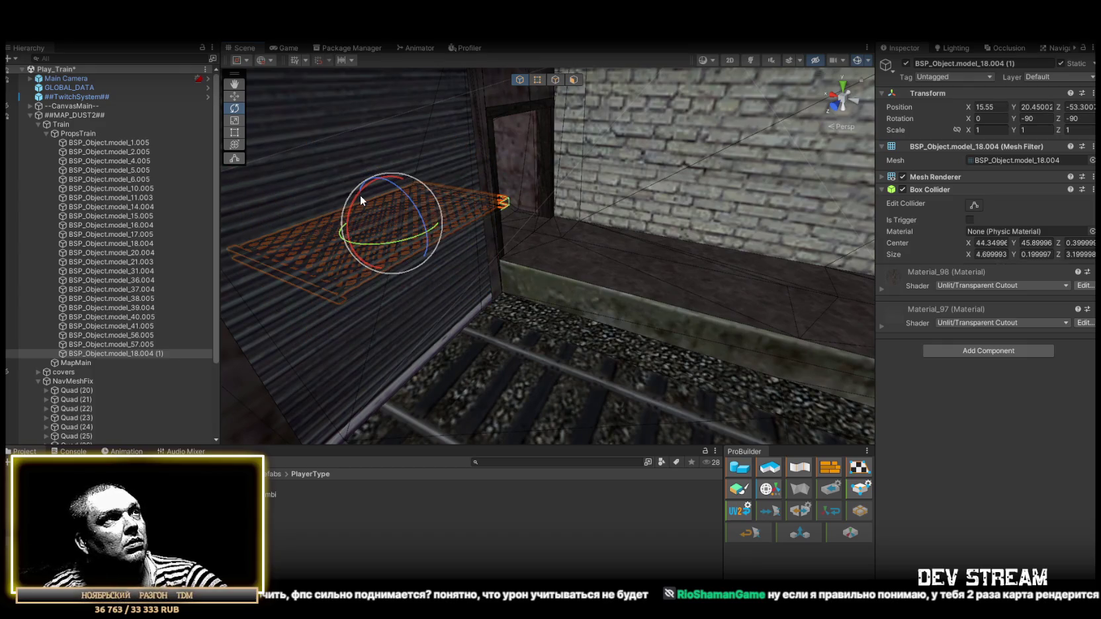
left_click_drag(354, 205, 335, 216)
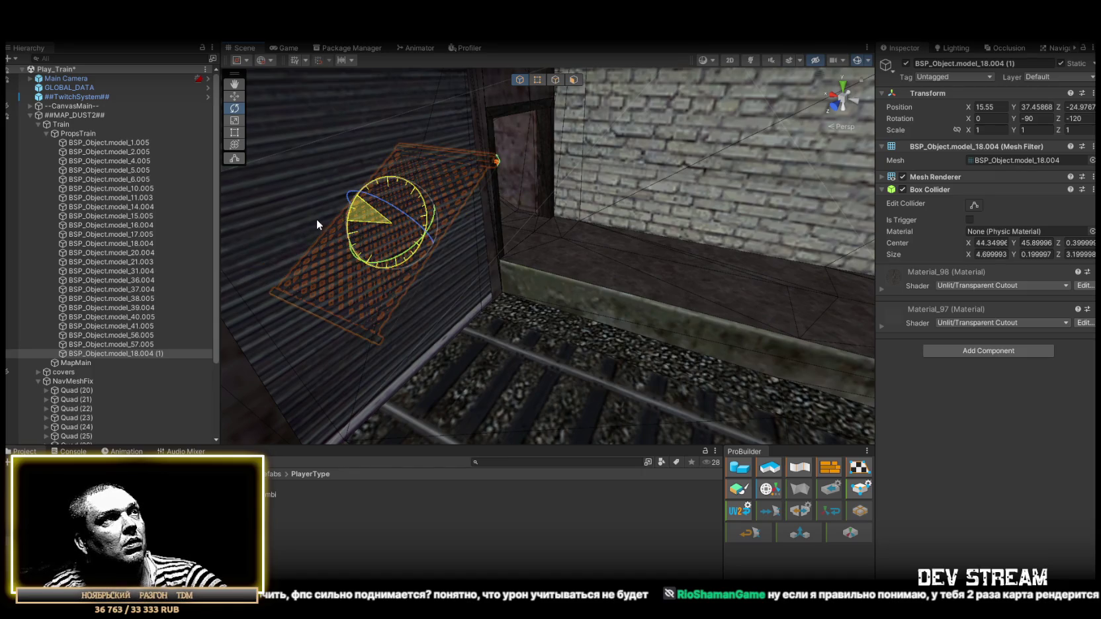
key("w")
key("e")
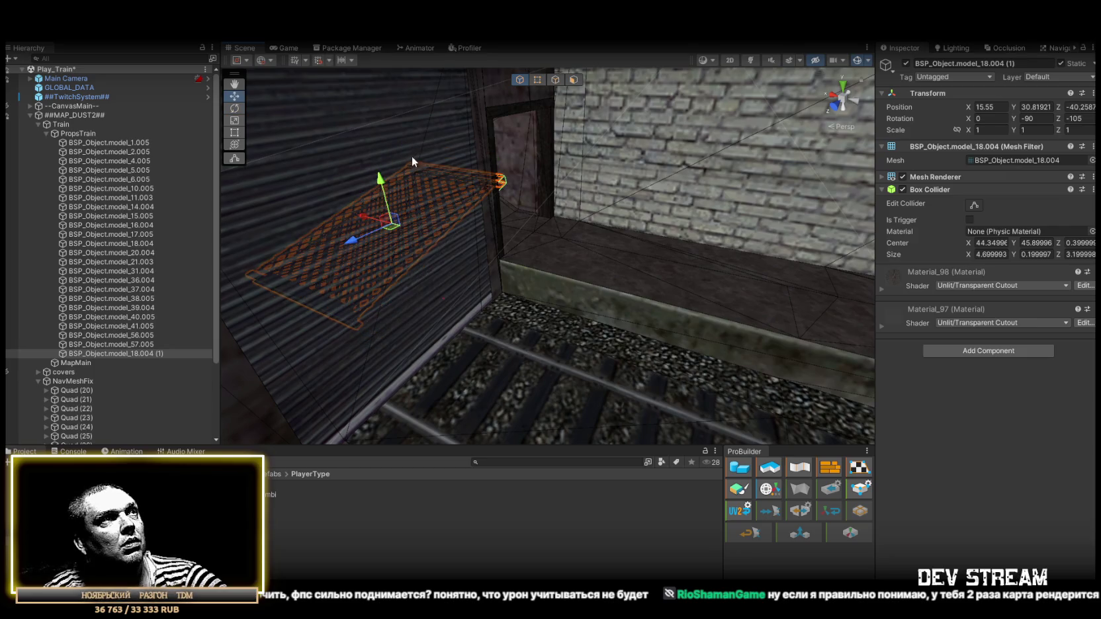
mouse_move(499, 265)
left_mouse_down()
mouse_move(669, 258)
mouse_move(325, 223)
mouse_move(623, 341)
mouse_move(796, 236)
mouse_move(919, 187)
mouse_move(993, 181)
mouse_move(668, 184)
mouse_move(718, 177)
mouse_move(690, 229)
mouse_move(533, 351)
mouse_move(370, 225)
mouse_move(381, 228)
mouse_move(374, 237)
mouse_move(380, 180)
mouse_move(374, 191)
mouse_move(461, 231)
left_mouse_up()
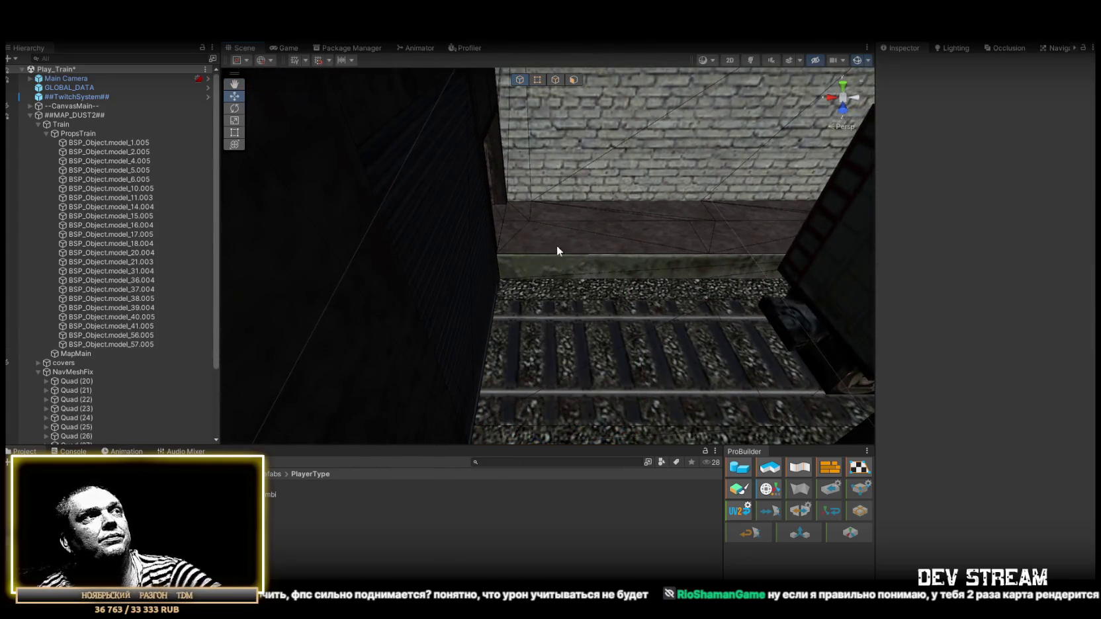
mouse_move(217, 289)
left_mouse_down()
mouse_move(482, 217)
mouse_move(560, 238)
mouse_move(499, 244)
mouse_move(508, 181)
mouse_move(725, 364)
mouse_move(782, 316)
left_mouse_up()
left_click(515, 190)
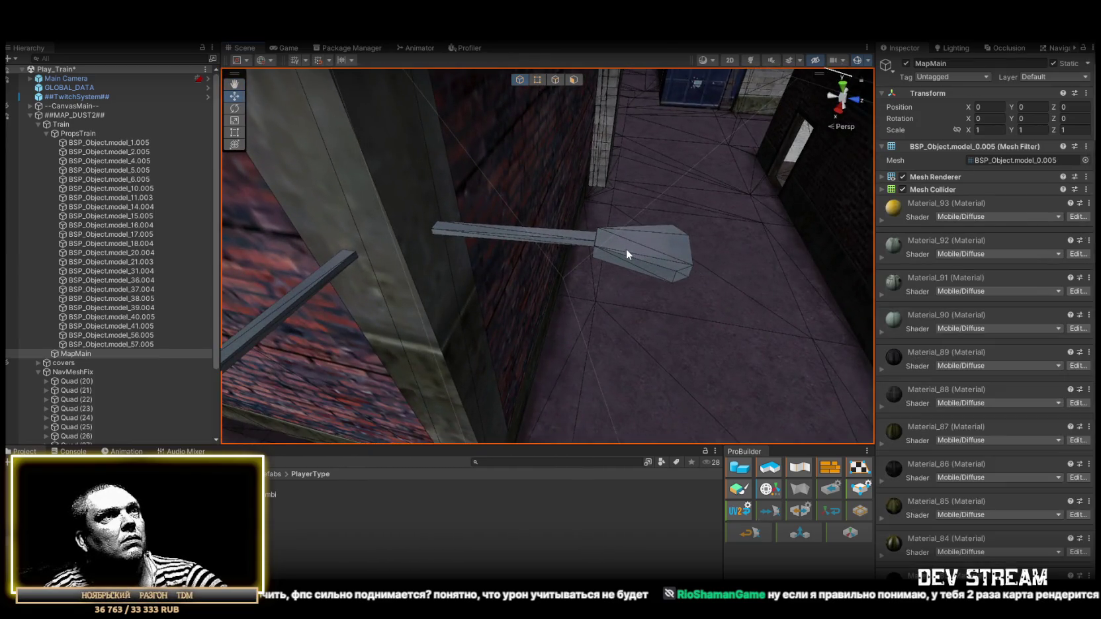
left_click(561, 230)
mouse_move(561, 231)
left_mouse_down()
mouse_move(644, 251)
mouse_move(523, 111)
mouse_move(575, 228)
left_mouse_up()
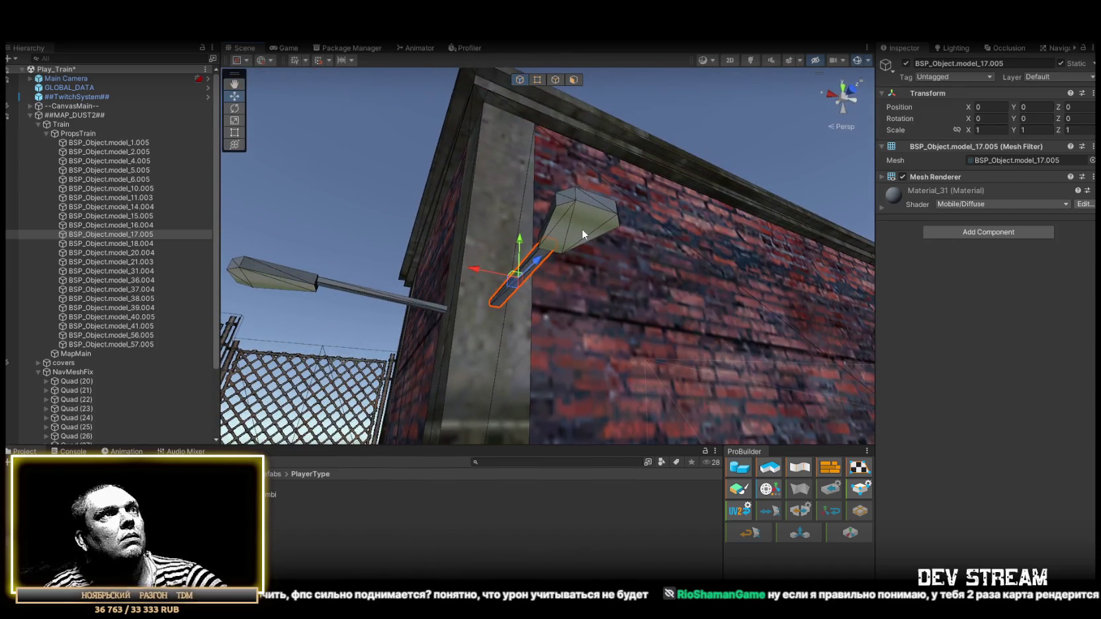
left_click(581, 228)
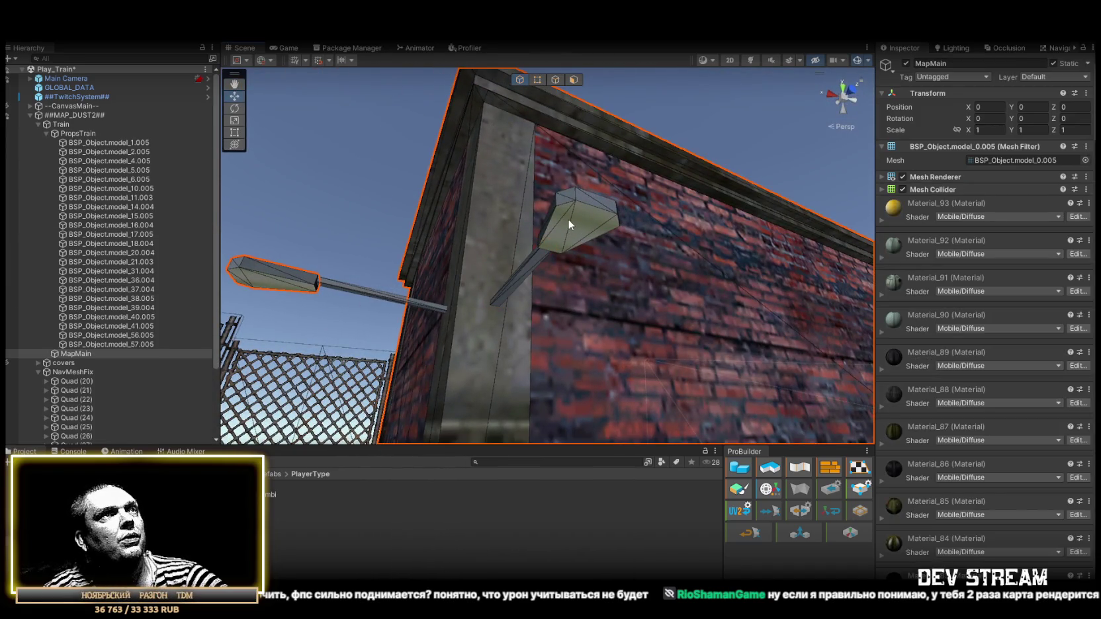
left_click_drag(446, 243, 313, 259)
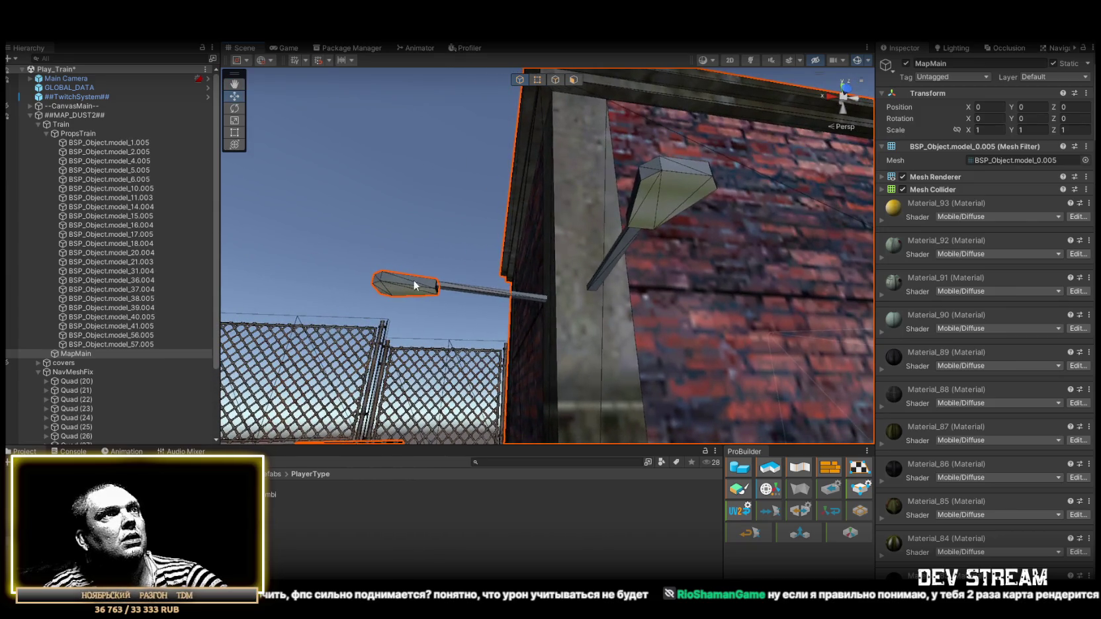
left_click(490, 293)
mouse_move(462, 274)
left_mouse_down()
mouse_move(869, 396)
mouse_move(976, 407)
mouse_move(720, 393)
mouse_move(703, 346)
left_mouse_up()
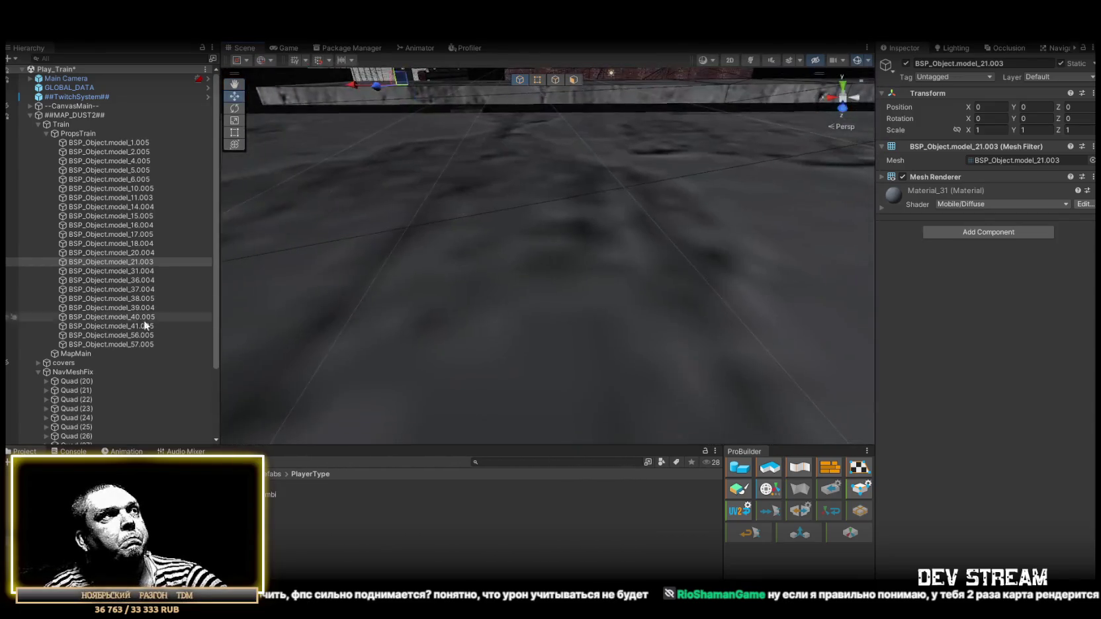
left_click(136, 326)
left_click_drag(412, 298, 723, 263)
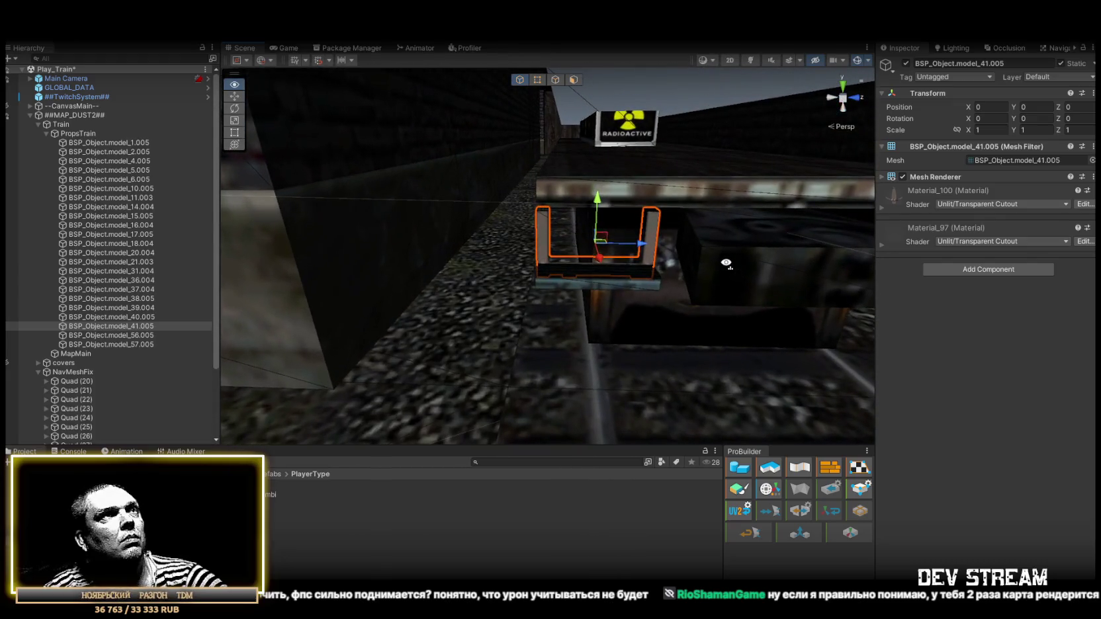
left_click(625, 131)
key("f")
left_click_drag(661, 155, 651, 168)
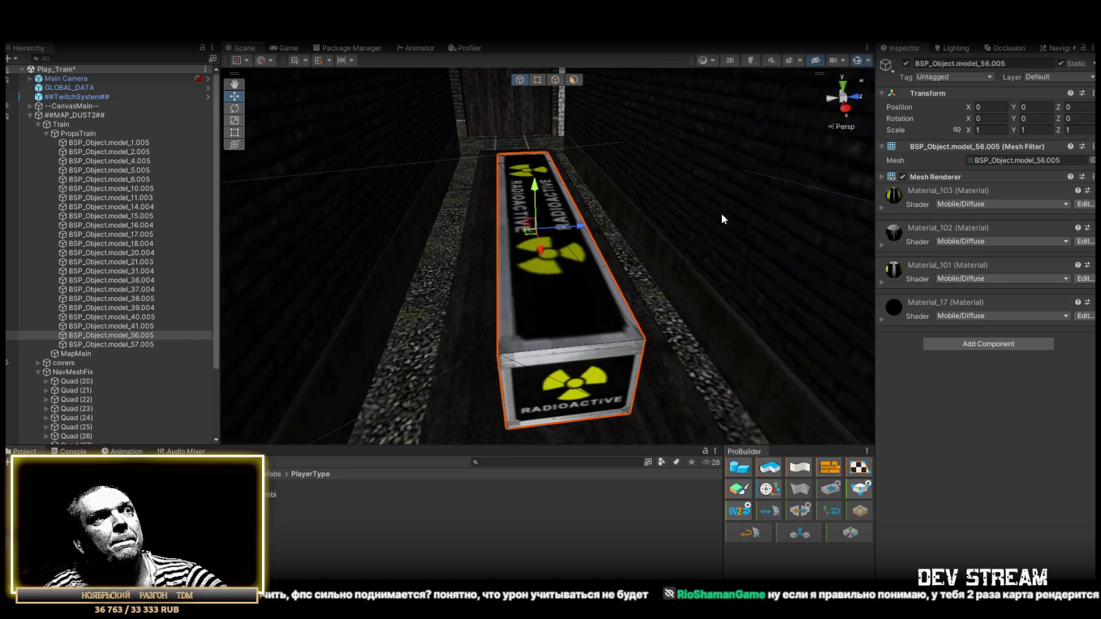
left_click_drag(691, 213, 629, 263, "alt")
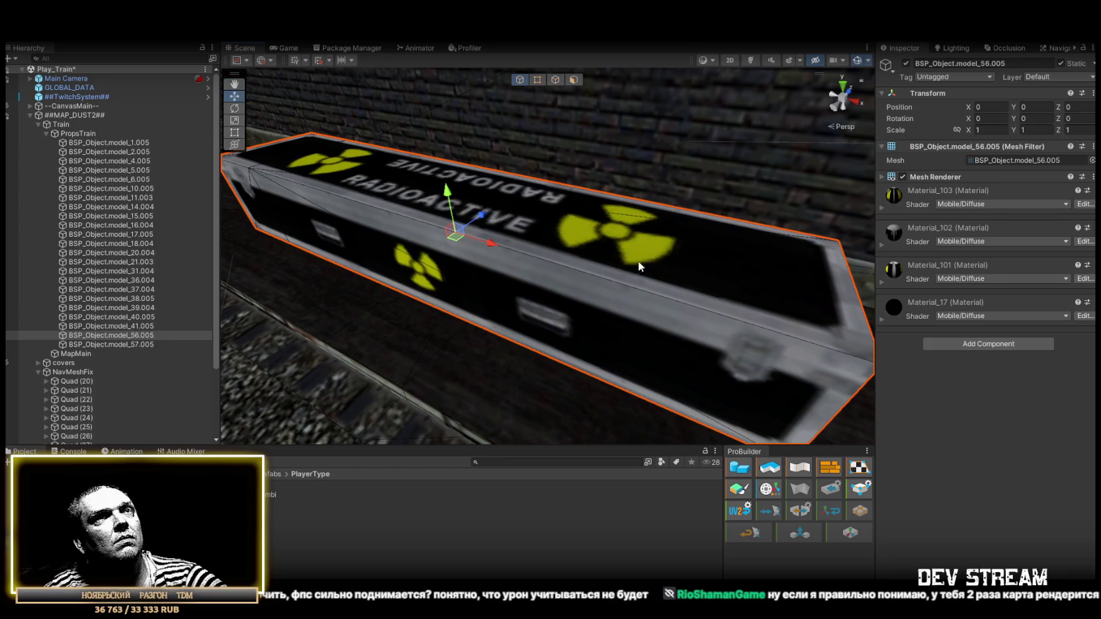
left_click_drag(463, 311, 496, 267, "alt")
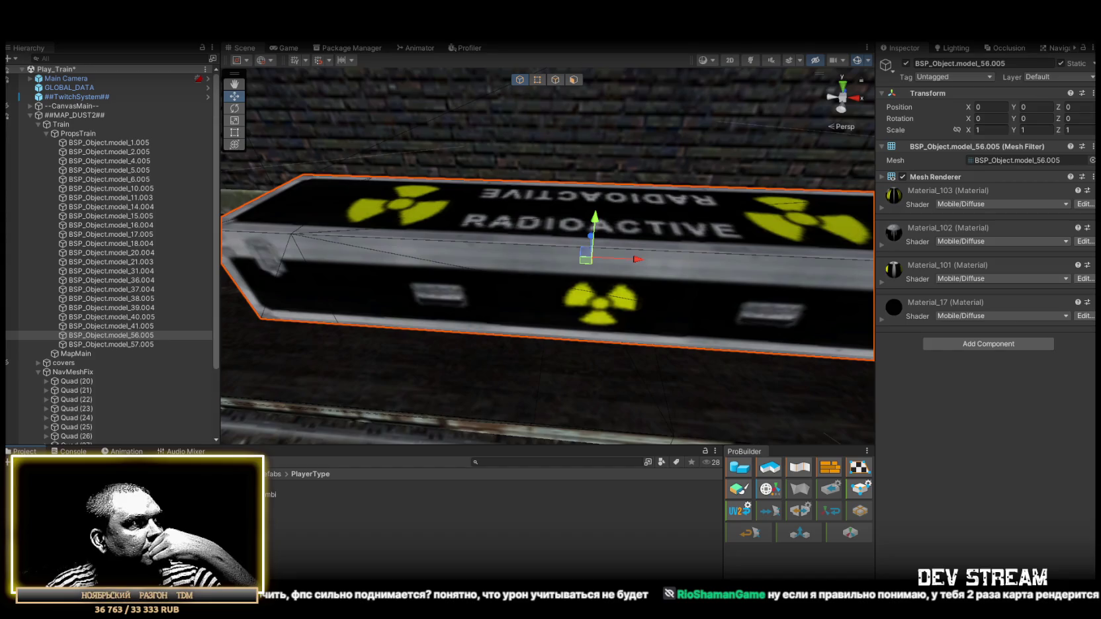
left_click(251, 529)
- Select all the textures in the Models/Map/Train folder
scroll(273, 535, "down", 3)
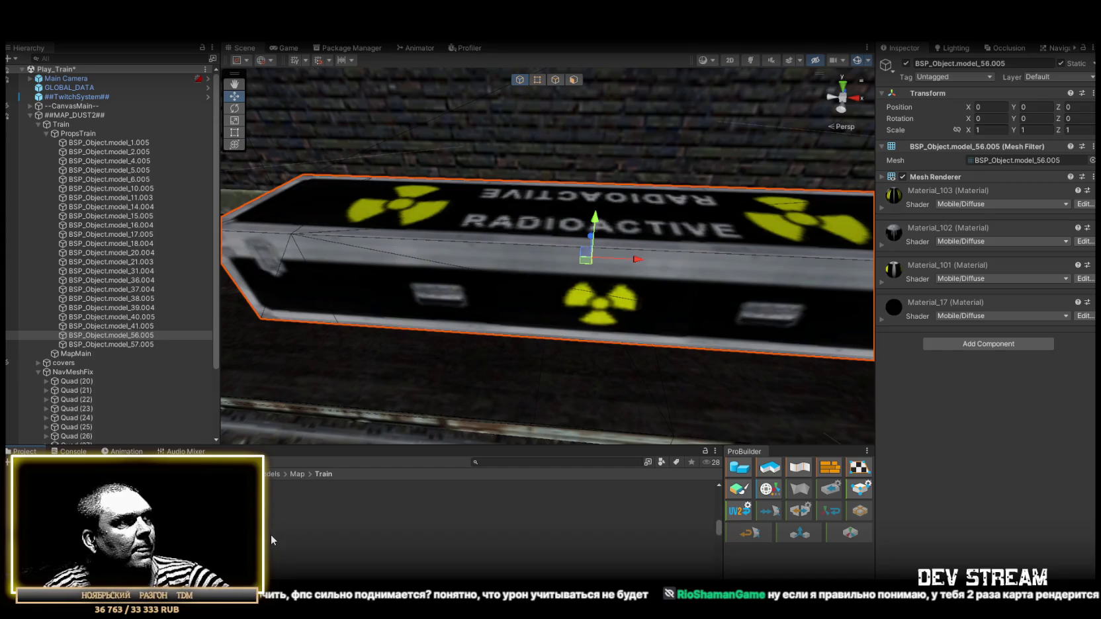
left_click(280, 571)
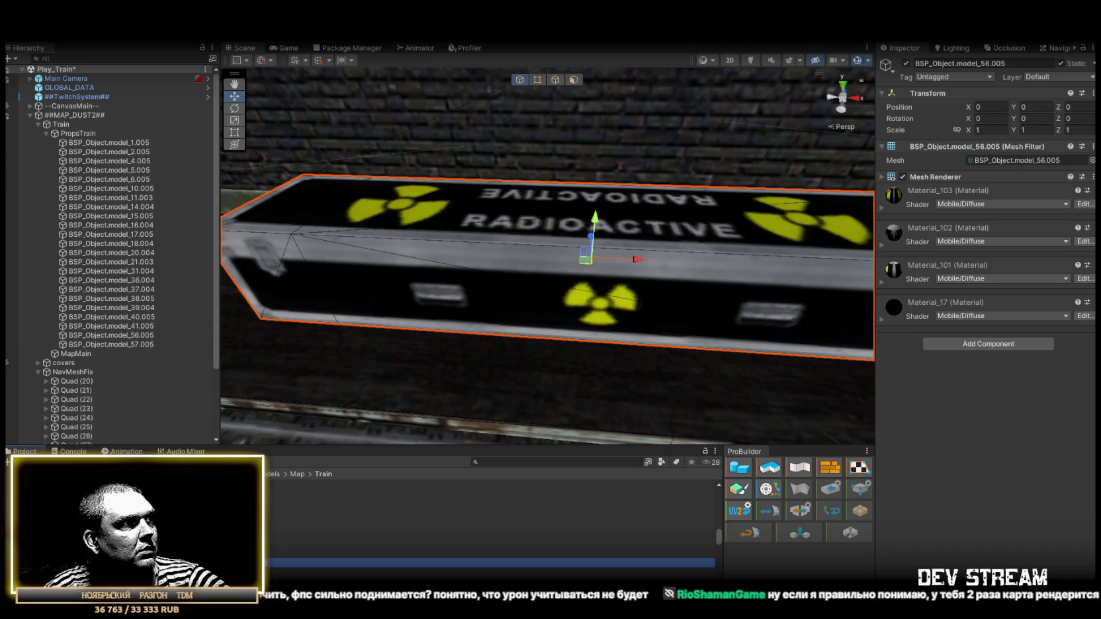
scroll(284, 573, "down", 5)
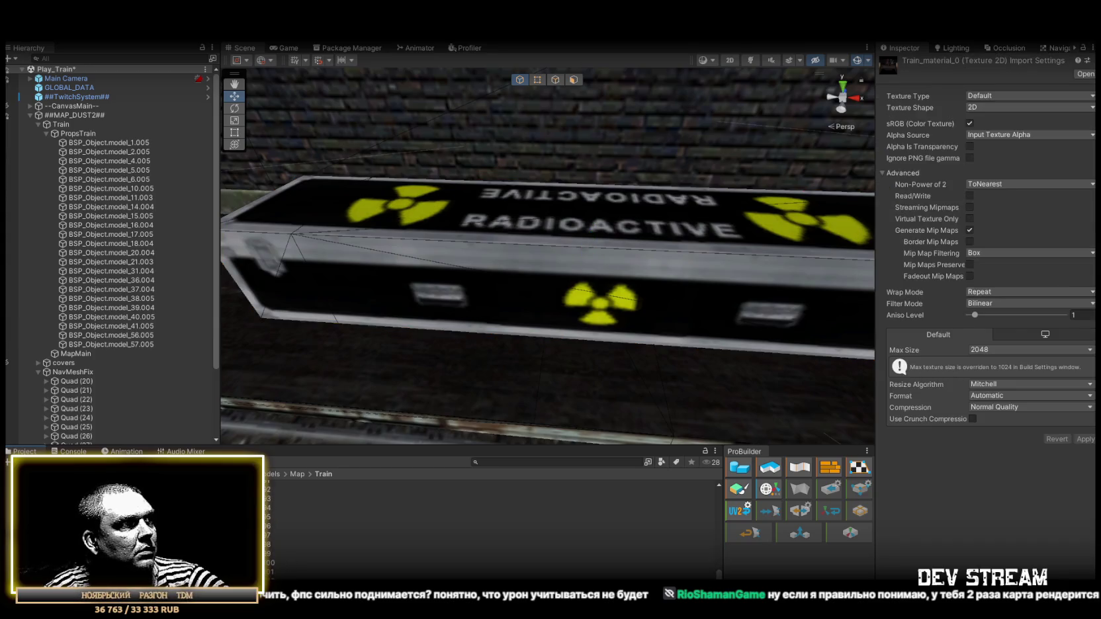
key("ctrl+a")
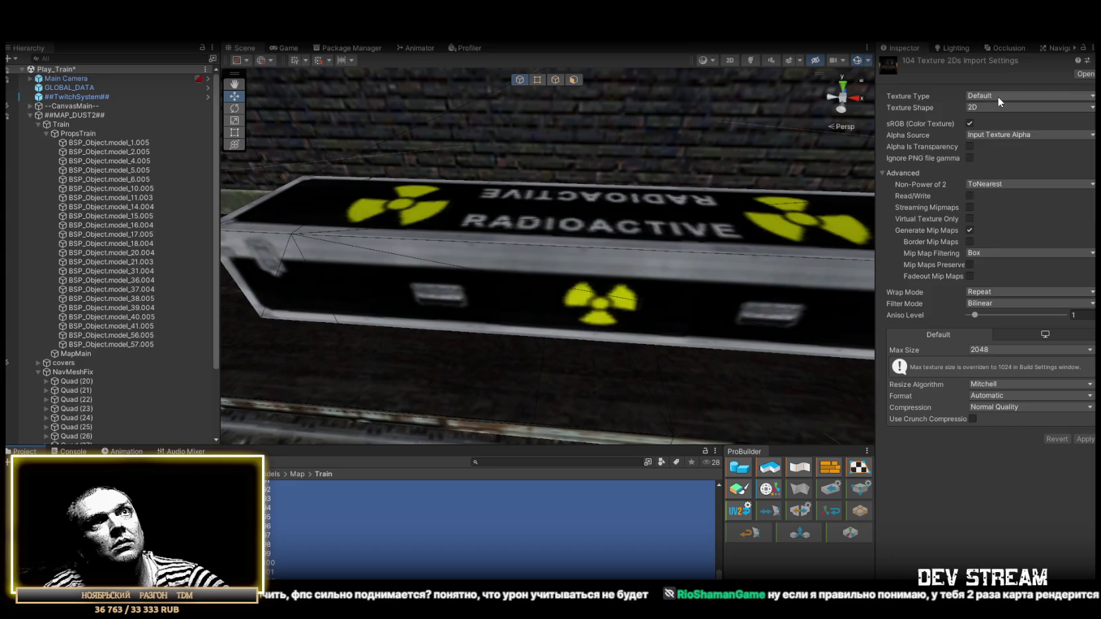
- Import them as Sprite with Read/Write, Point filter, Max Size 128 and Repeat wrap, and apply
left_click(998, 96)
left_click(1012, 149)
left_click(970, 265)
left_click(1003, 316)
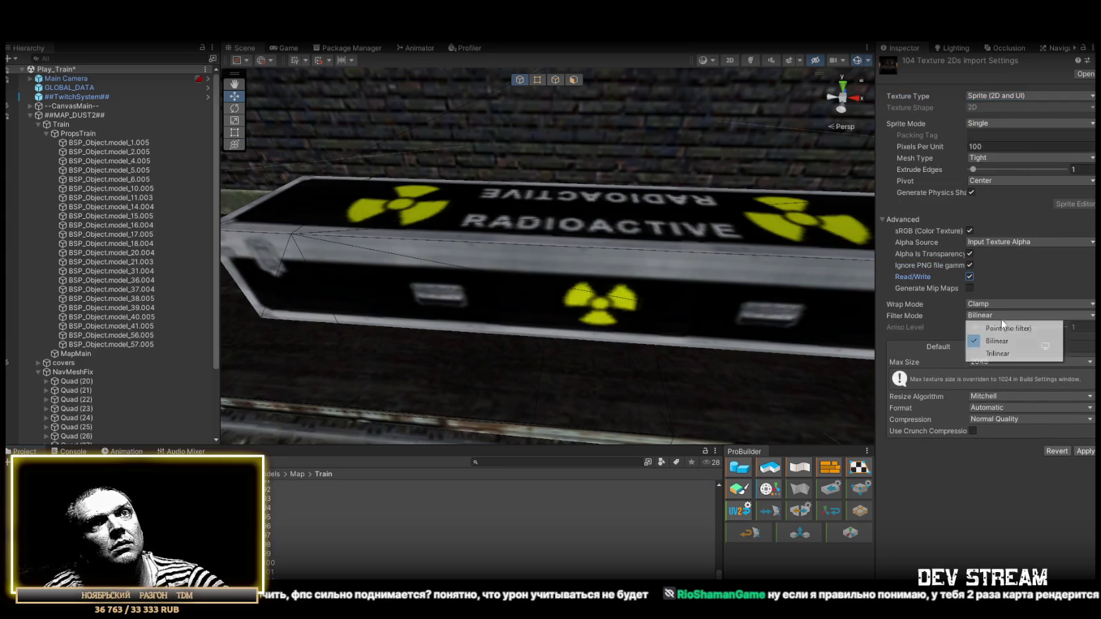
left_click(1005, 327)
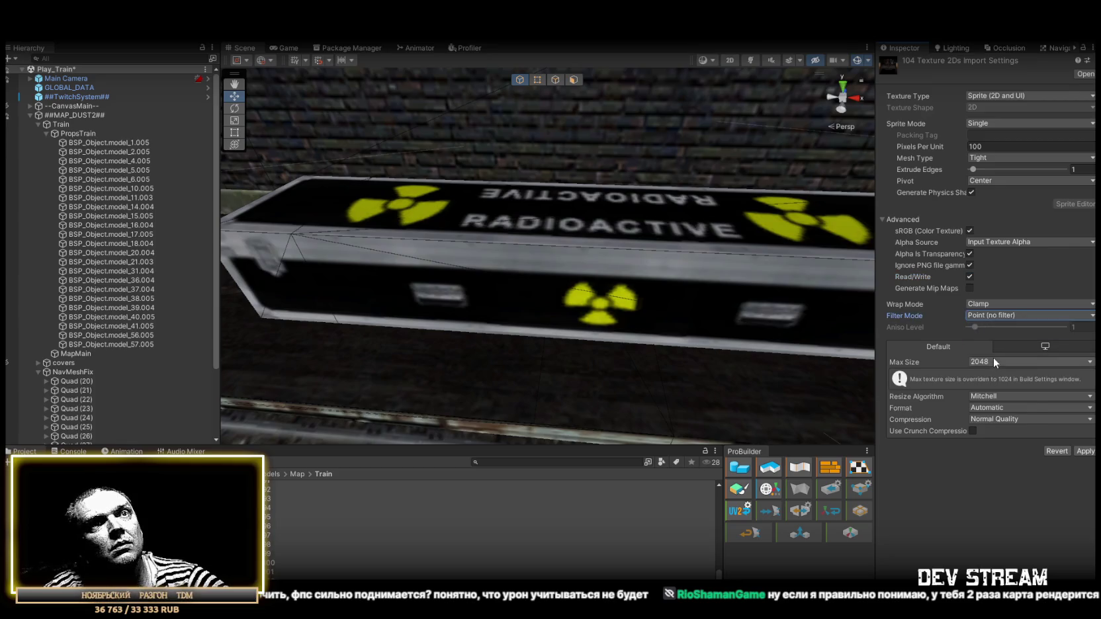
left_click(995, 364)
left_click(996, 399)
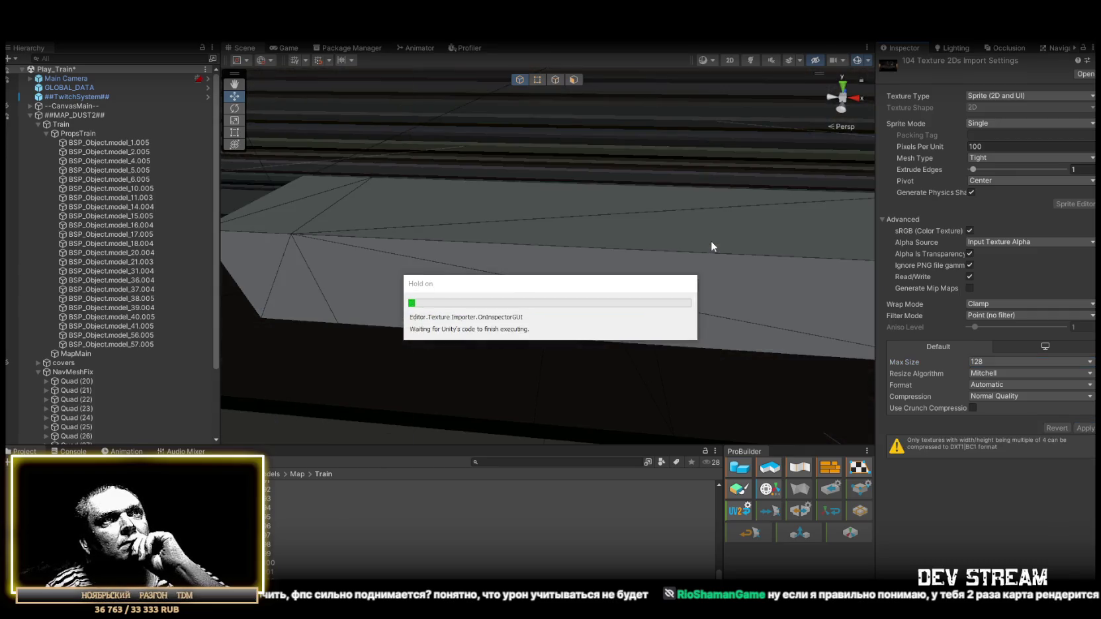
left_click(1001, 307)
left_click(999, 316)
left_click(1084, 429)
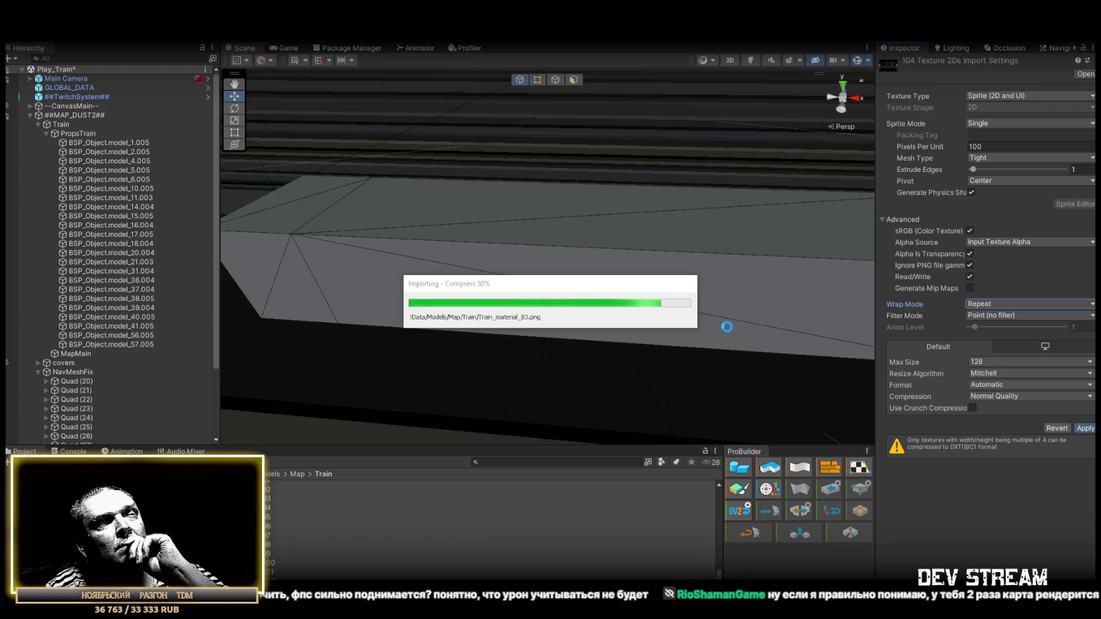
mouse_move(726, 325)
left_mouse_down()
mouse_move(523, 245)
mouse_move(520, 227)
mouse_move(713, 232)
mouse_move(636, 259)
mouse_move(685, 236)
mouse_move(737, 251)
mouse_move(709, 269)
mouse_move(713, 354)
mouse_move(658, 349)
mouse_move(516, 408)
left_mouse_up()
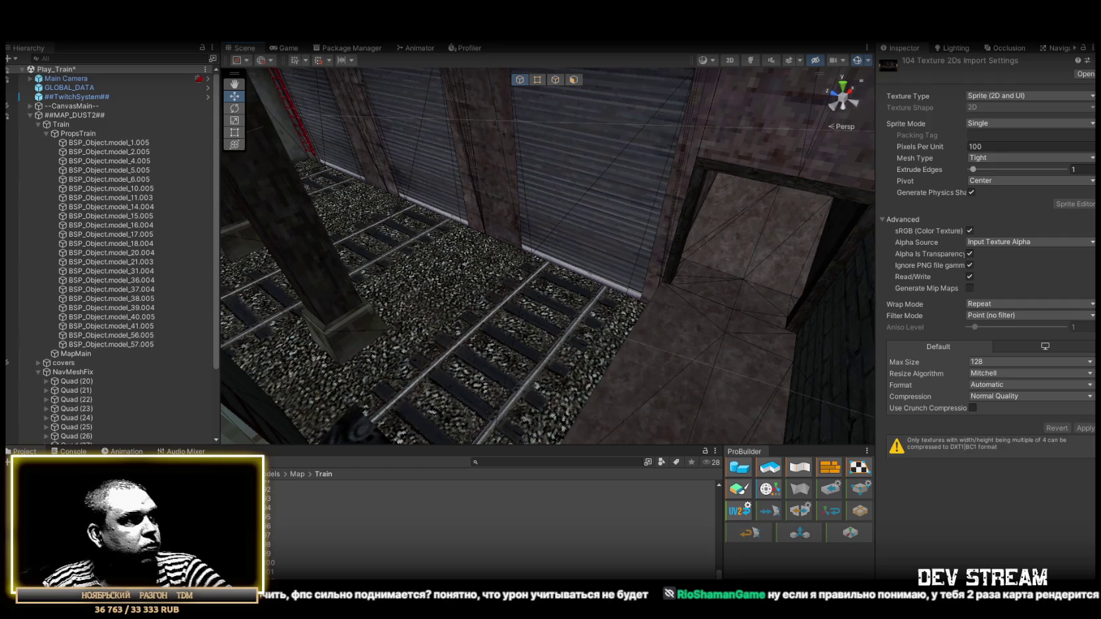
- Select the flatcar ramp quad in the Quad (27) group and duplicate it as Quad (30)
left_click(397, 578)
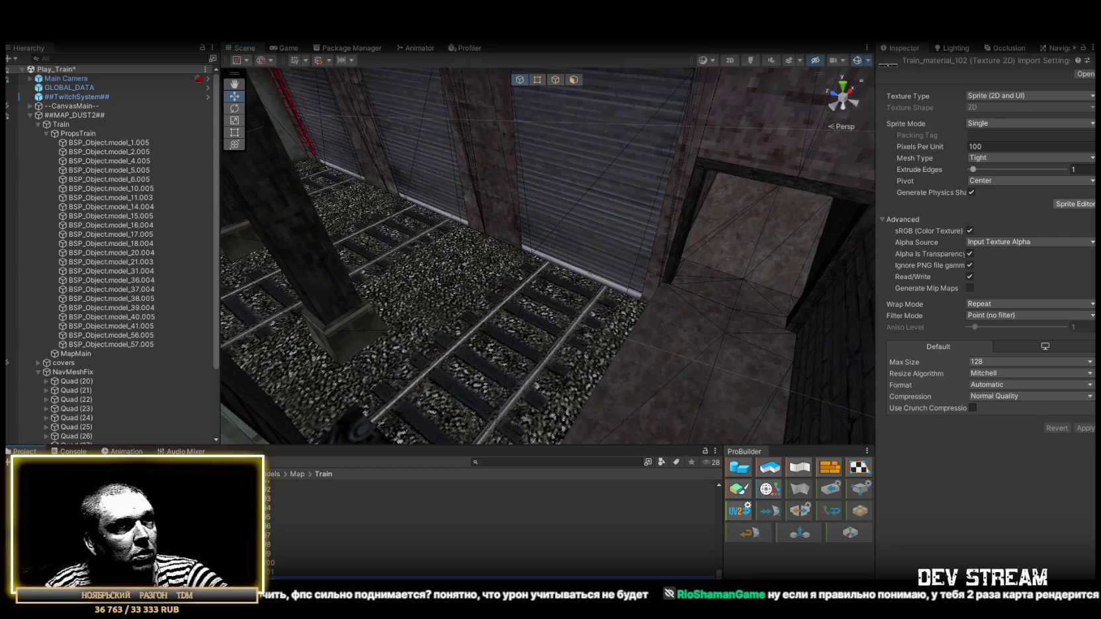
mouse_move(635, 186)
left_mouse_down()
mouse_move(315, 180)
mouse_move(399, 237)
mouse_move(225, 233)
left_mouse_up()
left_click(37, 125)
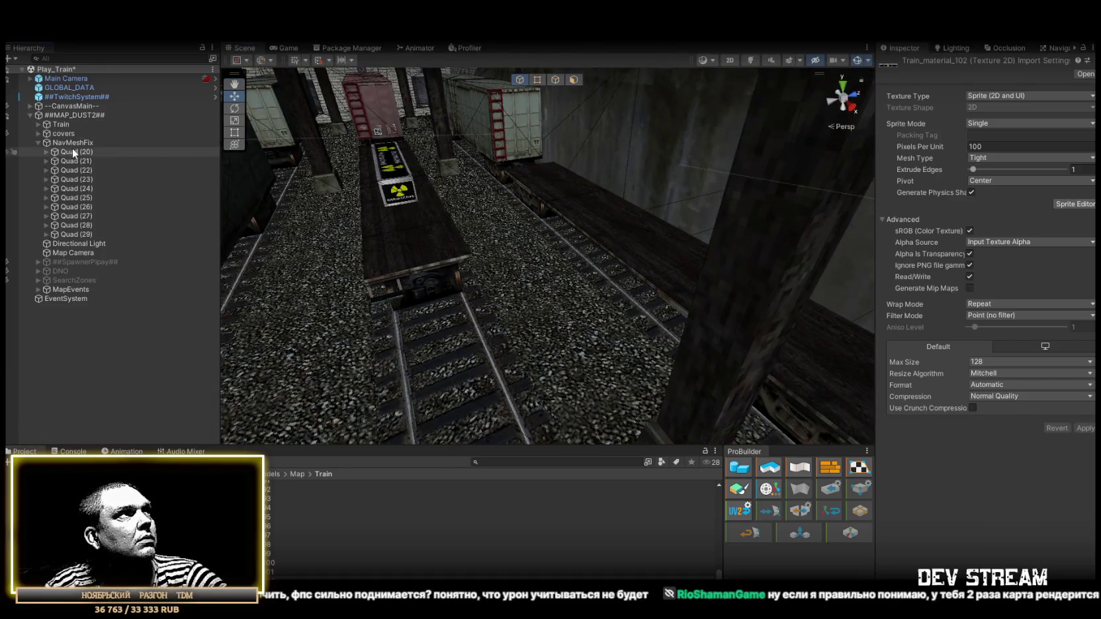
left_click(67, 143)
mouse_move(529, 185)
left_mouse_down()
mouse_move(545, 187)
mouse_move(482, 211)
mouse_move(486, 223)
mouse_move(456, 135)
left_mouse_up()
left_click(454, 137)
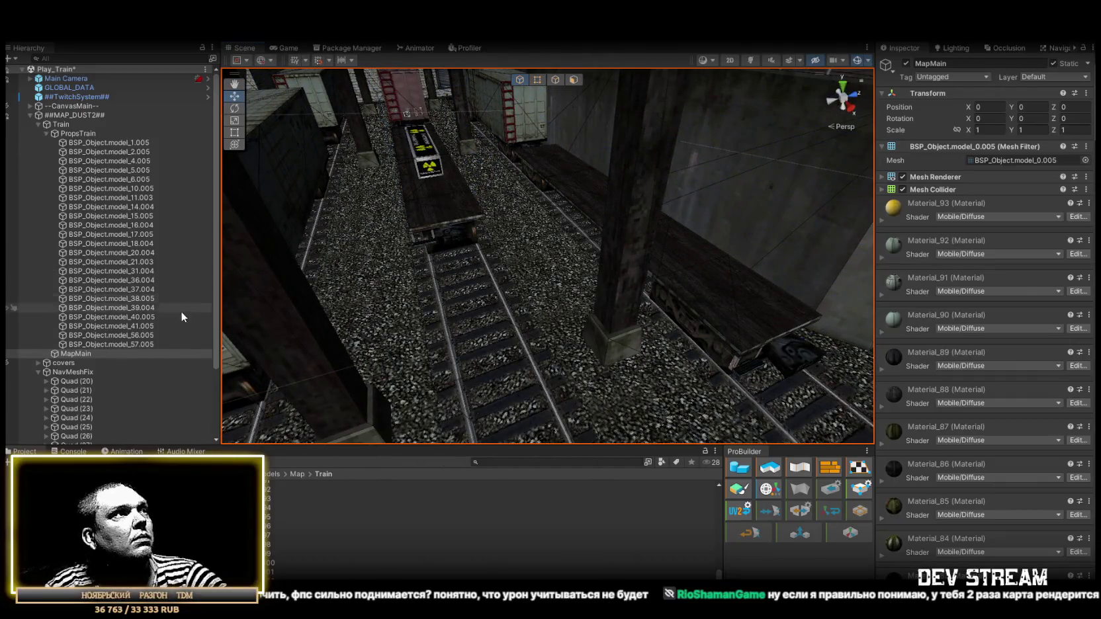
left_click_drag(463, 231, 625, 179)
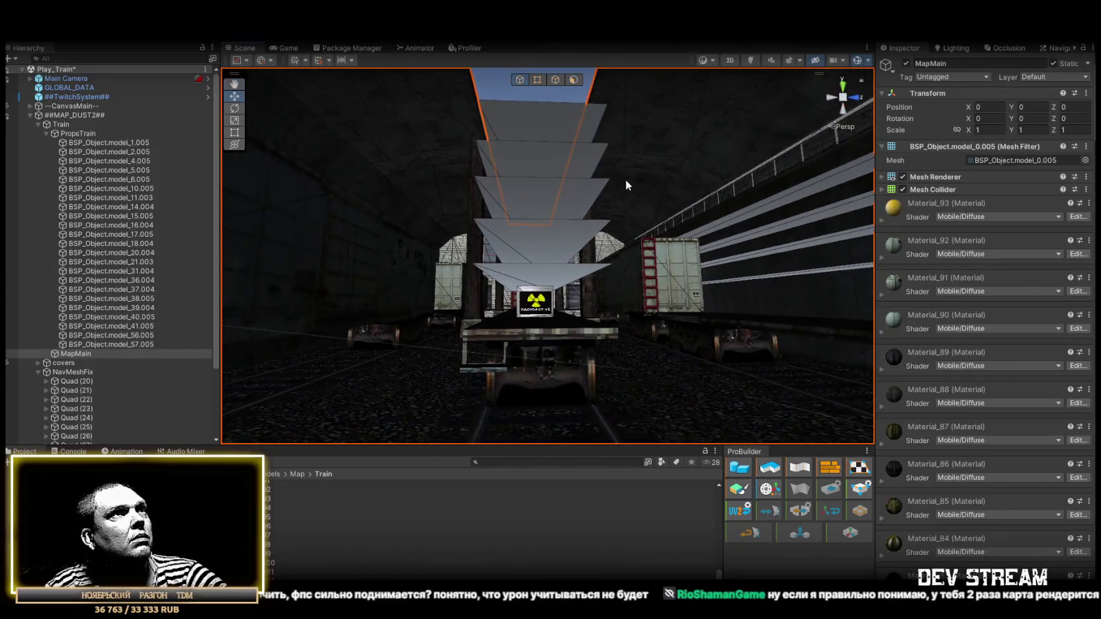
left_click(588, 167)
scroll(112, 318, "down", 3)
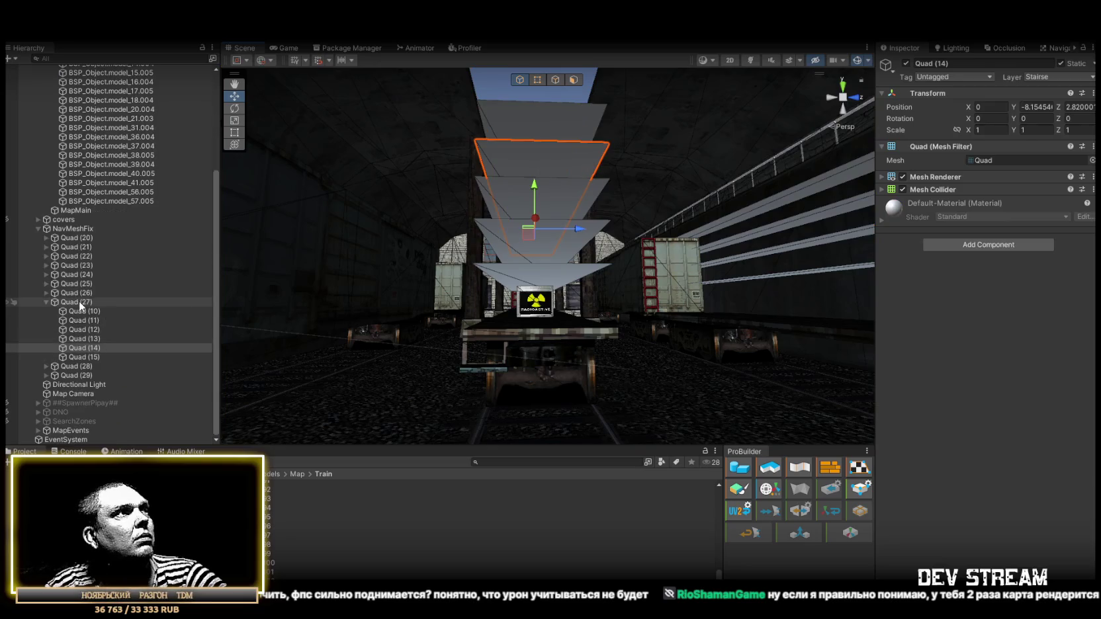
left_click(79, 301)
mouse_move(516, 311)
left_mouse_down()
mouse_move(524, 320)
mouse_move(458, 198)
left_mouse_up()
key("ctrl+d")
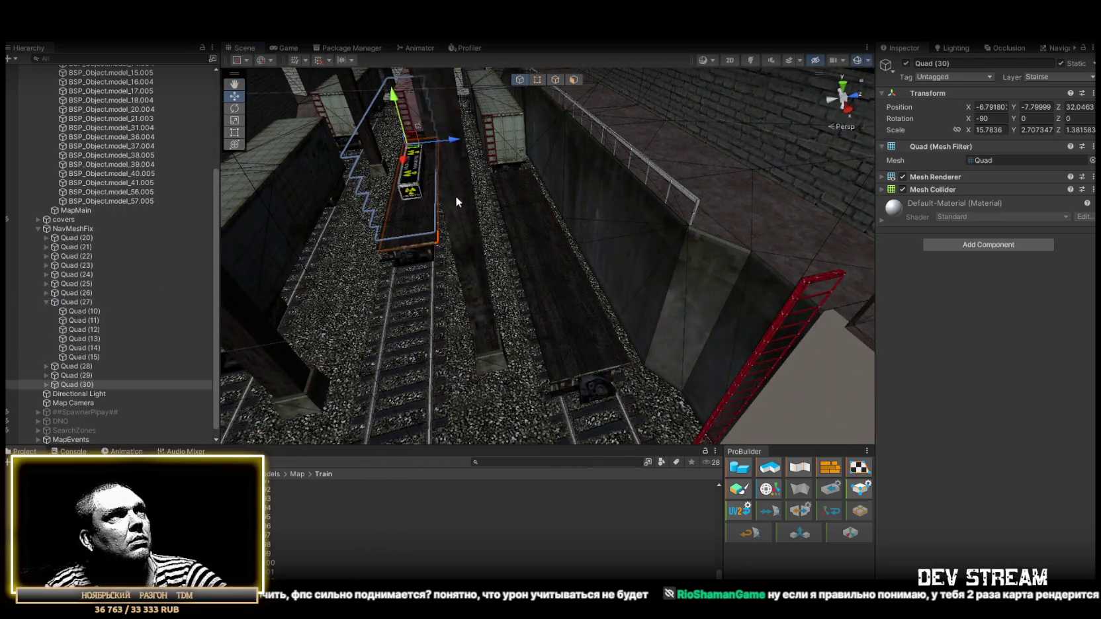
- Move Quad (30) onto the second flatcar beside the right-hand wall and orbit to check it
mouse_move(419, 152)
left_mouse_down()
mouse_move(588, 244)
mouse_move(658, 332)
mouse_move(642, 367)
mouse_move(632, 364)
mouse_move(624, 335)
mouse_move(732, 302)
mouse_move(658, 278)
mouse_move(846, 377)
left_mouse_up()
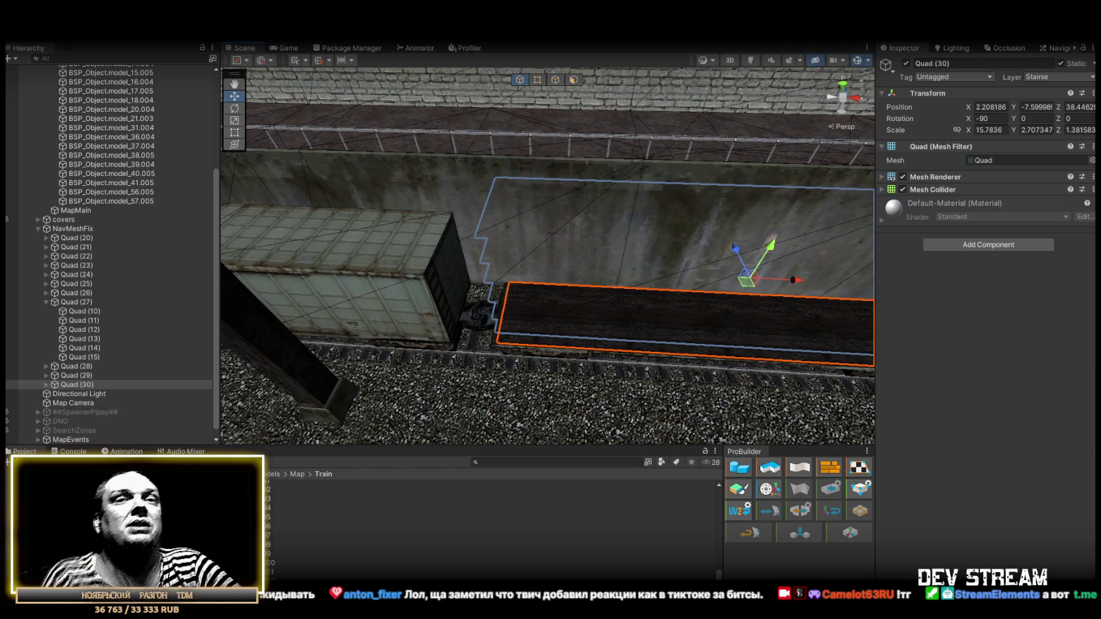
left_click_drag(508, 264, 477, 243)
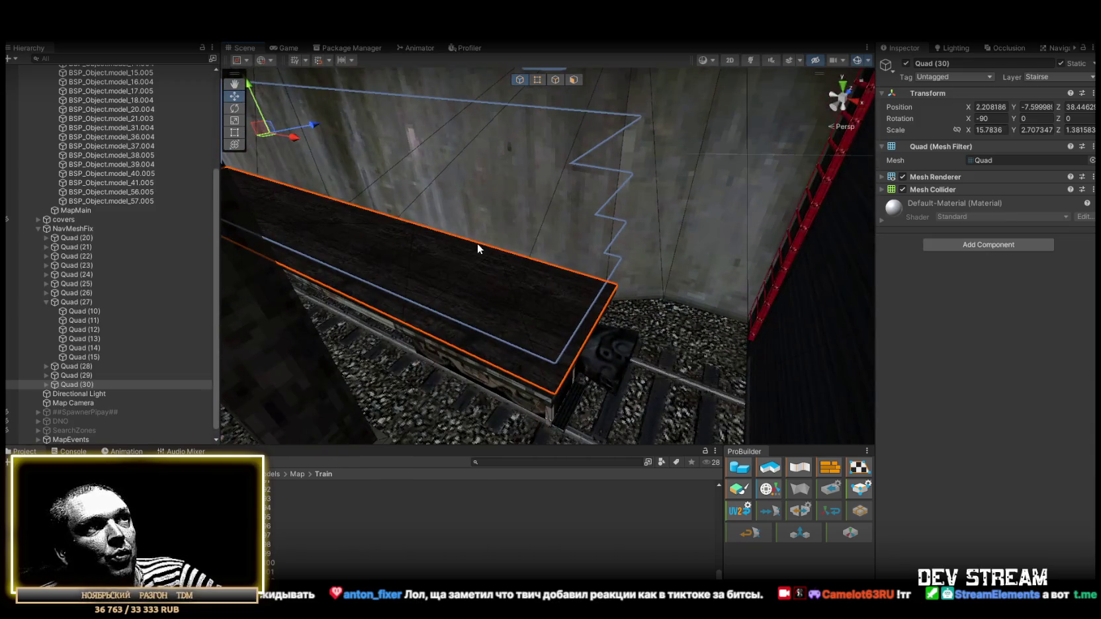
scroll(507, 238, "down", 10)
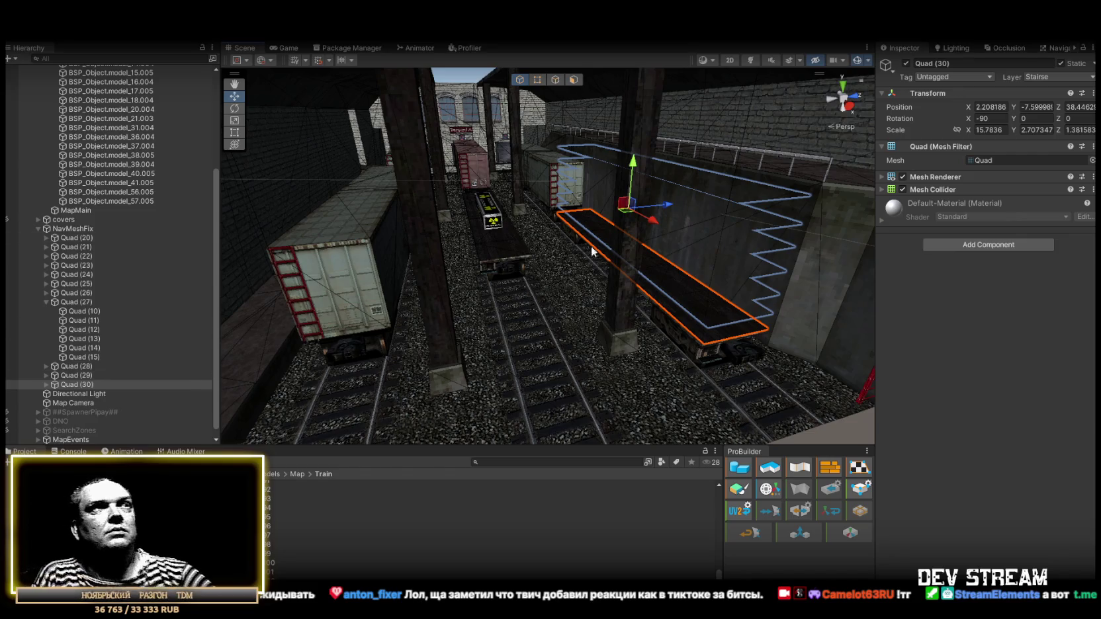
mouse_move(628, 309)
left_mouse_down()
mouse_move(609, 275)
mouse_move(402, 298)
mouse_move(732, 327)
mouse_move(460, 297)
mouse_move(605, 334)
mouse_move(585, 290)
mouse_move(601, 287)
mouse_move(584, 267)
left_mouse_up()
left_click(555, 256)
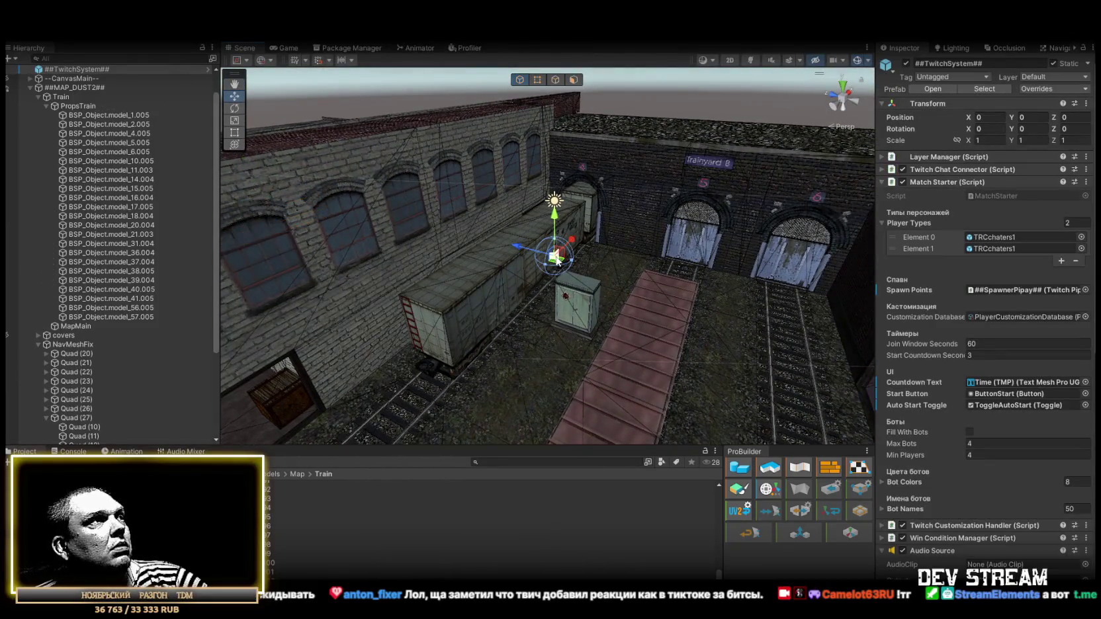
scroll(122, 260, "up", 2)
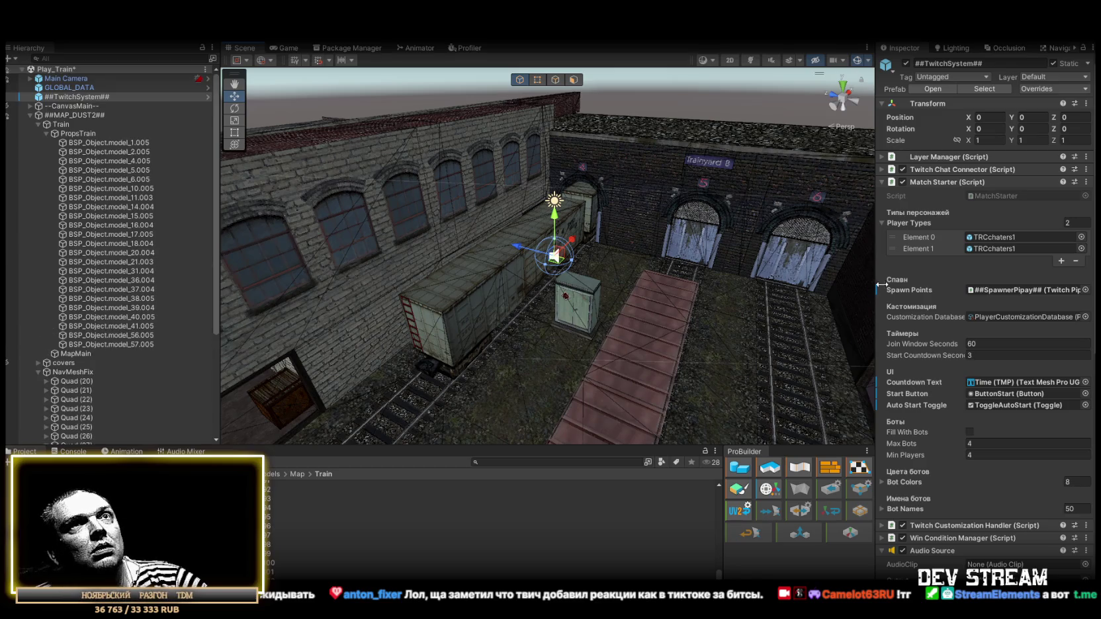
left_click_drag(595, 285, 581, 258)
scroll(581, 258, "down", 3)
scroll(955, 458, "down", 4)
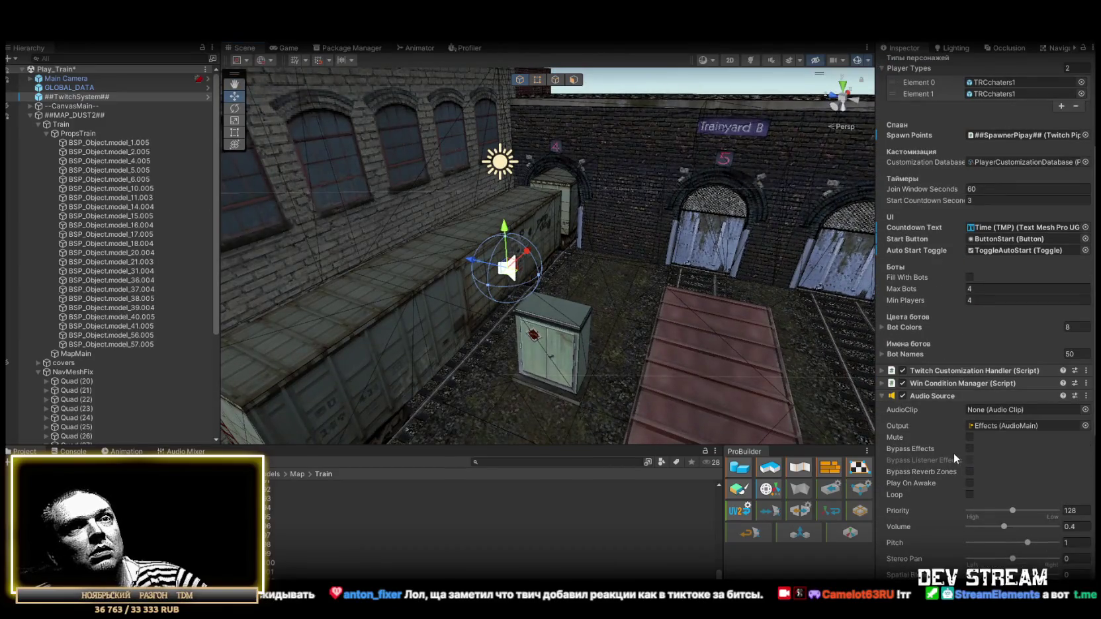
left_click_drag(660, 310, 288, 247)
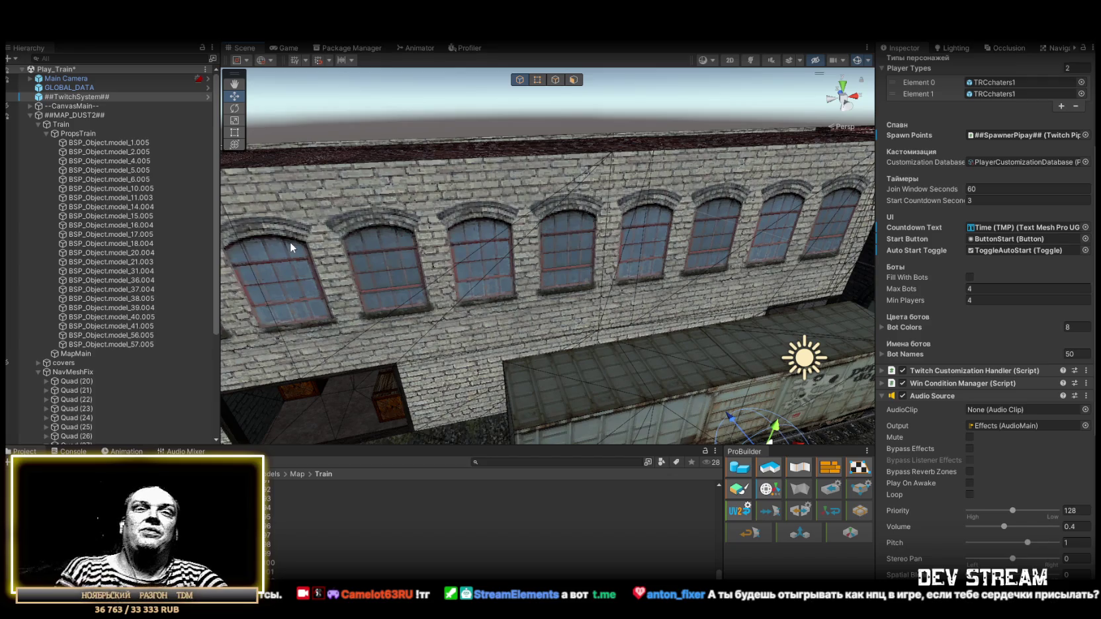
mouse_move(451, 218)
left_mouse_down()
mouse_move(494, 209)
mouse_move(477, 211)
mouse_move(466, 255)
mouse_move(506, 317)
left_mouse_up()
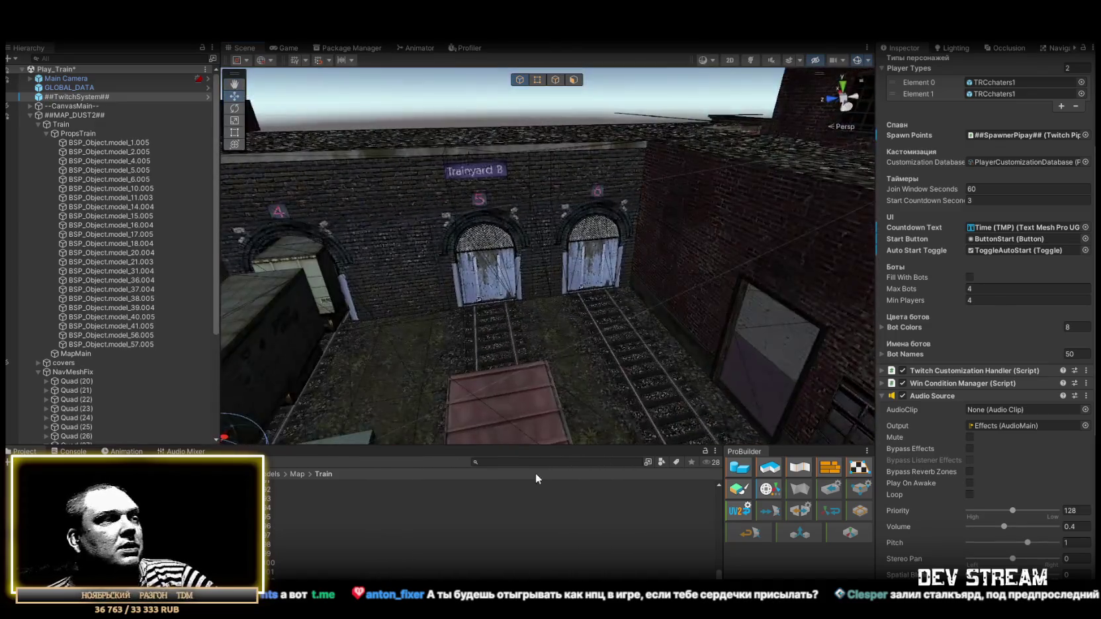
mouse_move(539, 264)
left_mouse_down()
mouse_move(332, 263)
mouse_move(534, 243)
mouse_move(639, 344)
mouse_move(846, 270)
mouse_move(818, 256)
mouse_move(590, 297)
mouse_move(511, 182)
mouse_move(288, 206)
left_mouse_up()
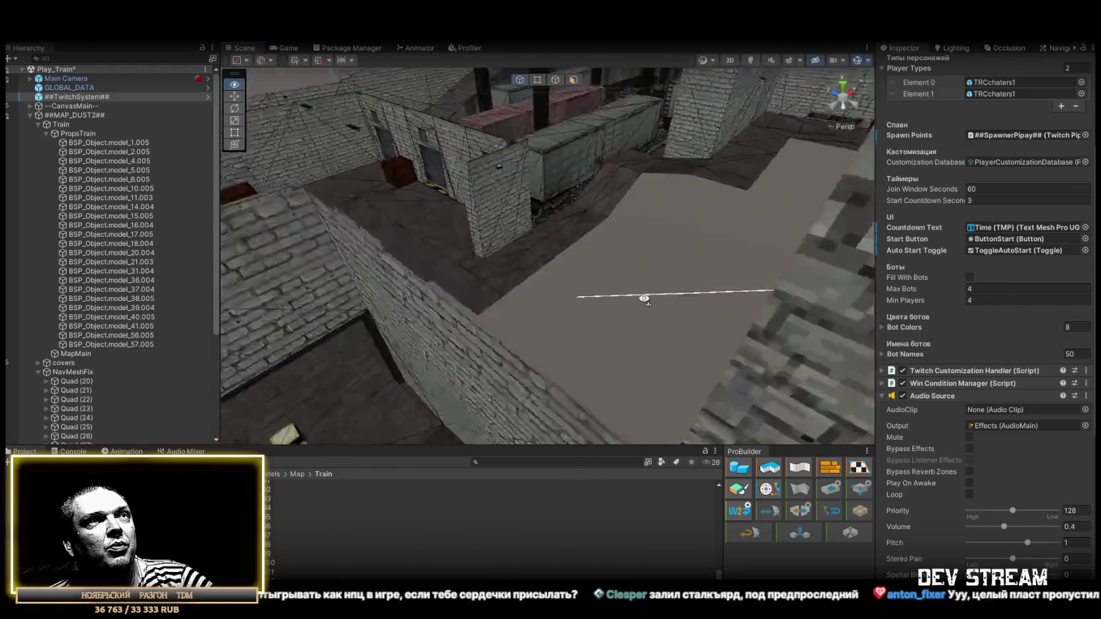
left_click_drag(763, 279, 546, 322)
- Collapse PropsTrain, Train and Quad (27) in the Hierarchy and frame the NavMeshFix quads
left_click(546, 316)
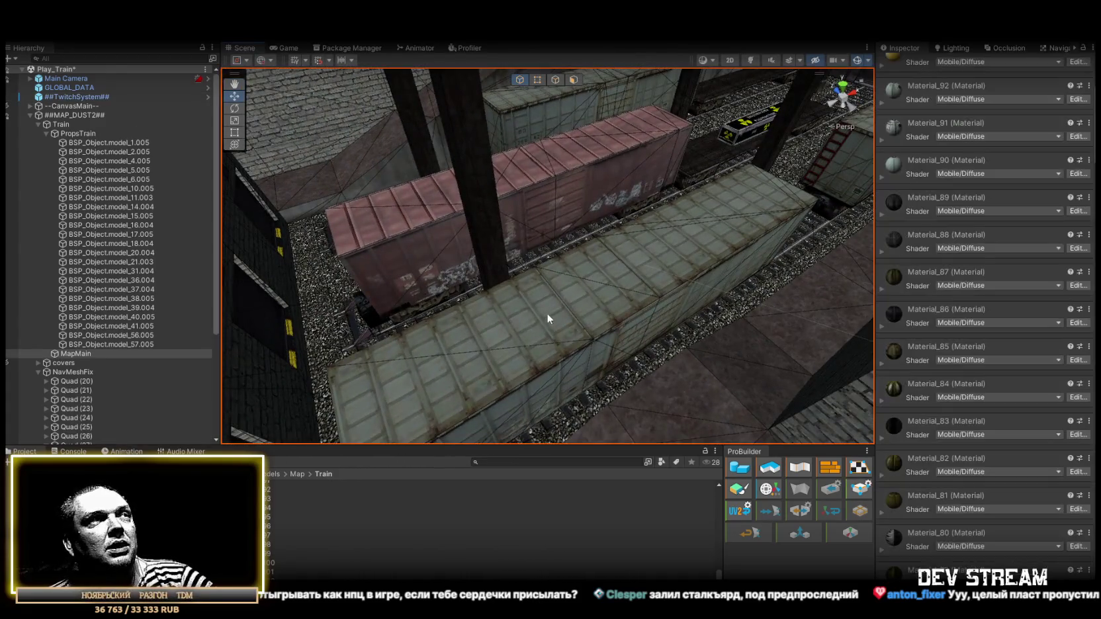
left_click(46, 134)
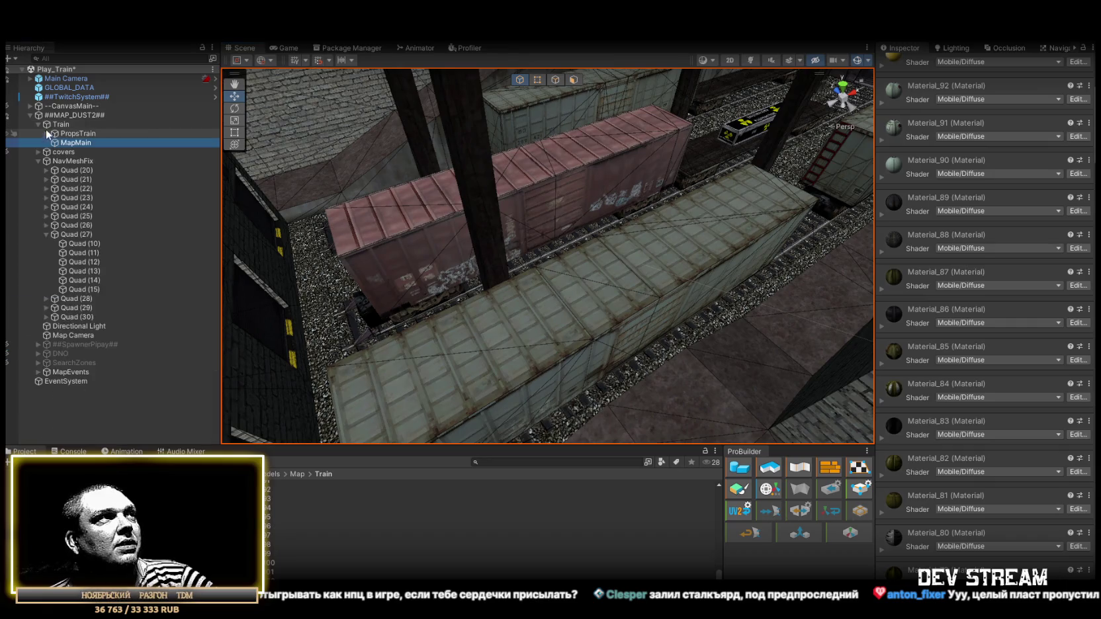
left_click(39, 125)
left_click(59, 141)
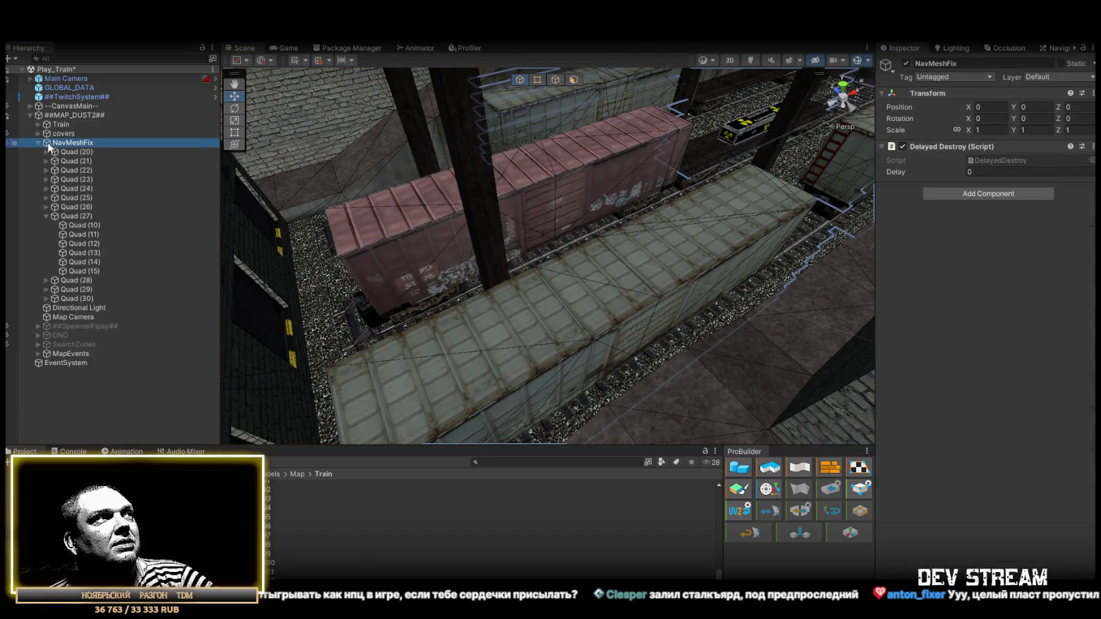
key("alt")
left_click(45, 214)
double_click(79, 145)
- Orbit over the train roofs to the stairs by the pillar and select a stair ramp quad
mouse_move(649, 231)
left_mouse_down()
mouse_move(551, 285)
mouse_move(435, 248)
mouse_move(619, 246)
mouse_move(566, 317)
mouse_move(699, 288)
left_mouse_up()
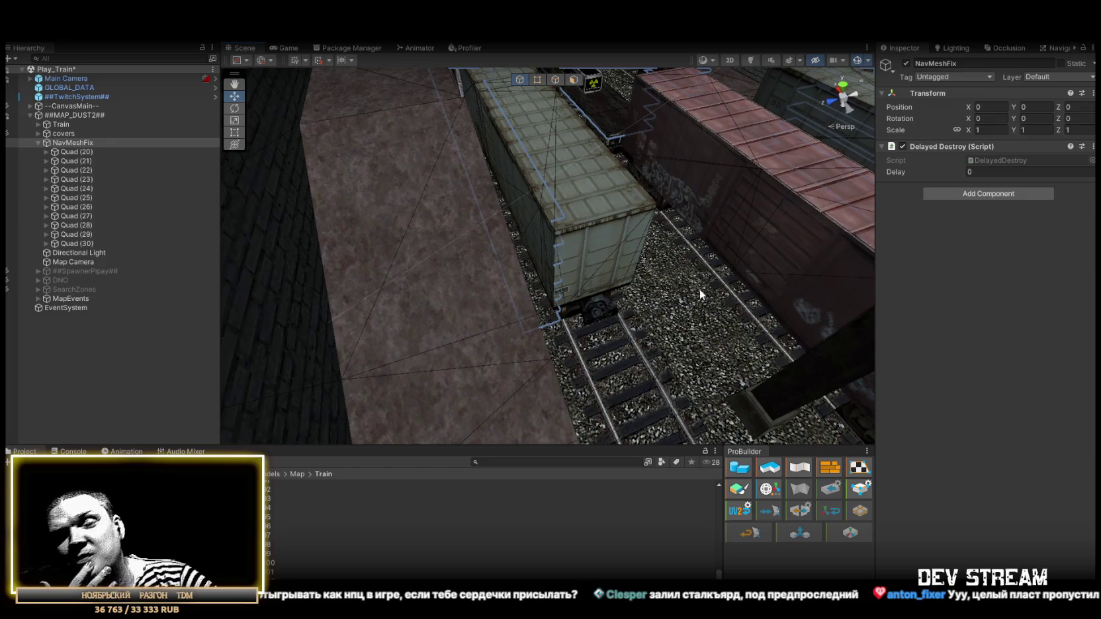
mouse_move(635, 284)
left_mouse_down()
mouse_move(850, 242)
mouse_move(769, 211)
mouse_move(658, 228)
mouse_move(501, 229)
mouse_move(413, 185)
mouse_move(676, 246)
mouse_move(709, 243)
left_mouse_up()
left_click(640, 255)
mouse_move(640, 255)
left_mouse_down()
mouse_move(716, 226)
mouse_move(718, 245)
mouse_move(767, 239)
mouse_move(731, 233)
mouse_move(829, 328)
mouse_move(561, 255)
mouse_move(711, 356)
mouse_move(301, 375)
left_mouse_up()
left_click(561, 255)
double_click(76, 243)
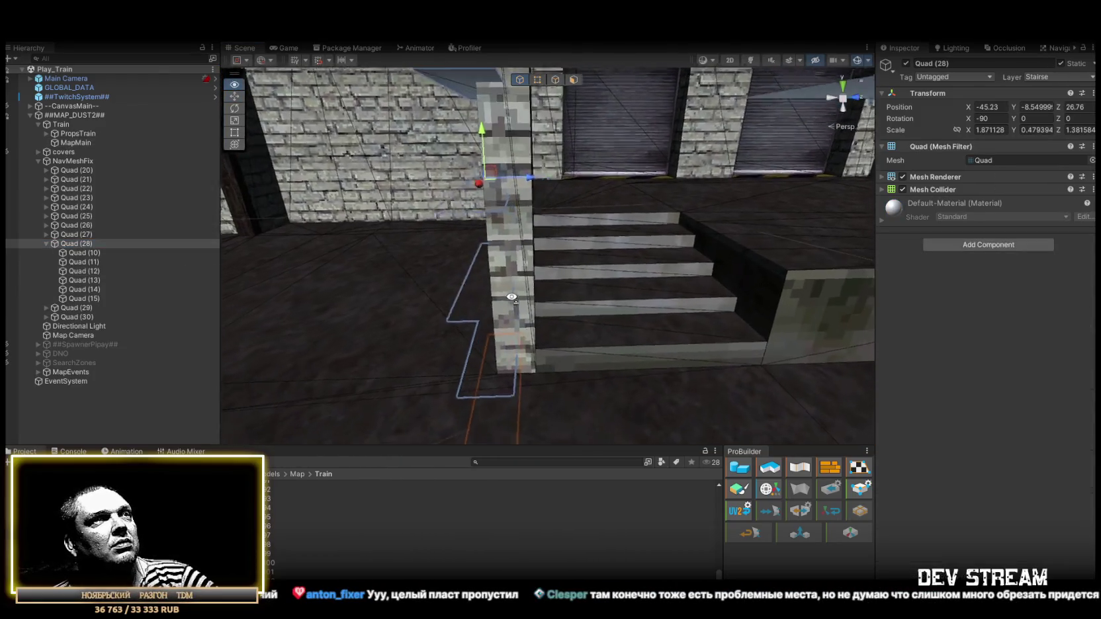
mouse_move(536, 184)
left_mouse_down()
mouse_move(557, 332)
mouse_move(570, 194)
mouse_move(501, 331)
mouse_move(410, 315)
mouse_move(310, 256)
mouse_move(322, 238)
mouse_move(562, 275)
left_mouse_up()
key("w")
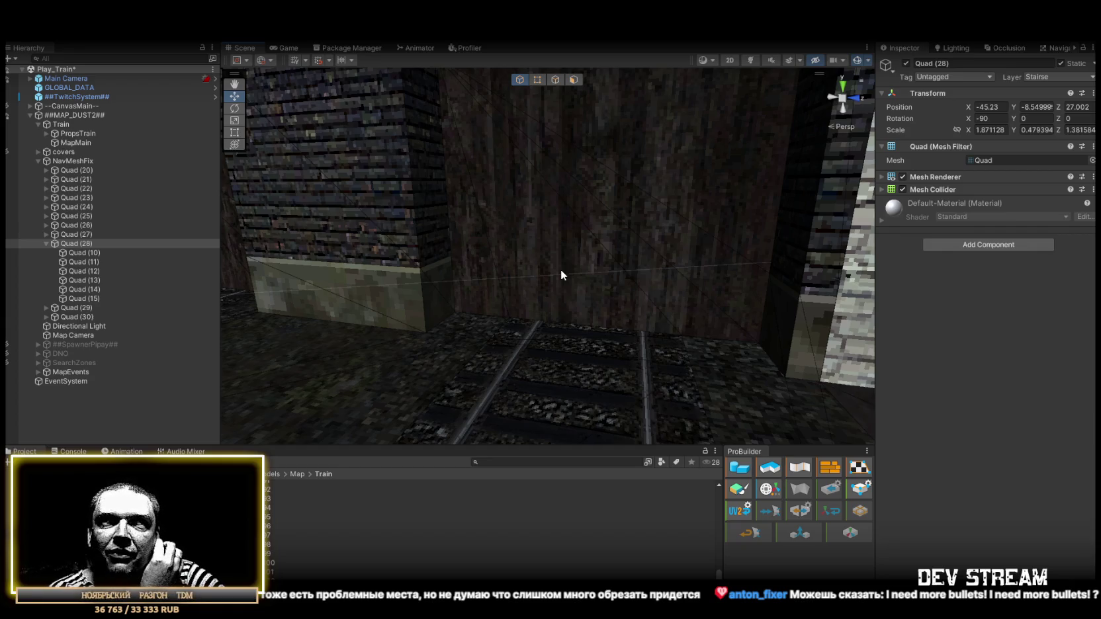
mouse_move(561, 270)
left_mouse_down()
mouse_move(530, 263)
mouse_move(430, 177)
mouse_move(454, 290)
mouse_move(412, 286)
mouse_move(732, 277)
left_mouse_up()
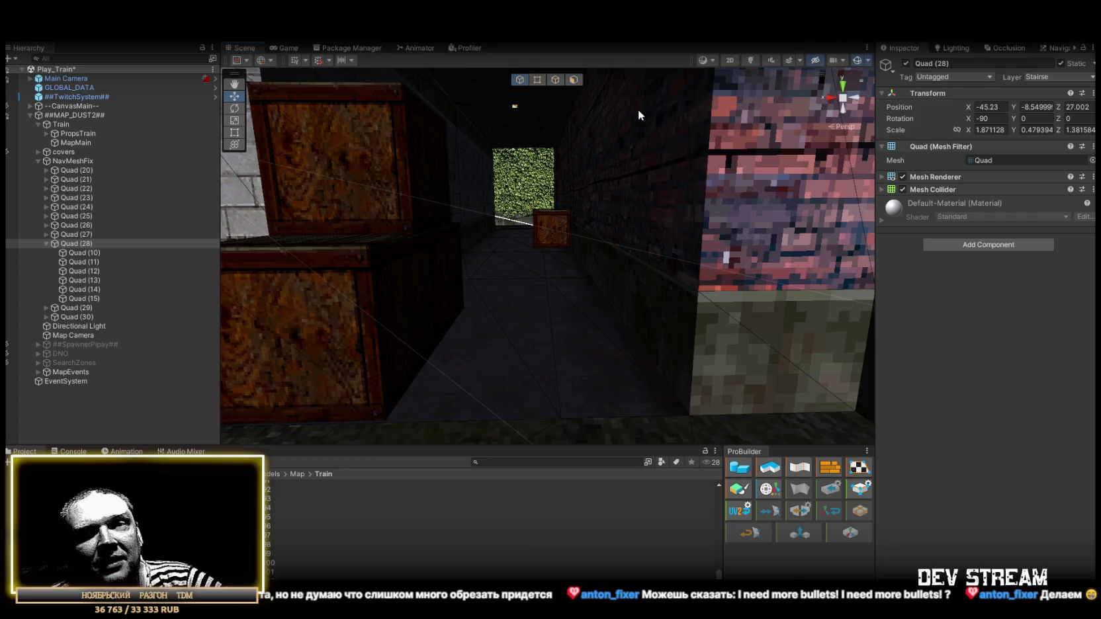
mouse_move(573, 190)
left_mouse_down()
mouse_move(284, 183)
mouse_move(320, 167)
mouse_move(254, 152)
mouse_move(238, 180)
mouse_move(257, 225)
mouse_move(560, 227)
mouse_move(418, 192)
mouse_move(672, 210)
mouse_move(584, 194)
mouse_move(204, 201)
mouse_move(160, 215)
mouse_move(1049, 231)
mouse_move(1012, 238)
mouse_move(973, 238)
mouse_move(1078, 224)
mouse_move(1017, 141)
mouse_move(1028, 158)
mouse_move(966, 198)
mouse_move(727, 230)
mouse_move(626, 226)
mouse_move(963, 200)
mouse_move(1049, 176)
mouse_move(131, 198)
mouse_move(44, 212)
mouse_move(226, 184)
mouse_move(21, 228)
mouse_move(1021, 205)
mouse_move(713, 248)
mouse_move(733, 246)
mouse_move(752, 202)
mouse_move(676, 256)
left_mouse_up()
- Create a ProBuilder cube in the Hierarchy and rename it Stairse
right_click(100, 409)
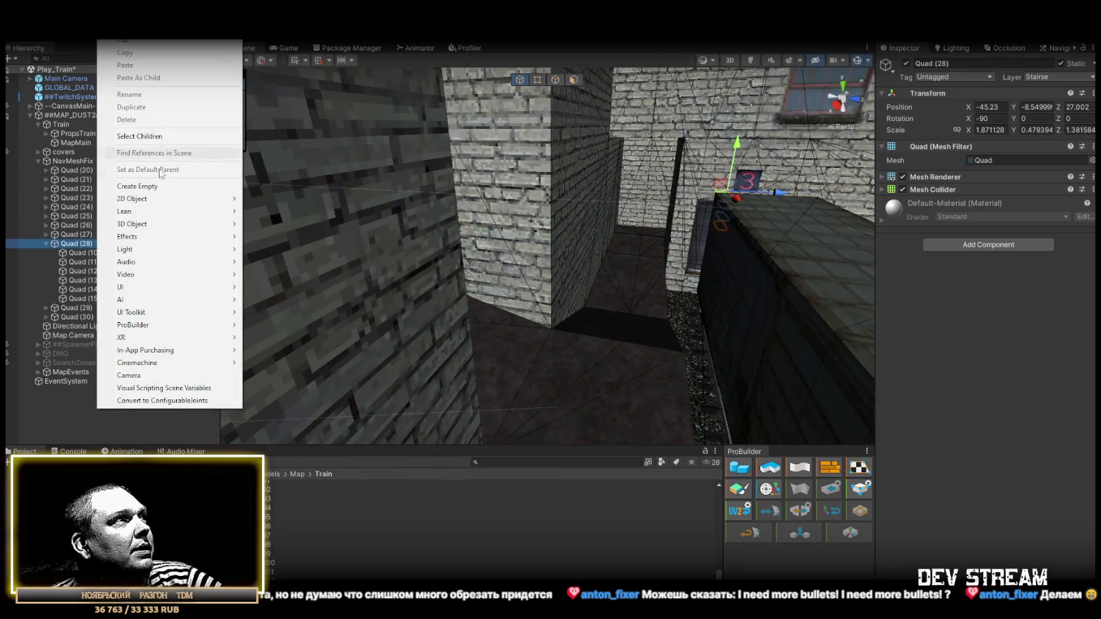
mouse_move(144, 325)
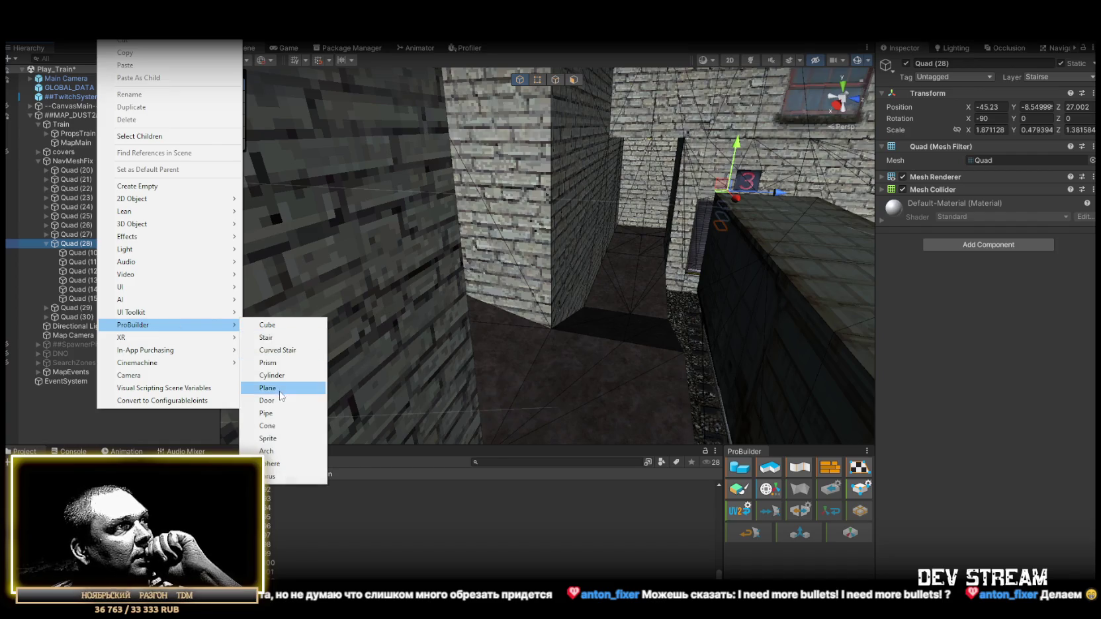
left_click(281, 323)
left_click(53, 389)
type("ы")
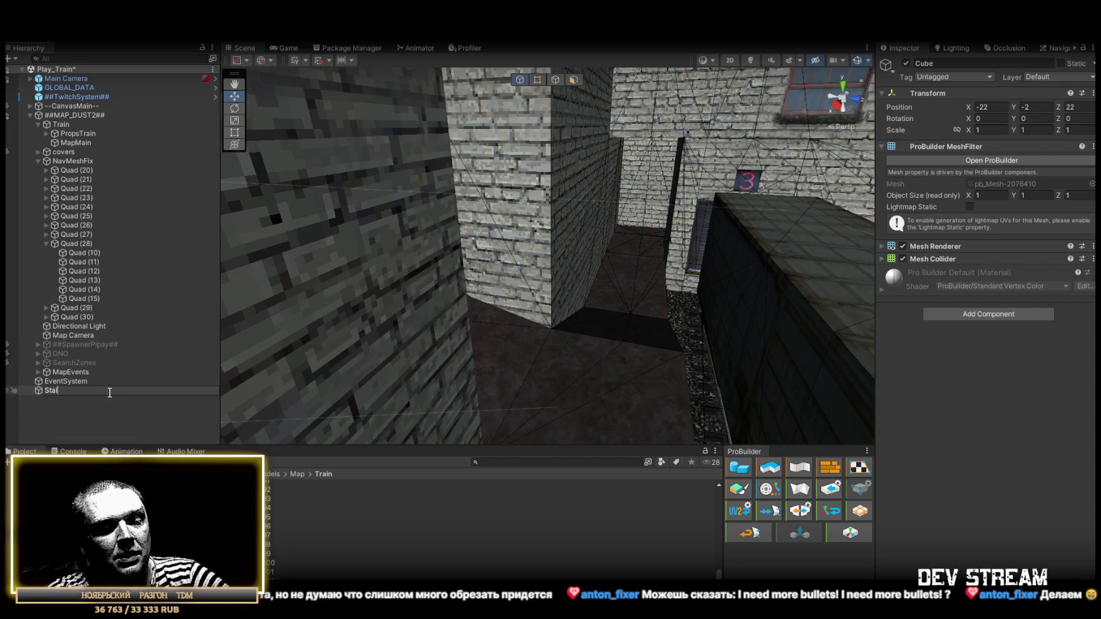
key("Return")
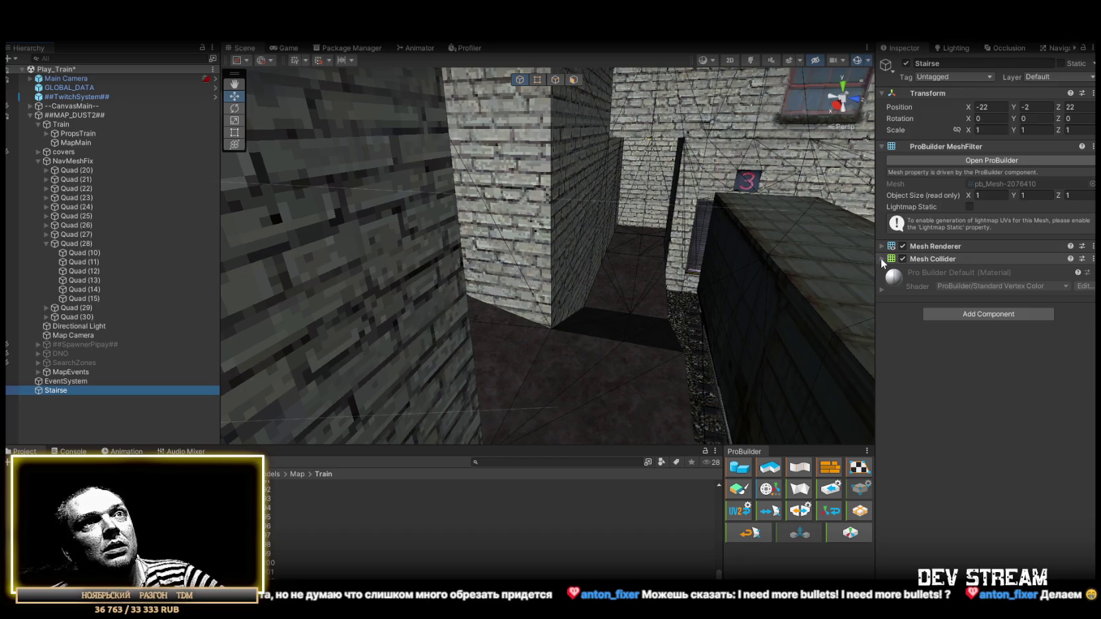
- Delete all of Stairse's faces except the bottom and set its Position to 0, 0, 0
double_click(51, 389)
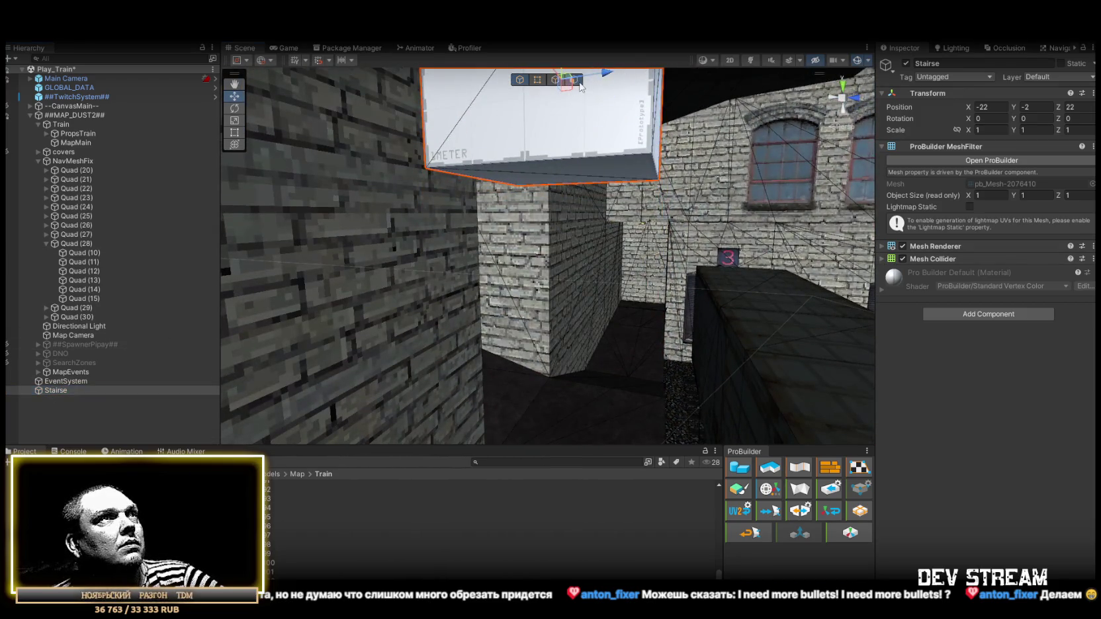
left_click(573, 80)
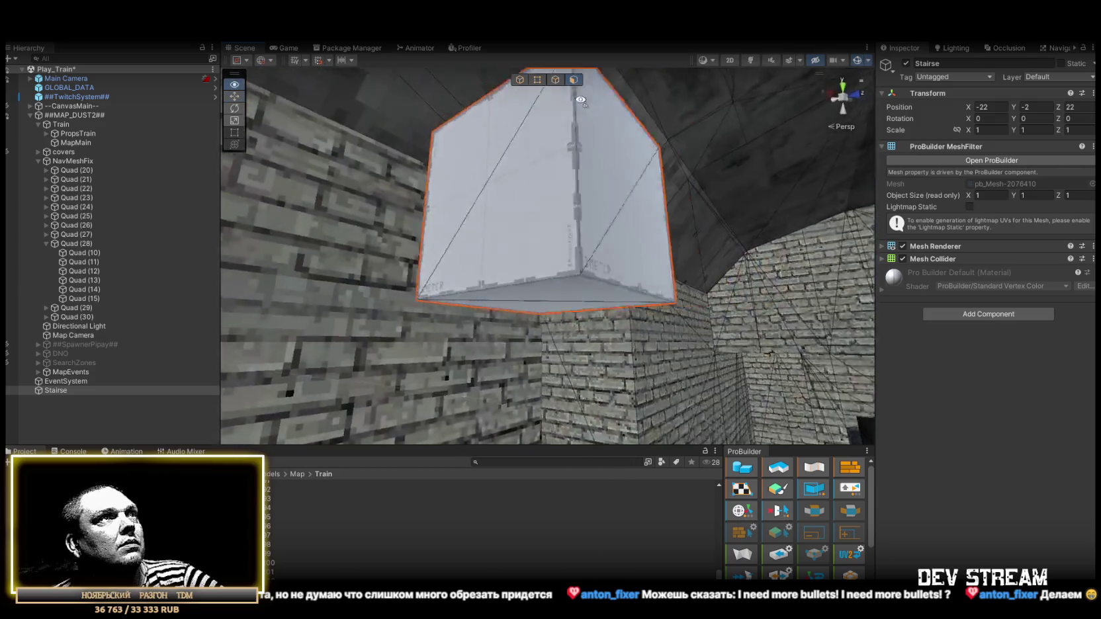
left_click(473, 109)
mouse_move(470, 104)
left_mouse_down()
mouse_move(451, 193)
mouse_move(404, 218)
left_mouse_up()
key("ctrl+a")
key("Delete")
mouse_move(716, 152)
left_mouse_down()
mouse_move(720, 138)
mouse_move(734, 198)
left_mouse_up()
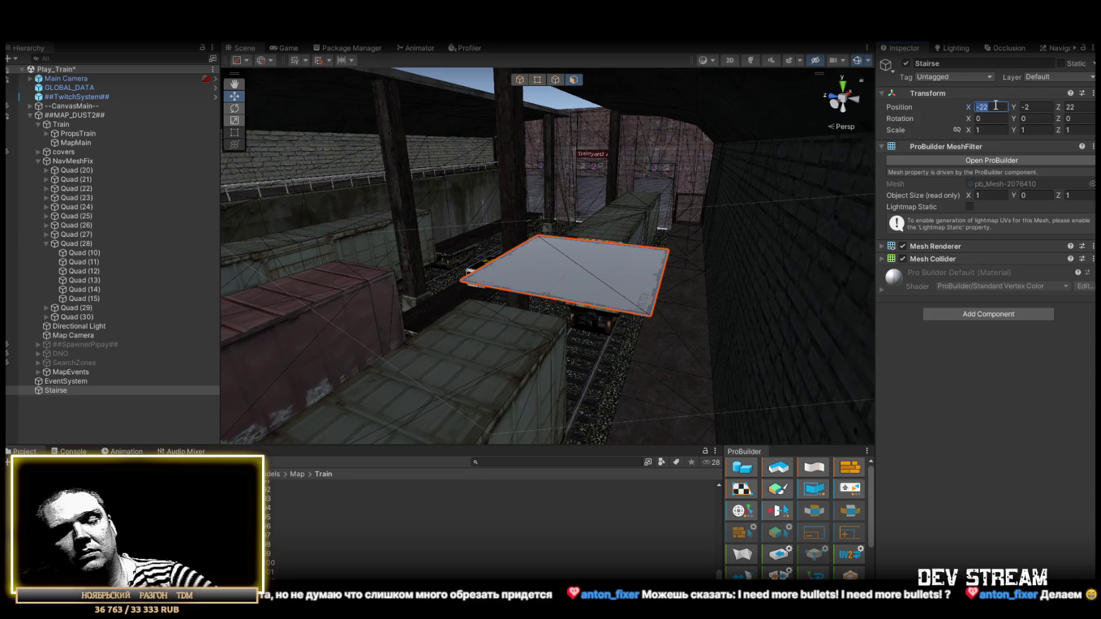
type("0")
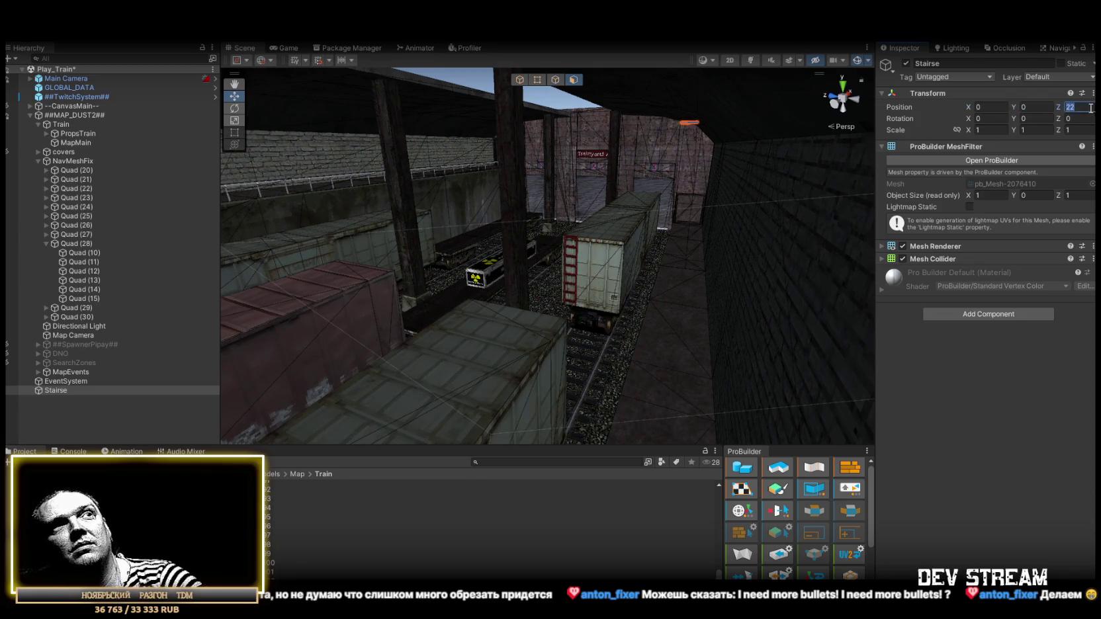
type("0")
mouse_move(794, 251)
left_mouse_down()
mouse_move(819, 255)
mouse_move(800, 183)
mouse_move(409, 191)
mouse_move(476, 208)
mouse_move(560, 209)
mouse_move(514, 226)
mouse_move(536, 233)
mouse_move(398, 216)
mouse_move(311, 99)
left_mouse_up()
- Frame the Stairse plane and move it down so it sits over the stairs
key("f")
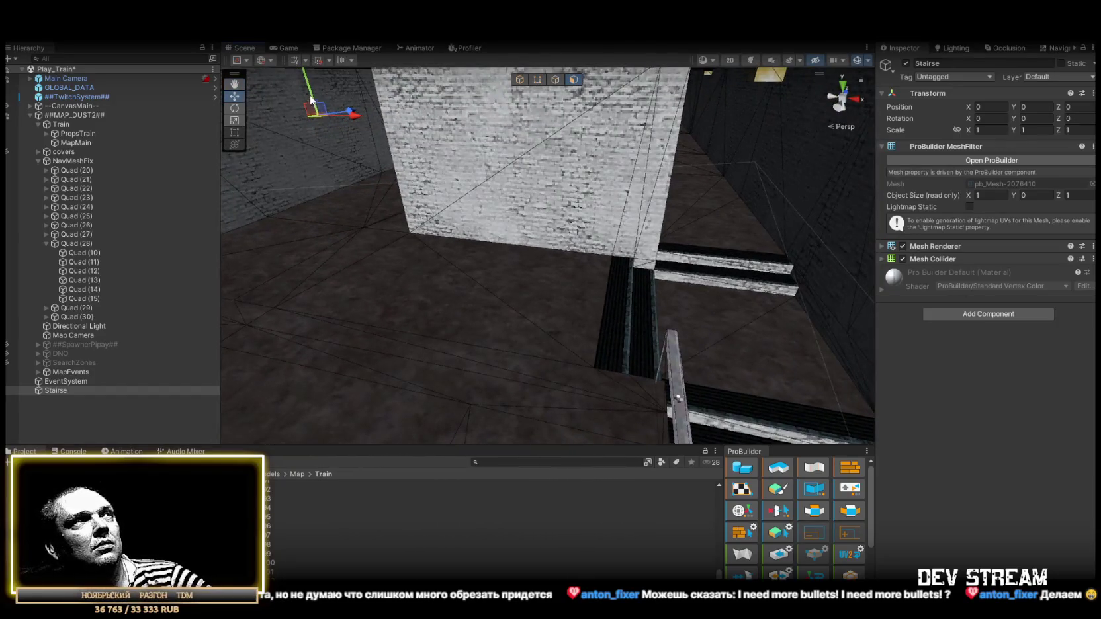
key("f")
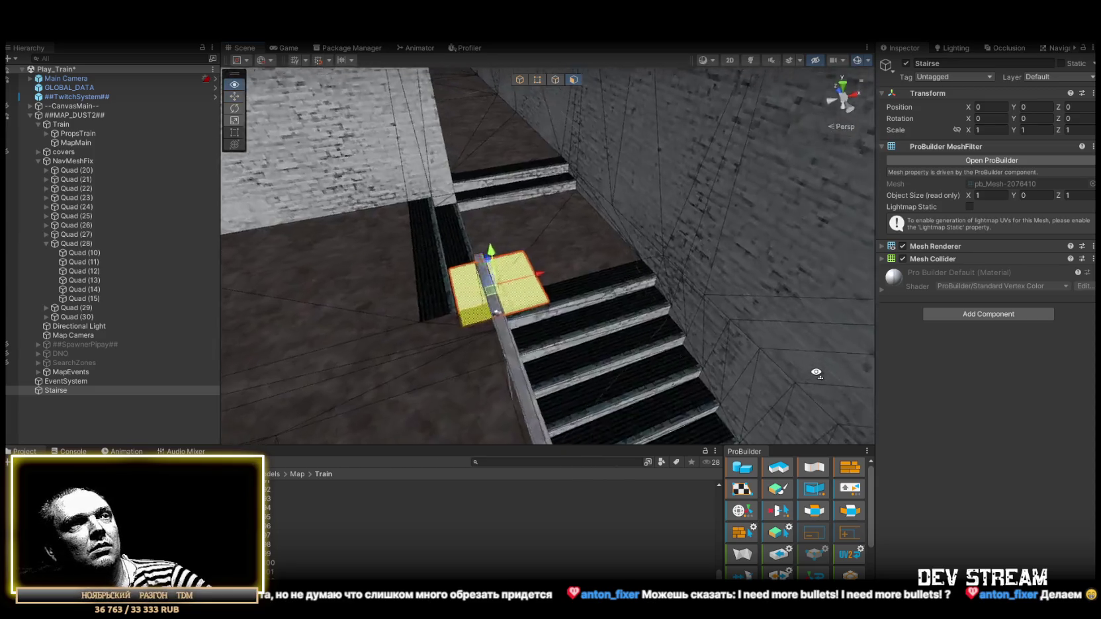
mouse_move(434, 277)
left_mouse_down()
mouse_move(454, 336)
mouse_move(508, 228)
left_mouse_up()
mouse_move(433, 267)
left_mouse_down()
mouse_move(587, 325)
mouse_move(563, 364)
left_mouse_up()
- Push the ramp's far edge out and raise it so the slope reaches the ledge
left_click(556, 80)
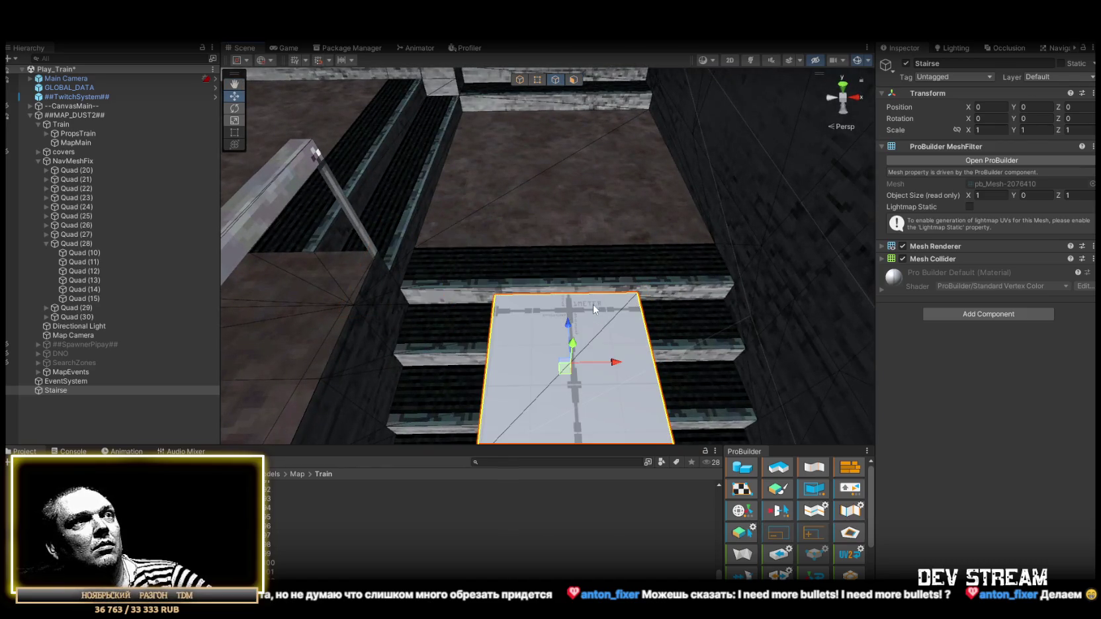
left_click_drag(663, 262, 569, 149)
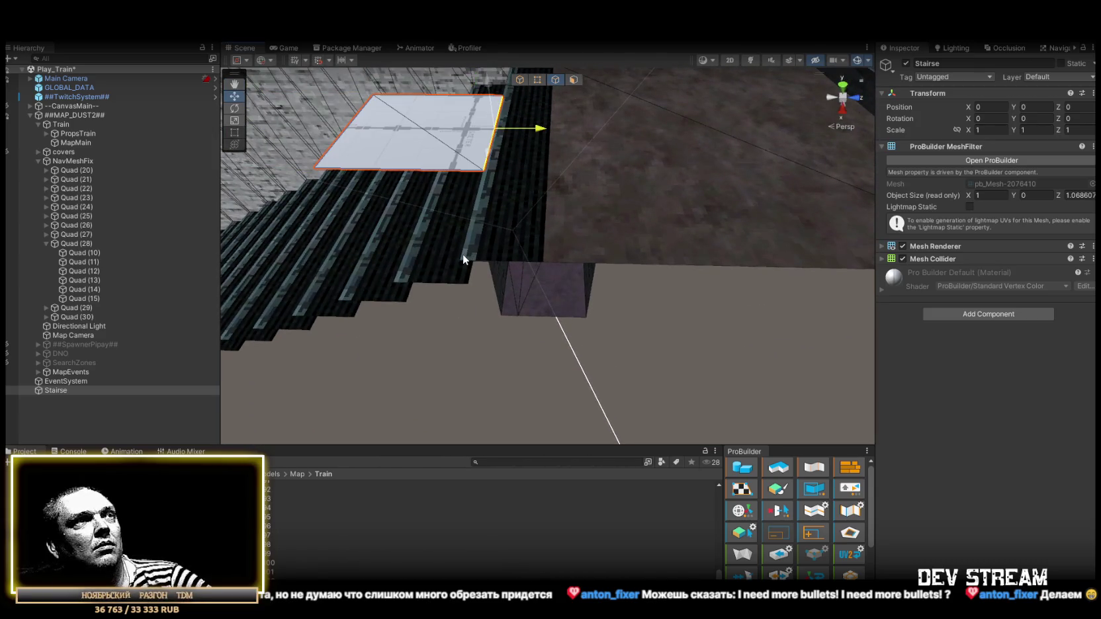
key("f")
mouse_move(319, 232)
left_mouse_down()
mouse_move(510, 233)
mouse_move(635, 267)
mouse_move(598, 225)
mouse_move(515, 233)
left_mouse_up()
mouse_move(634, 177)
left_mouse_down()
mouse_move(785, 98)
mouse_move(614, 192)
mouse_move(417, 368)
mouse_move(436, 357)
left_mouse_up()
key("f")
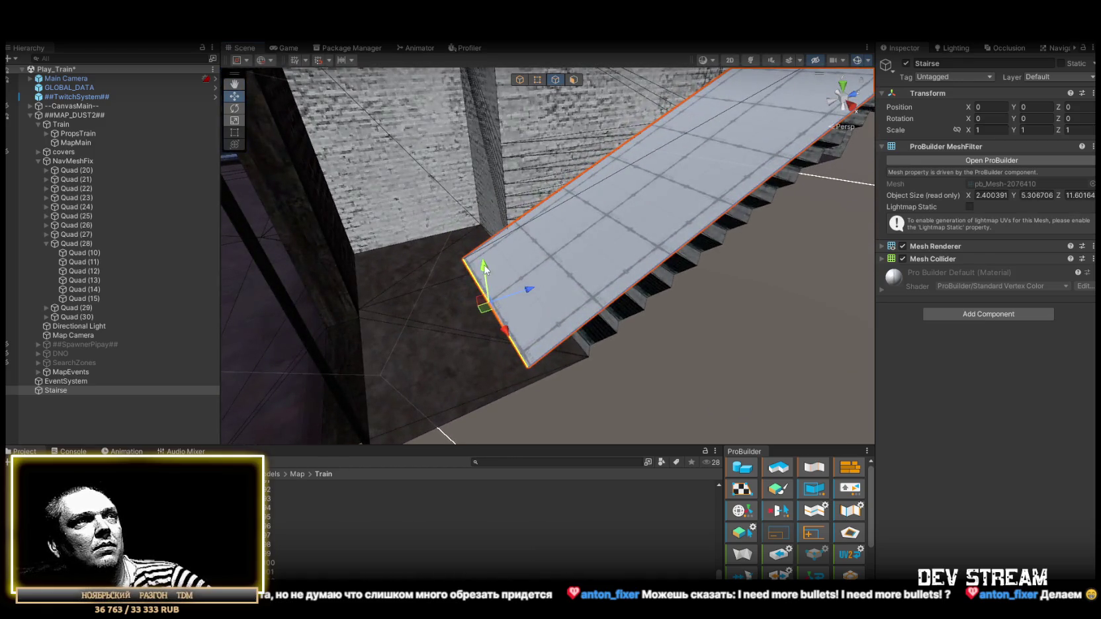
mouse_move(535, 307)
left_mouse_down()
mouse_move(612, 319)
mouse_move(736, 307)
mouse_move(648, 277)
left_mouse_up()
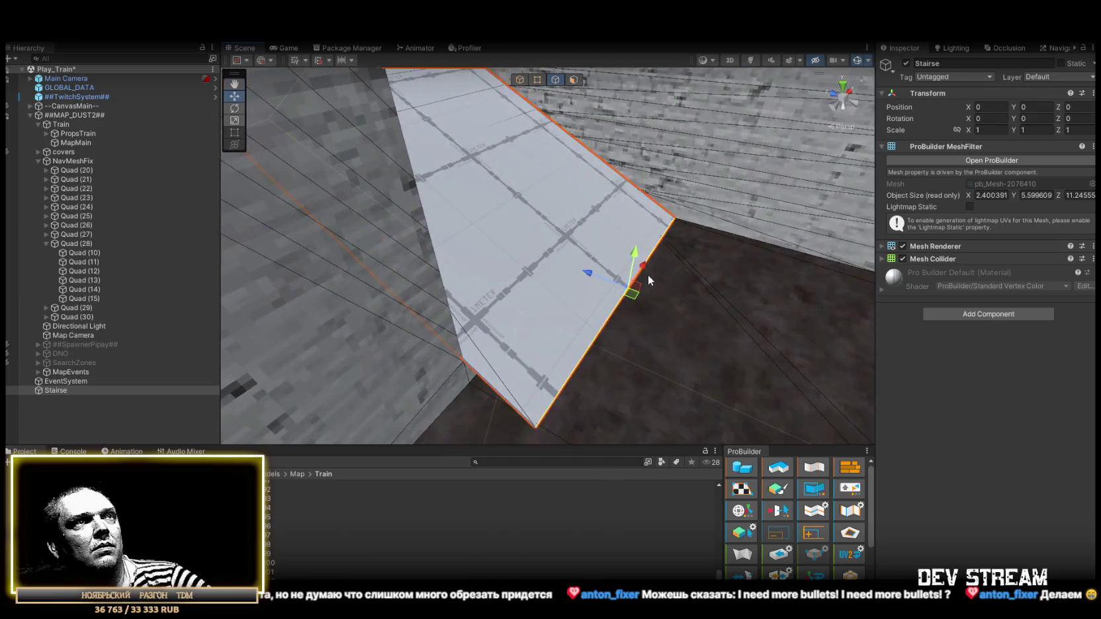
left_click_drag(636, 215, 647, 192)
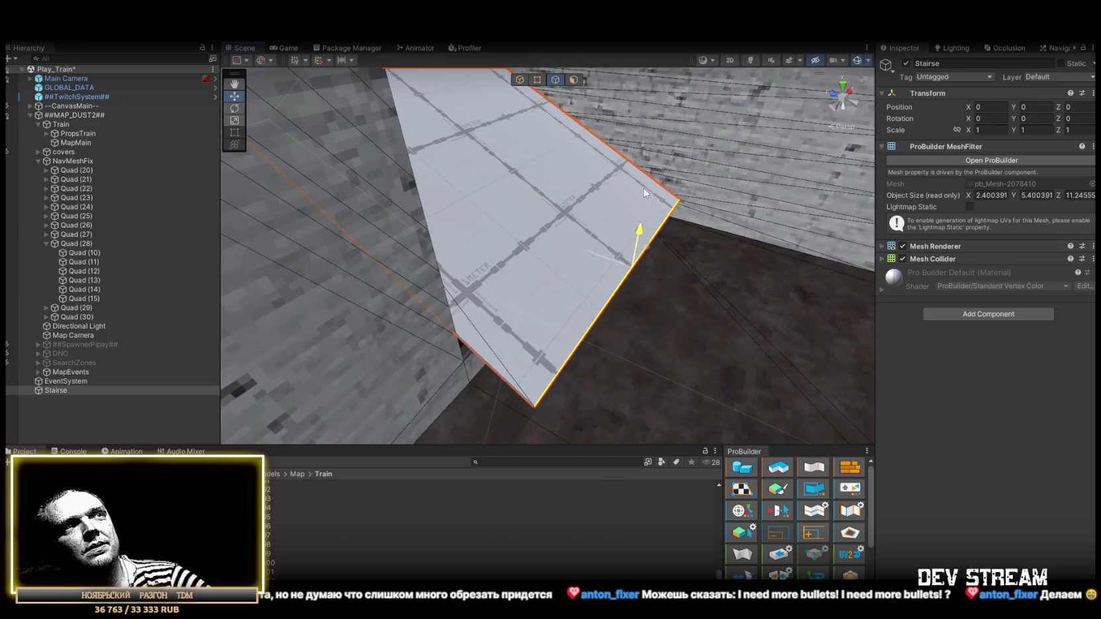
left_click_drag(589, 252, 519, 292)
mouse_move(541, 240)
left_mouse_down()
mouse_move(625, 262)
mouse_move(758, 235)
mouse_move(423, 272)
mouse_move(737, 279)
mouse_move(666, 254)
mouse_move(675, 253)
mouse_move(563, 251)
mouse_move(500, 273)
left_mouse_up()
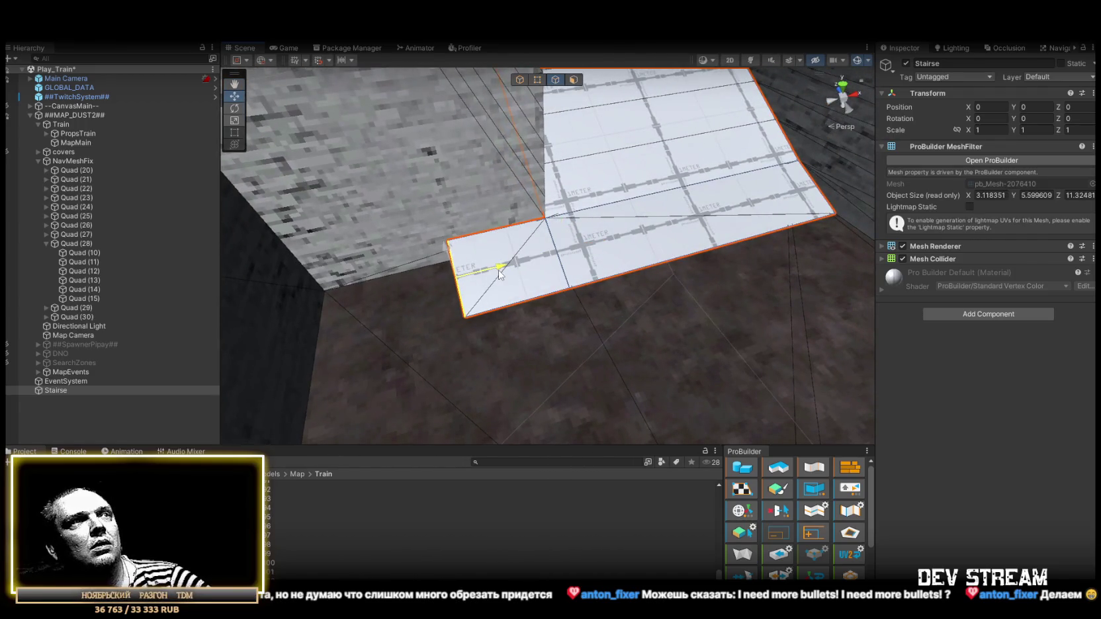
- Merge the selected vertices into one point and move it to the wall corner
left_click(538, 80)
scroll(759, 577, "down", 3)
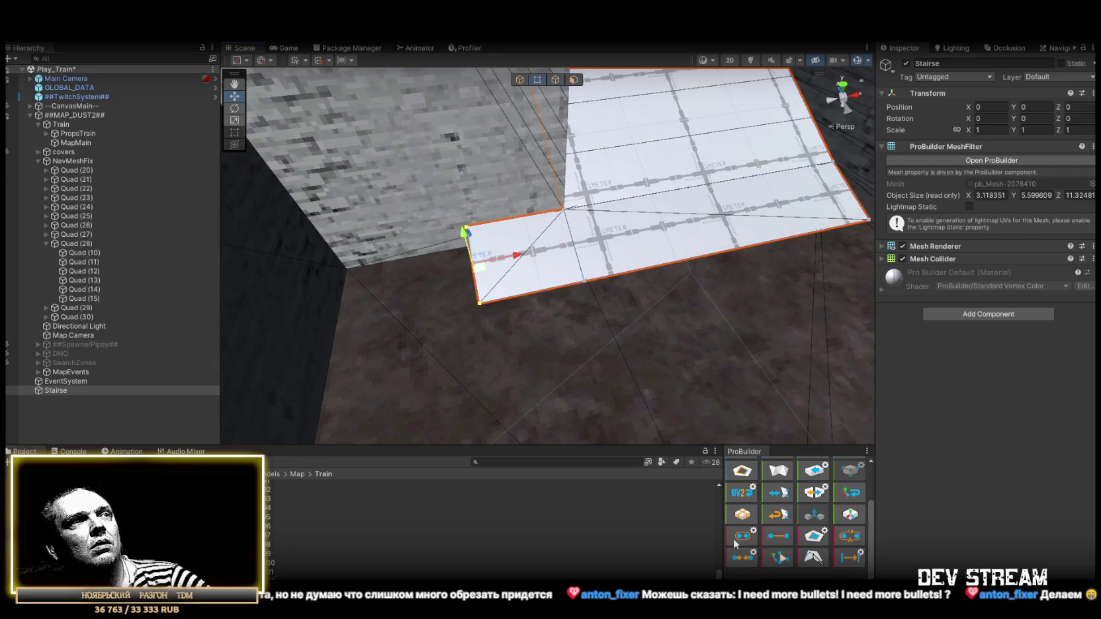
left_click(742, 558)
key("f")
mouse_move(520, 257)
left_mouse_down()
mouse_move(452, 251)
mouse_move(599, 235)
mouse_move(634, 176)
mouse_move(845, 291)
mouse_move(674, 167)
mouse_move(632, 185)
mouse_move(725, 268)
mouse_move(671, 262)
left_mouse_up()
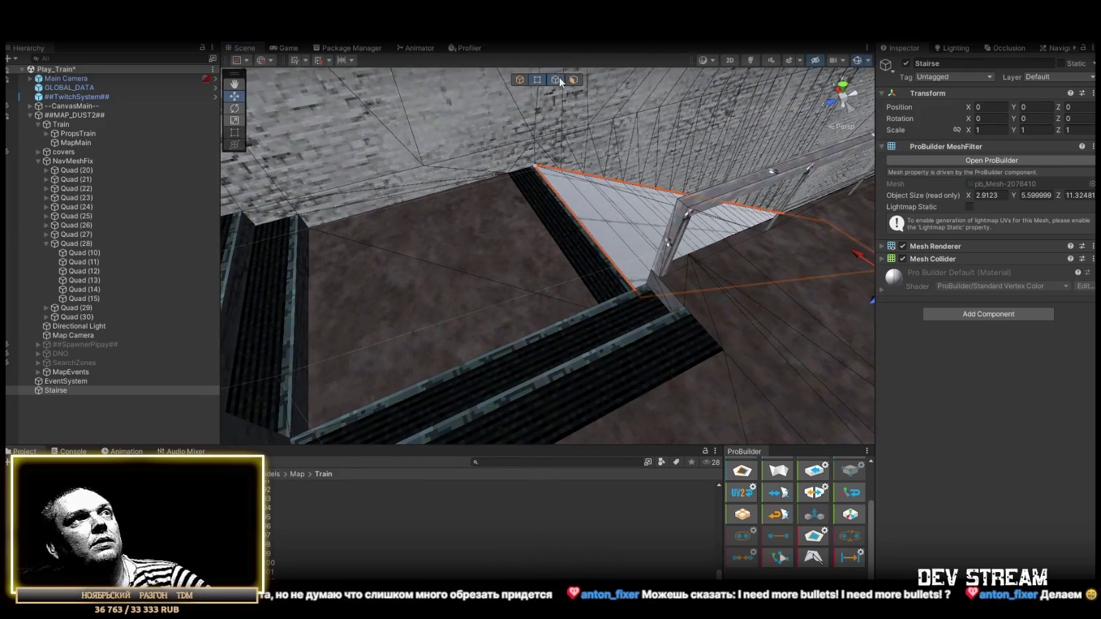
- Extend an edge into a wide landing slab and stretch it longer
left_click(560, 80)
left_click_drag(581, 241, 616, 239)
mouse_move(548, 248)
left_mouse_down()
mouse_move(419, 247)
mouse_move(561, 236)
mouse_move(505, 224)
left_mouse_up()
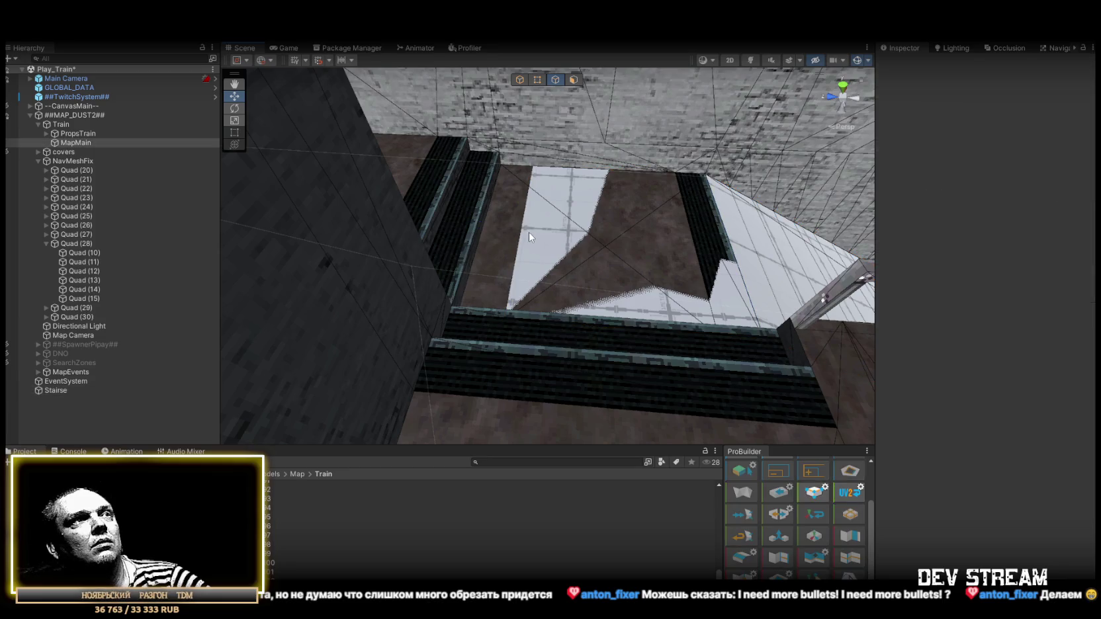
left_click(530, 233)
mouse_move(481, 230)
left_mouse_down()
mouse_move(424, 218)
mouse_move(469, 139)
left_mouse_up()
left_click(519, 219)
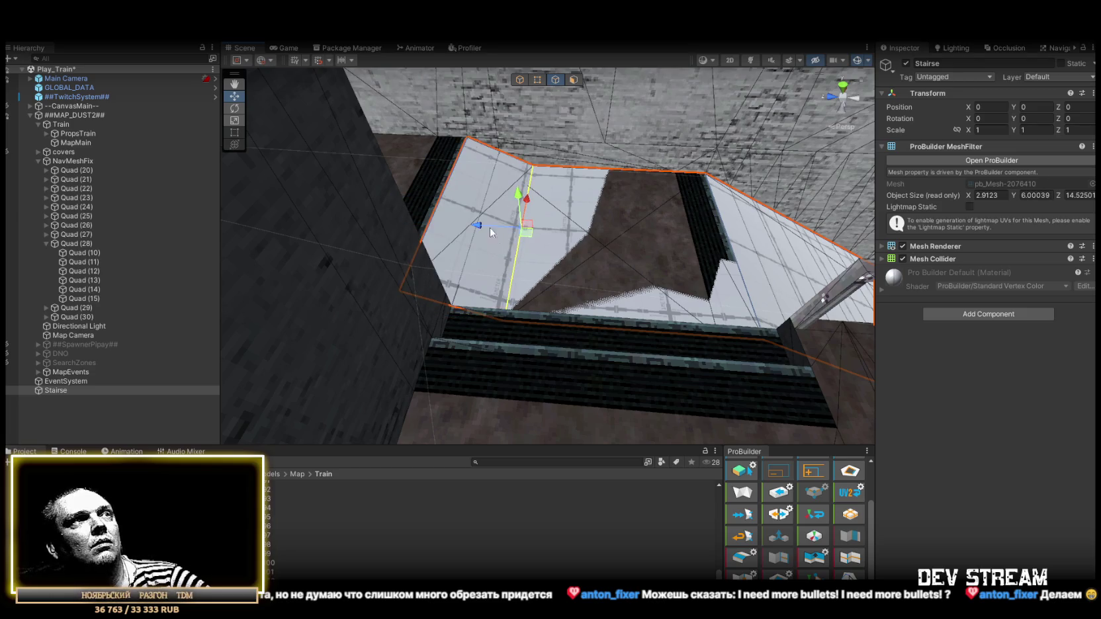
- Delete the middle face over the floor and slide the slab corner along its bottom edge
mouse_move(482, 231)
left_mouse_down()
mouse_move(645, 231)
mouse_move(592, 237)
mouse_move(577, 261)
mouse_move(611, 203)
left_mouse_up()
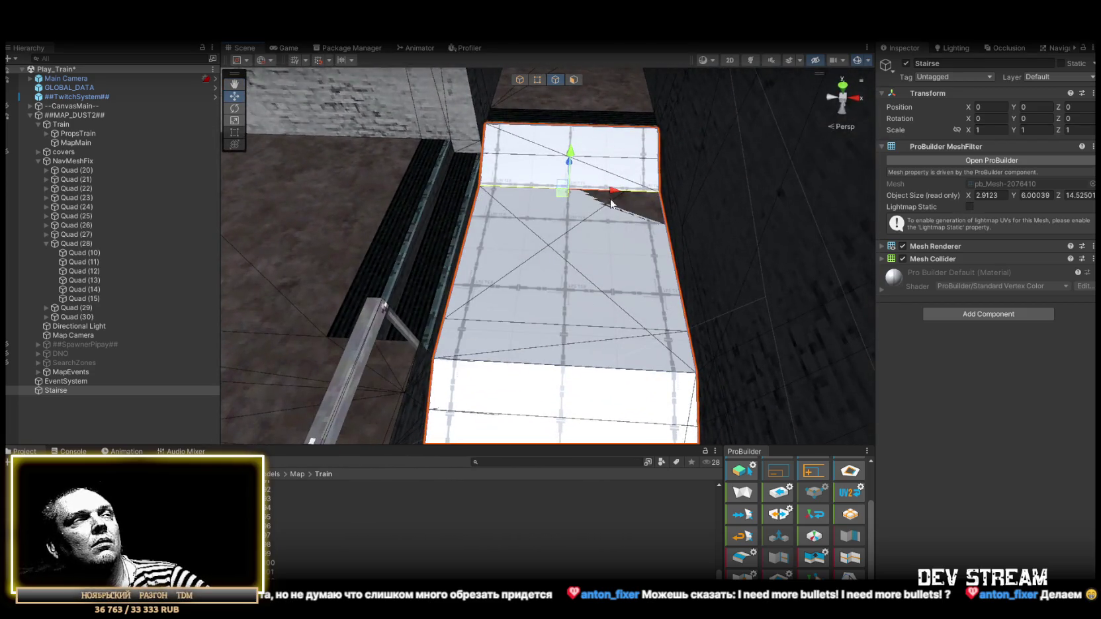
left_click(574, 79)
key("Delete")
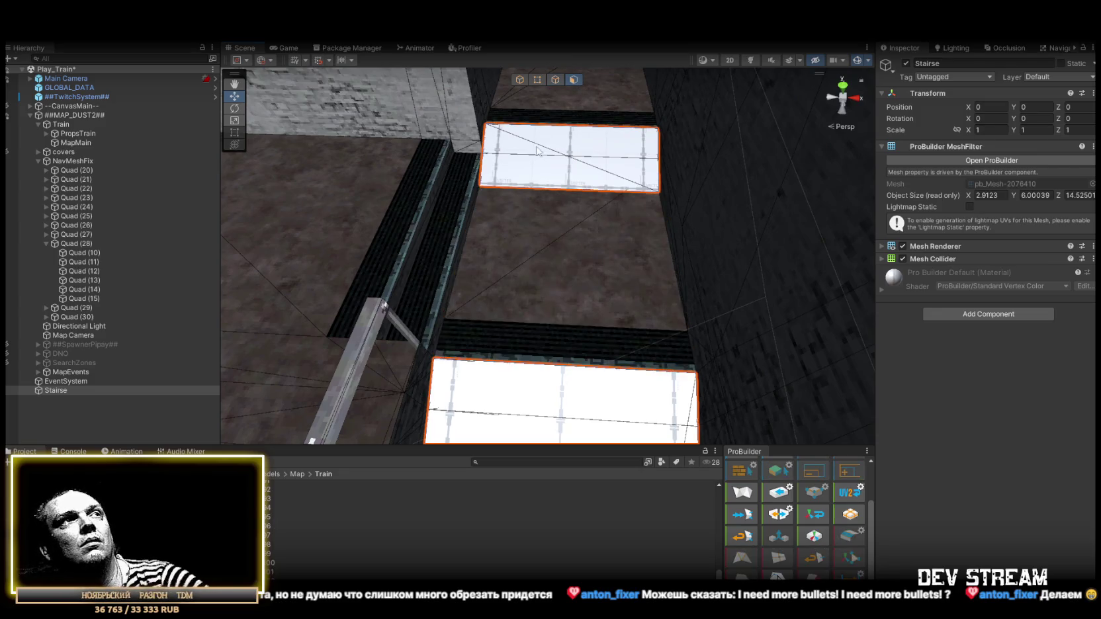
left_click(537, 84)
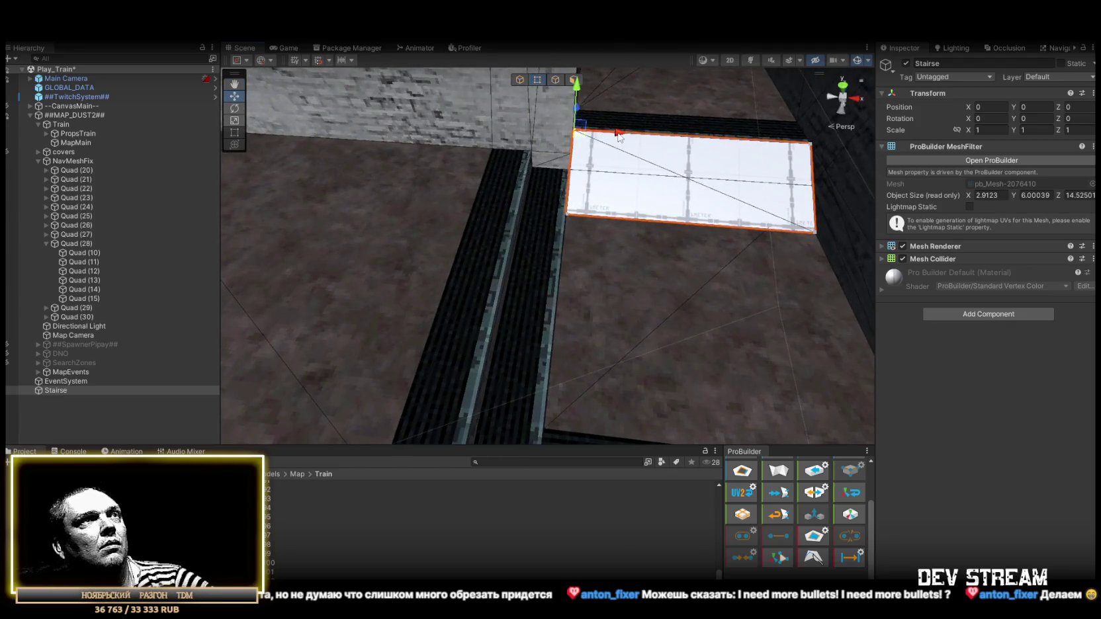
left_click_drag(618, 135, 530, 181)
left_click(500, 191)
left_click(499, 195)
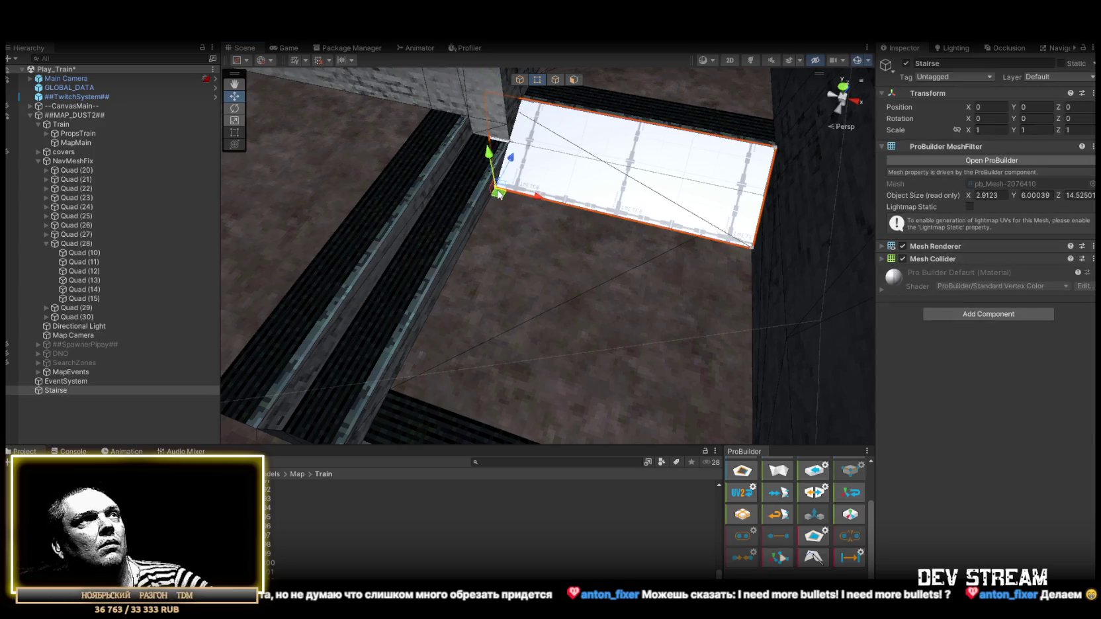
mouse_move(542, 201)
left_mouse_down()
mouse_move(584, 209)
mouse_move(627, 76)
left_mouse_up()
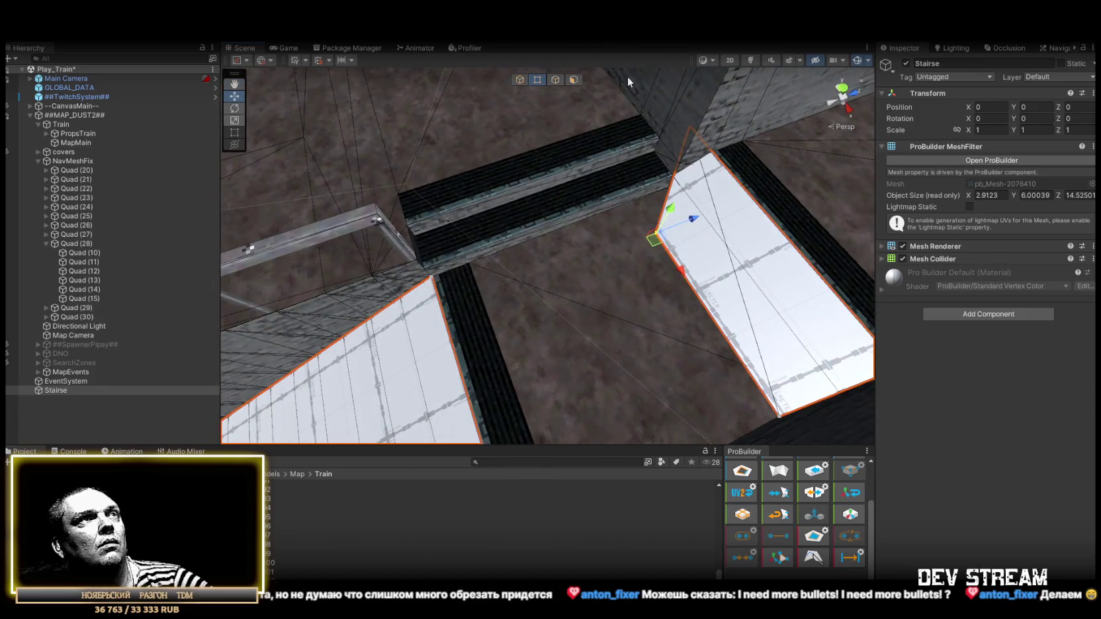
- Drag the slab's top and bottom-left vertices left to line up with the wall edge
left_click(555, 80)
left_click(688, 189)
left_click_drag(701, 170, 546, 221)
key("f")
key("h")
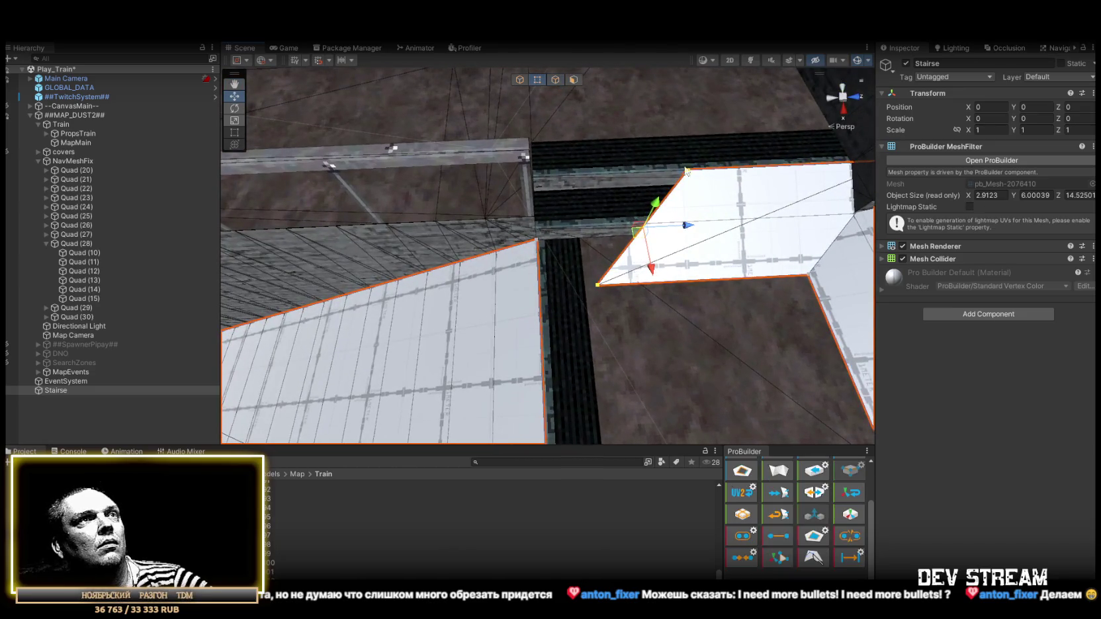
left_click(688, 174)
left_click_drag(688, 174, 539, 180)
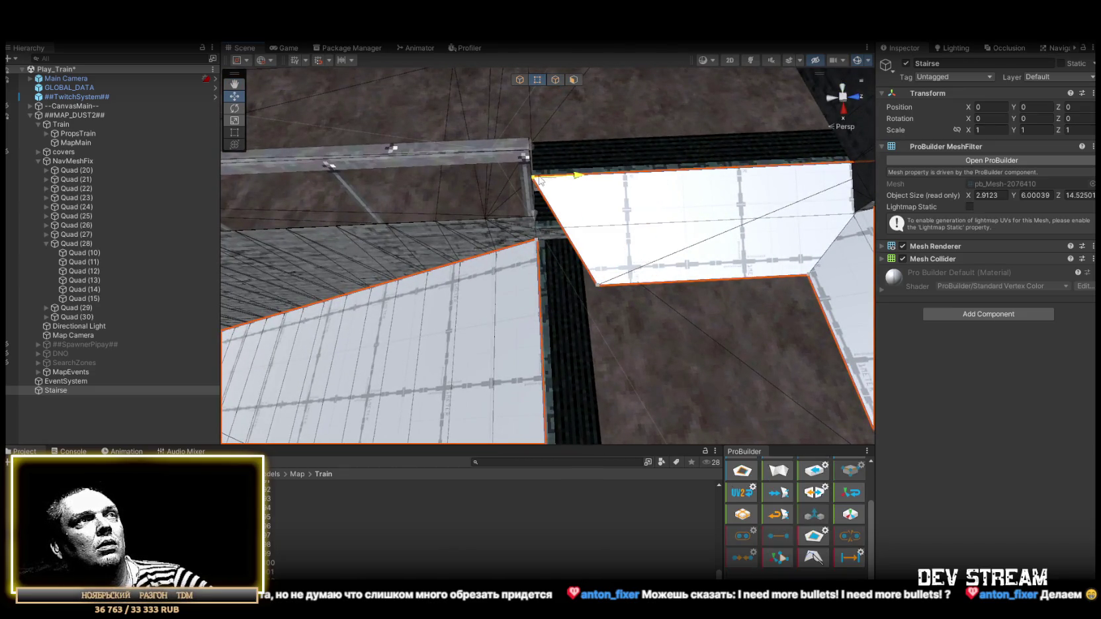
left_click(595, 289)
left_click_drag(634, 284, 570, 287)
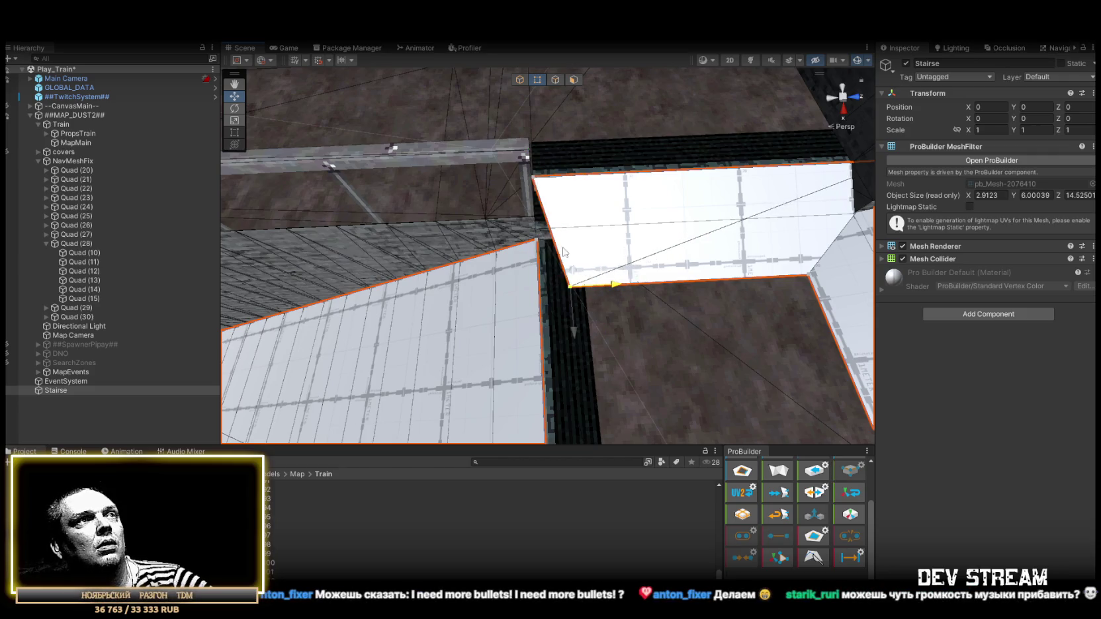
mouse_move(542, 246)
left_mouse_down()
mouse_move(720, 189)
mouse_move(716, 125)
left_mouse_up()
- Move the fold edge between the slabs to reshape the ramp, then select the triangular face
left_click(556, 80)
left_click(607, 227)
left_click_drag(657, 230, 661, 223)
mouse_move(531, 258)
left_mouse_down()
mouse_move(554, 228)
mouse_move(546, 124)
left_mouse_up()
left_click(536, 79)
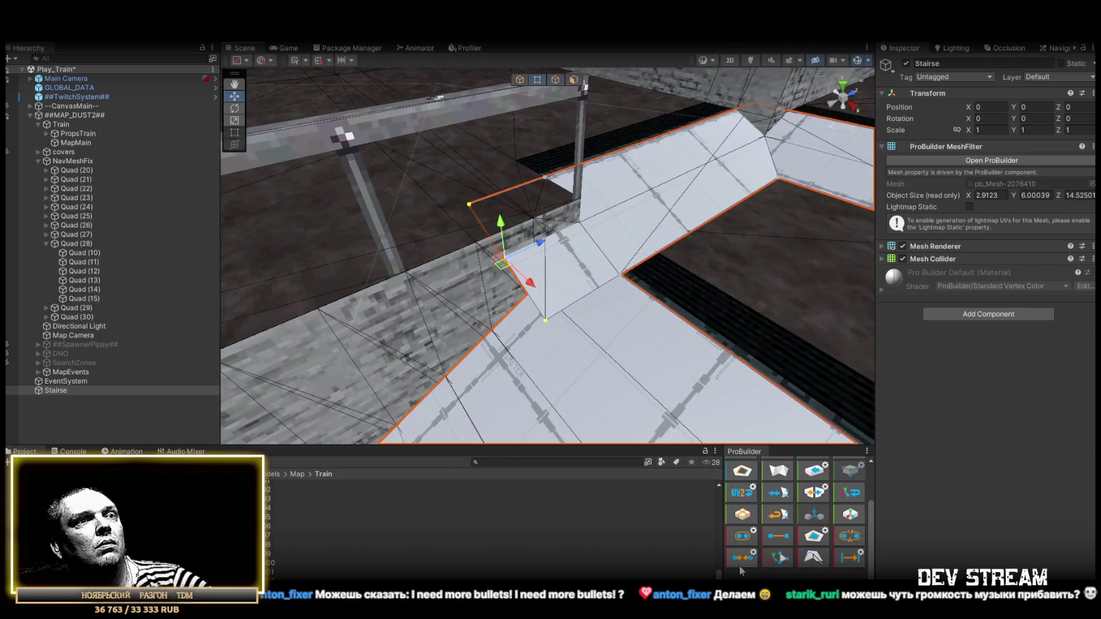
mouse_move(555, 251)
left_mouse_down()
mouse_move(576, 244)
mouse_move(519, 248)
mouse_move(517, 280)
mouse_move(512, 258)
mouse_move(656, 277)
left_mouse_up()
left_click(609, 229)
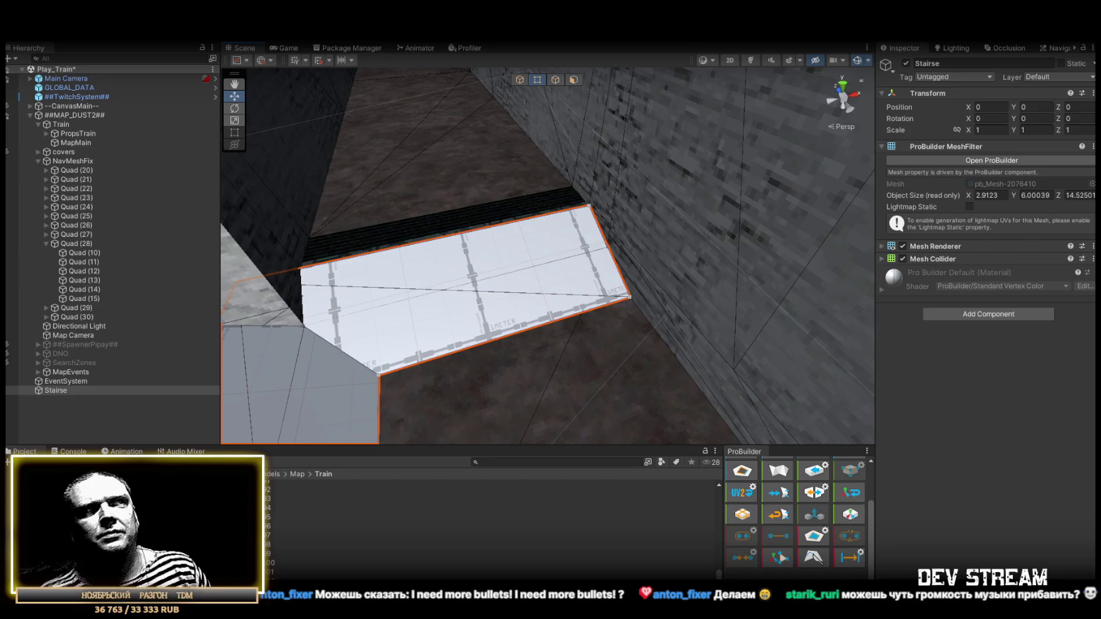
- Stretch the slab's end face far along the ledge to the top of the stairs
mouse_move(663, 197)
left_mouse_down()
mouse_move(306, 119)
mouse_move(569, 82)
left_mouse_up()
left_click(569, 81)
left_click(520, 179)
mouse_move(520, 179)
left_mouse_down()
mouse_move(465, 198)
mouse_move(406, 176)
mouse_move(346, 208)
mouse_move(363, 256)
mouse_move(810, 254)
left_mouse_up()
key("f")
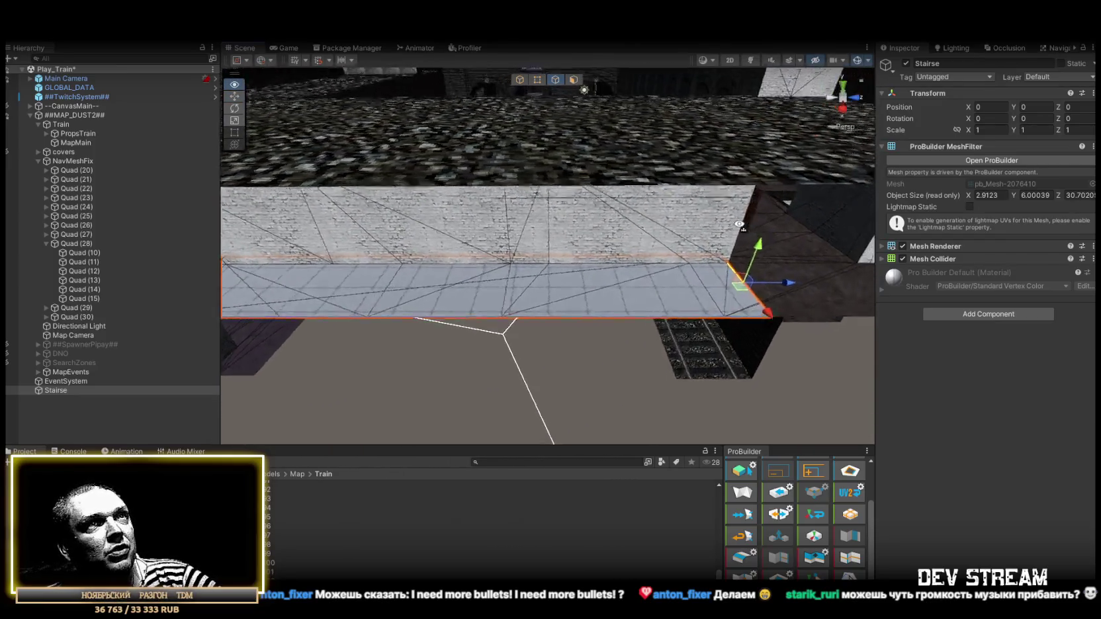
mouse_move(593, 301)
left_mouse_down()
mouse_move(643, 301)
mouse_move(555, 333)
mouse_move(621, 347)
mouse_move(690, 241)
mouse_move(662, 246)
mouse_move(739, 209)
mouse_move(735, 241)
mouse_move(645, 177)
mouse_move(144, 225)
left_mouse_up()
mouse_move(288, 183)
left_mouse_down()
mouse_move(700, 150)
mouse_move(702, 138)
mouse_move(681, 142)
left_mouse_up()
key("f")
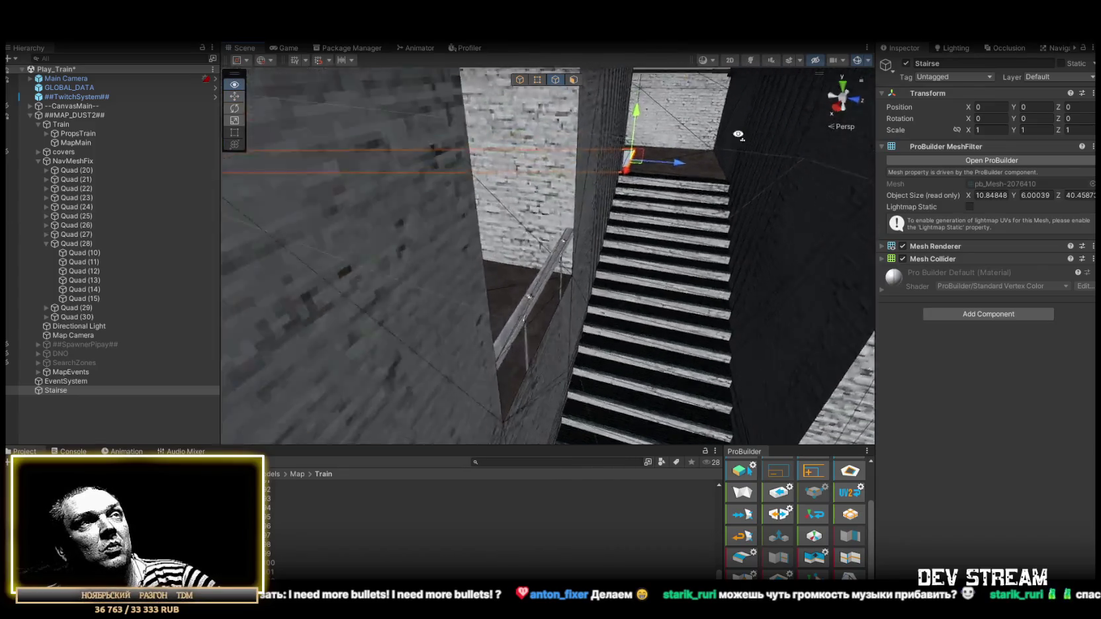
mouse_move(579, 212)
left_mouse_down()
mouse_move(540, 282)
mouse_move(553, 253)
left_mouse_up()
mouse_move(591, 204)
left_mouse_down()
mouse_move(766, 296)
mouse_move(344, 201)
mouse_move(376, 186)
mouse_move(245, 209)
mouse_move(540, 48)
left_mouse_up()
- Lower a plane onto the second flight of stairs and lengthen its end face over the steps
left_click(573, 80)
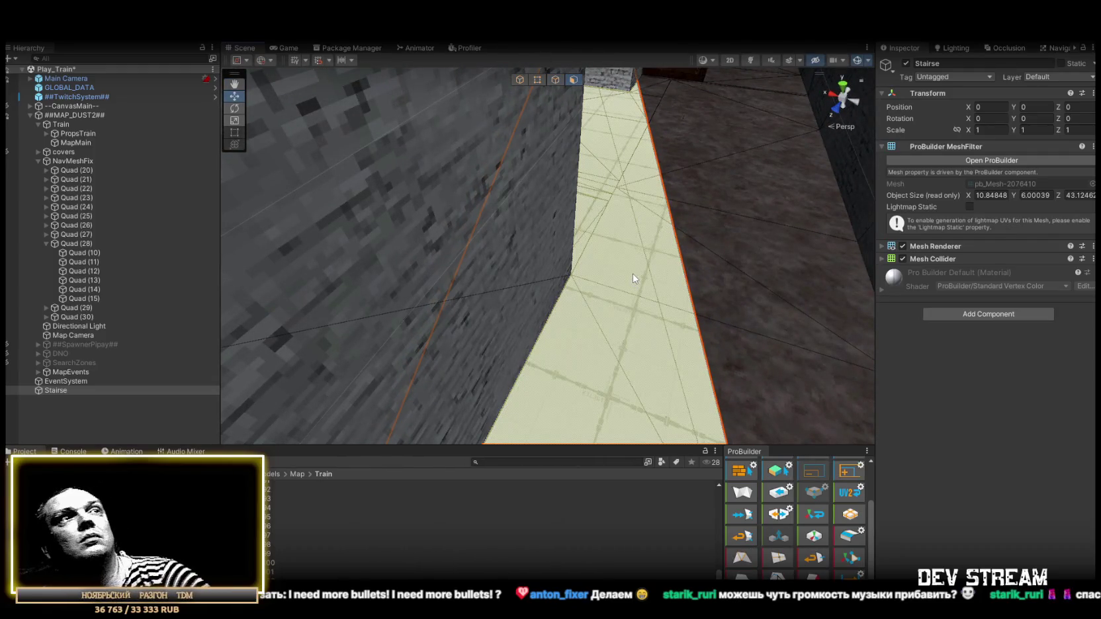
mouse_move(630, 266)
left_mouse_down()
mouse_move(425, 233)
mouse_move(734, 252)
mouse_move(1032, 240)
mouse_move(728, 238)
mouse_move(546, 300)
mouse_move(539, 279)
left_mouse_up()
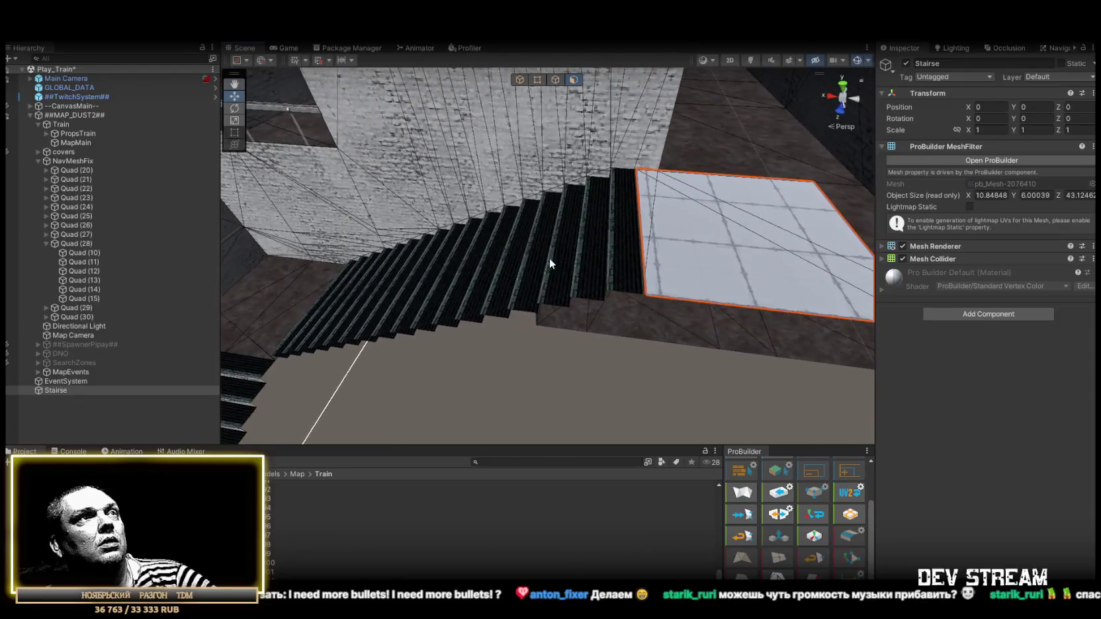
left_click(556, 80)
mouse_move(635, 199)
left_mouse_down()
mouse_move(651, 185)
mouse_move(700, 245)
mouse_move(752, 180)
mouse_move(429, 379)
left_mouse_up()
mouse_move(378, 155)
left_mouse_down()
mouse_move(426, 385)
mouse_move(451, 381)
mouse_move(664, 245)
left_mouse_up()
left_click(754, 189)
mouse_move(717, 186)
left_mouse_down()
mouse_move(652, 195)
mouse_move(602, 184)
mouse_move(668, 174)
left_mouse_up()
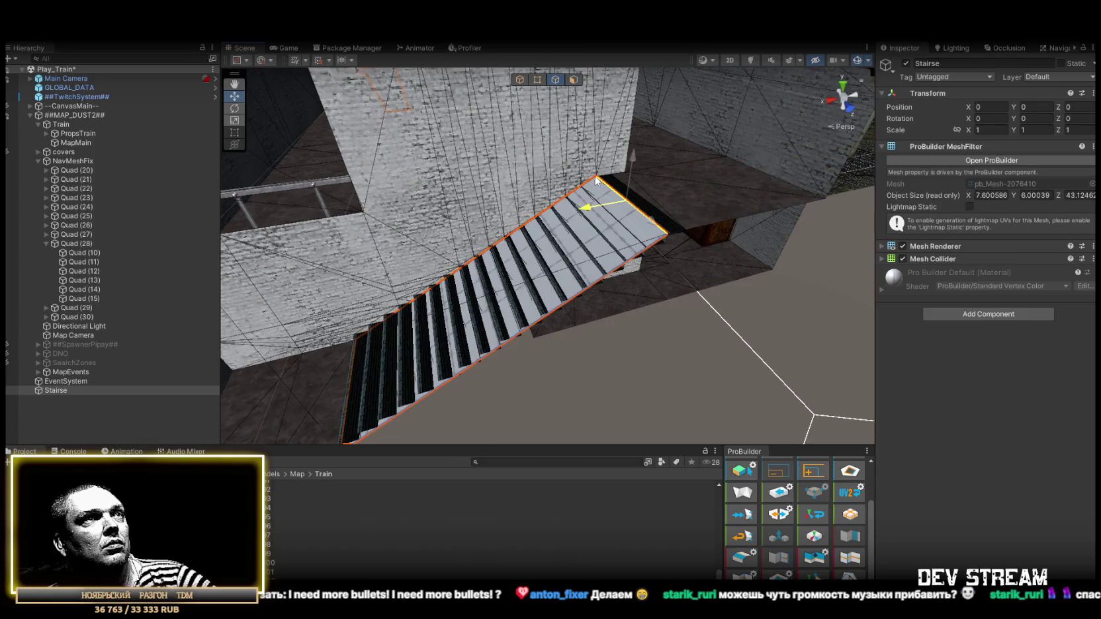
key("f")
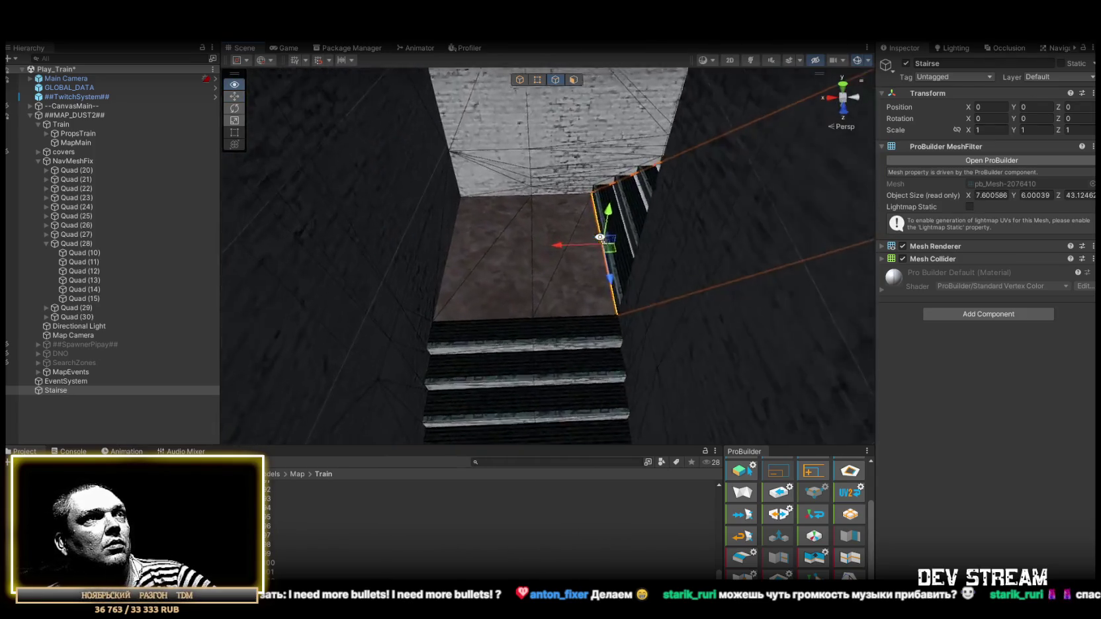
left_click_drag(544, 257, 541, 257)
left_click(1057, 76)
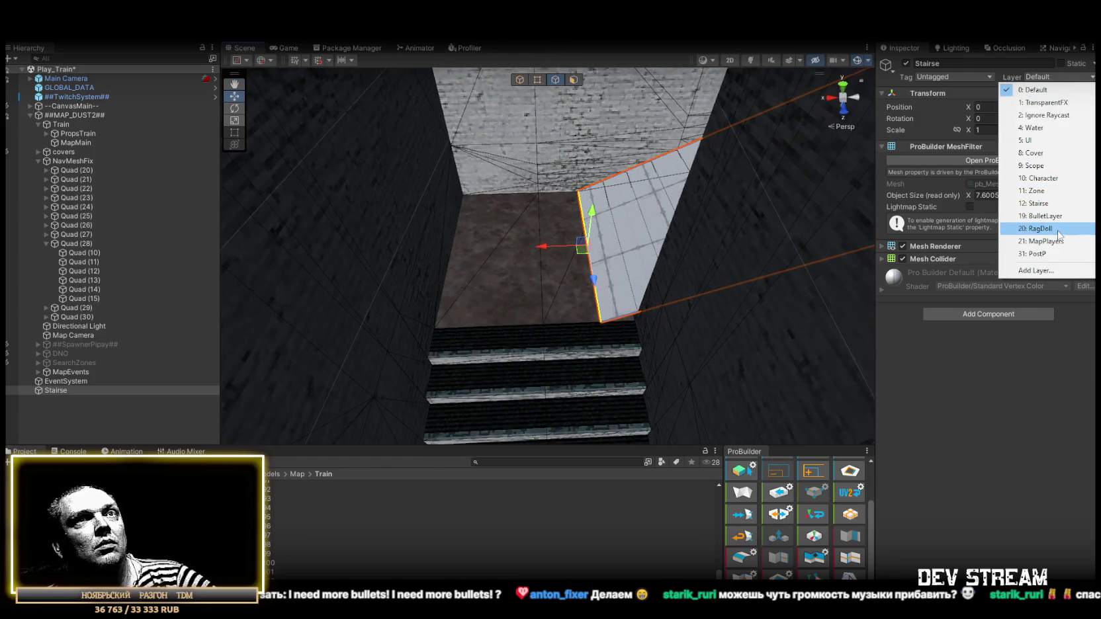
- Assign the ramp mesh to the Stairse layer
left_click(1032, 203)
left_click_drag(655, 172, 668, 135)
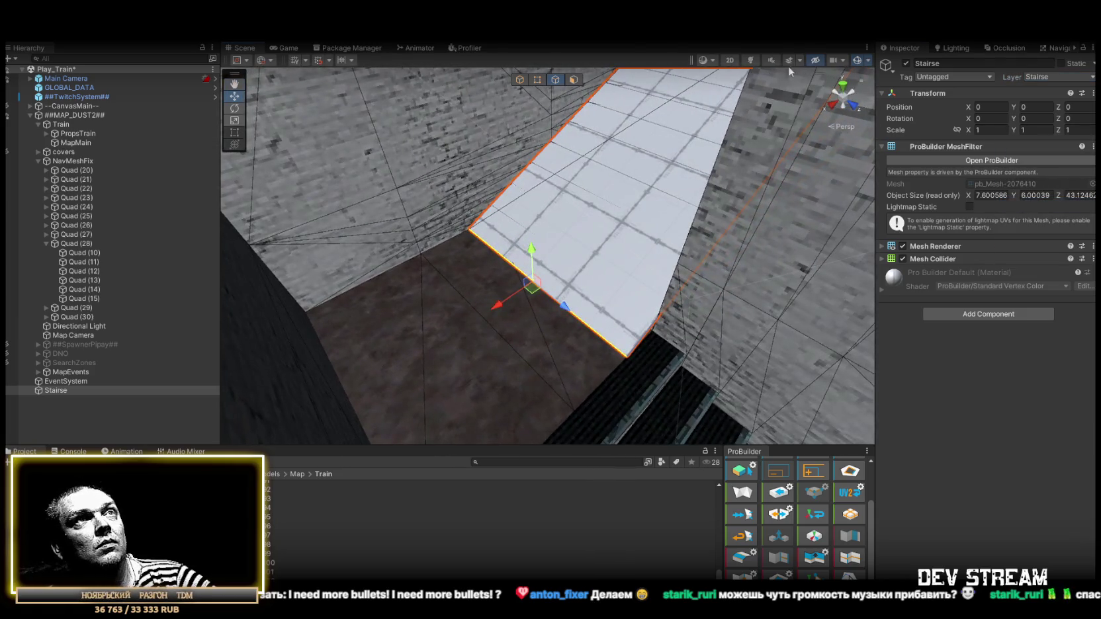
left_click(750, 60)
left_click(751, 61)
left_click_drag(450, 254, 630, 288)
scroll(629, 288, "up", 1)
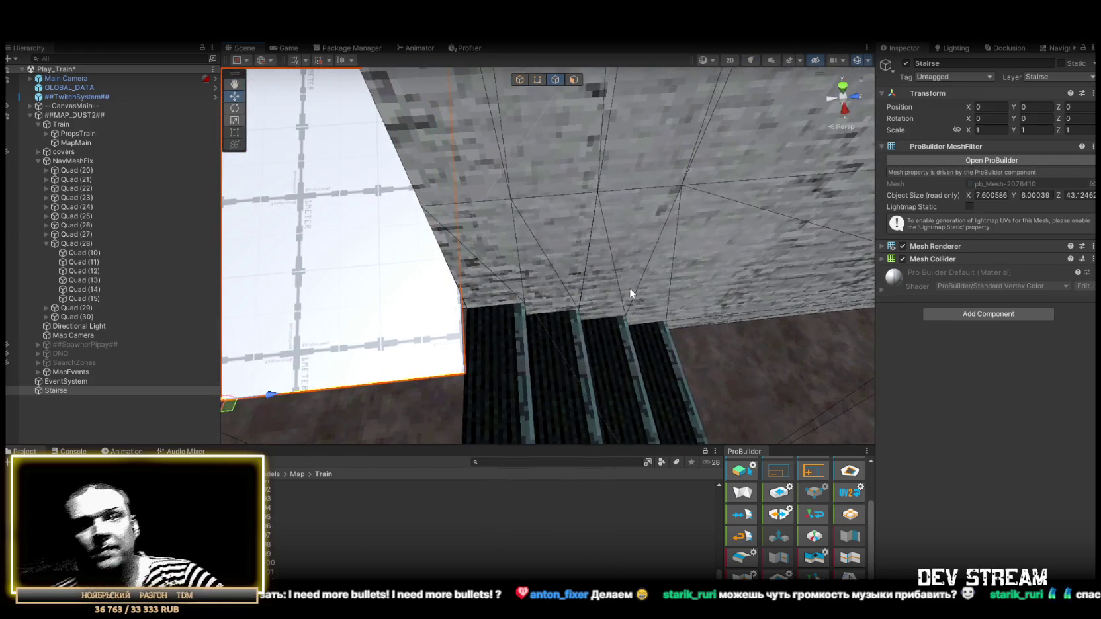
mouse_move(363, 308)
left_mouse_down()
mouse_move(477, 314)
mouse_move(386, 295)
mouse_move(385, 255)
mouse_move(370, 239)
left_mouse_up()
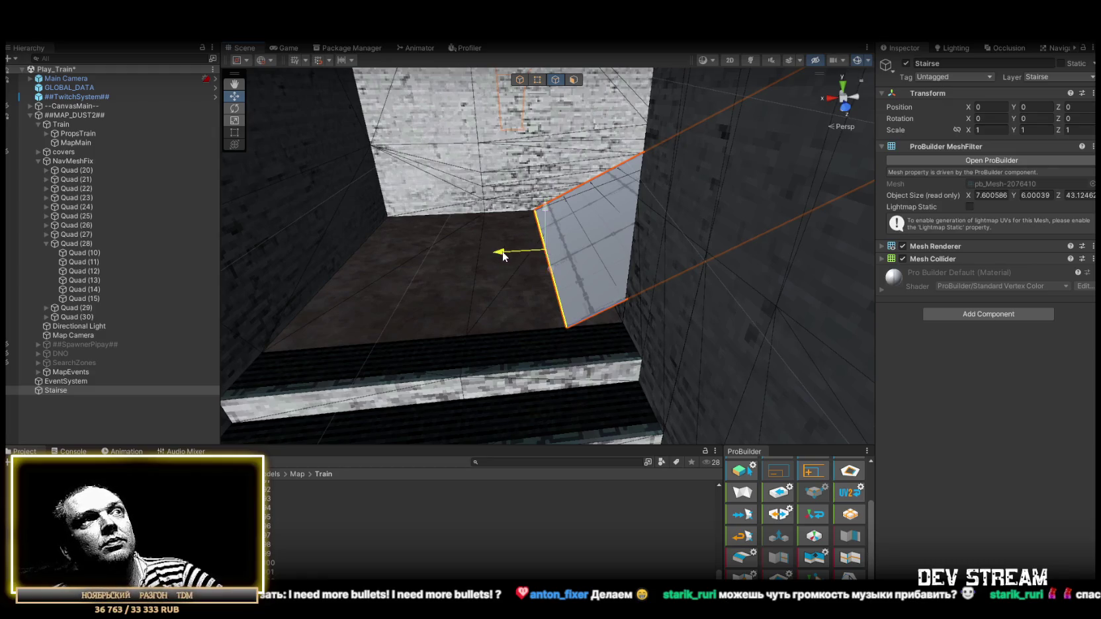
- Slide the ramp edge left and shift the right quad's left edge over the stairs
left_click_drag(497, 249, 310, 262)
left_click(573, 80)
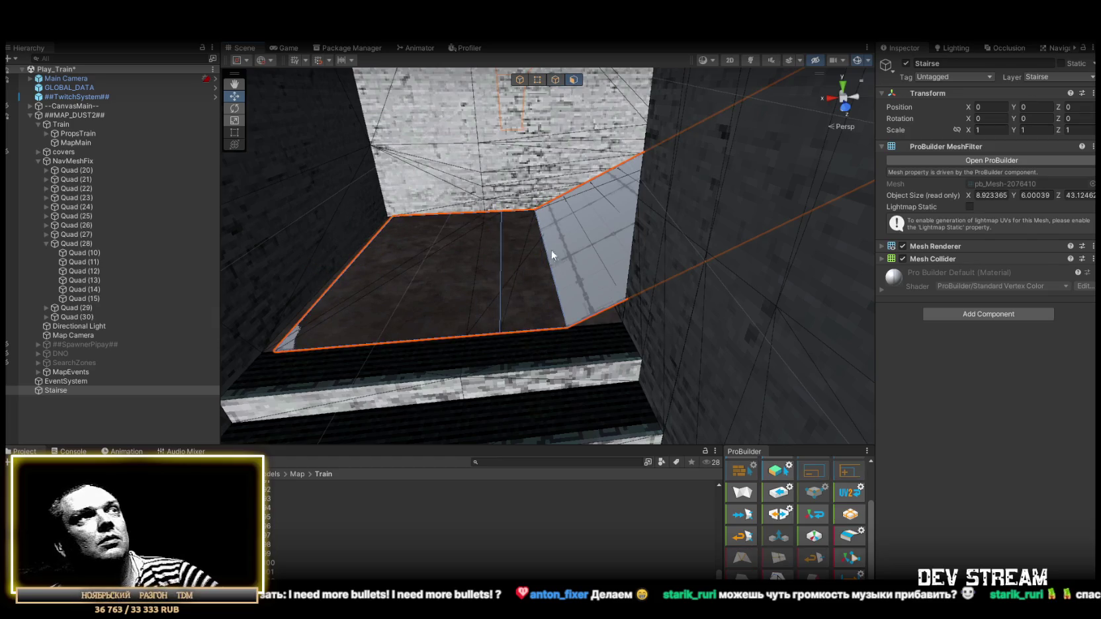
left_click(418, 312)
mouse_move(418, 313)
left_mouse_down()
mouse_move(671, 389)
mouse_move(538, 239)
left_mouse_up()
left_click(651, 244)
left_click_drag(652, 245, 701, 251)
left_click(554, 80)
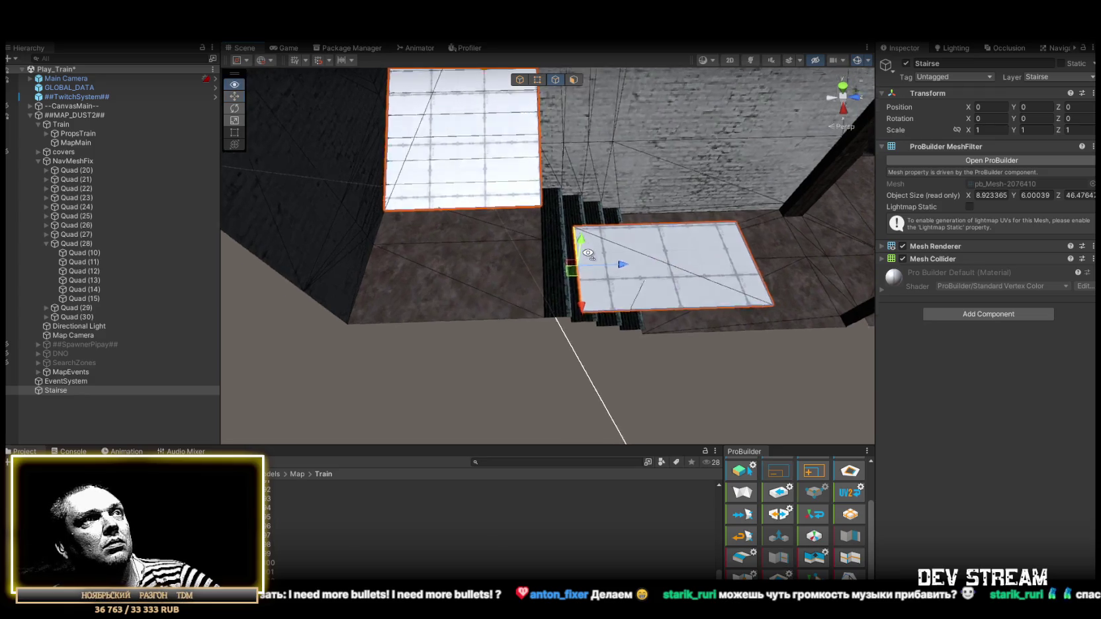
scroll(583, 268, "up", 4)
left_click(529, 318)
mouse_move(530, 337)
left_mouse_down()
mouse_move(386, 278)
mouse_move(394, 295)
left_mouse_up()
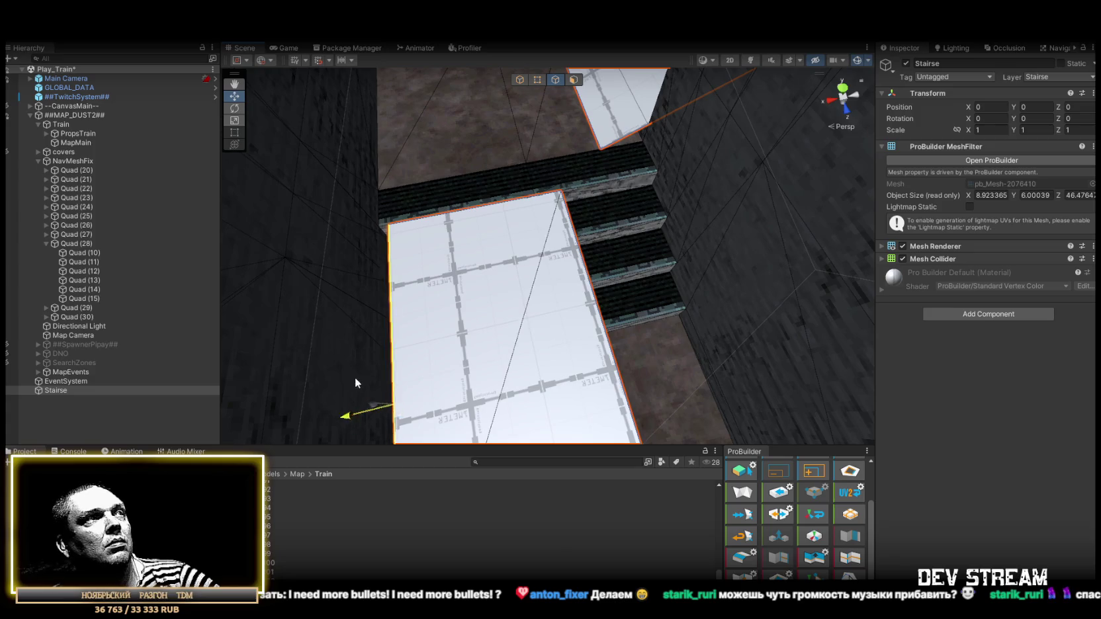
left_click_drag(351, 392, 380, 239)
- Lower the quad's far edge so the face slopes down across the stairs
left_click(587, 289)
left_click_drag(587, 289, 638, 311)
mouse_move(549, 358)
left_mouse_down()
mouse_move(651, 289)
mouse_move(723, 297)
mouse_move(708, 245)
mouse_move(752, 173)
left_mouse_up()
left_click_drag(710, 140, 576, 360)
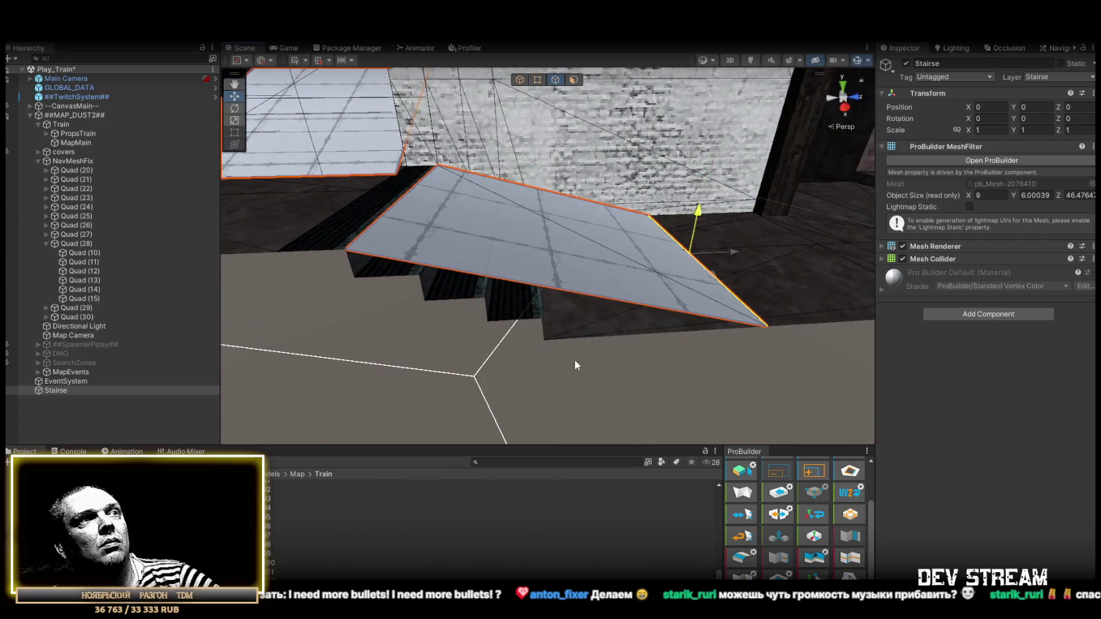
mouse_move(734, 256)
left_mouse_down()
mouse_move(606, 300)
mouse_move(622, 301)
mouse_move(471, 280)
mouse_move(553, 269)
left_mouse_up()
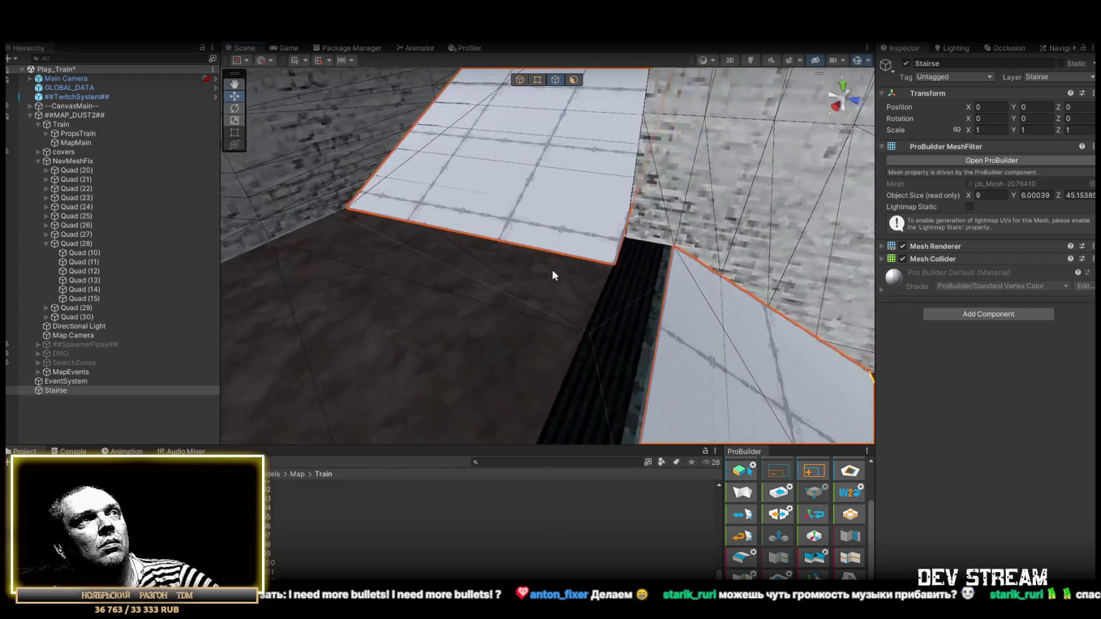
scroll(503, 224, "up", 4)
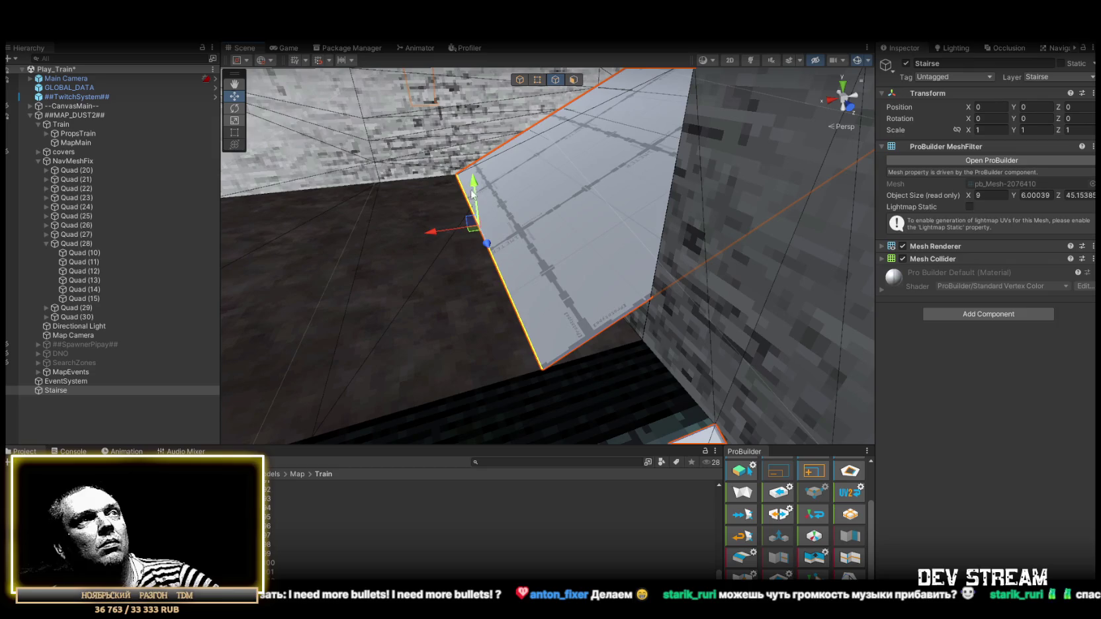
left_click_drag(437, 238, 591, 306)
key("ctrl+z")
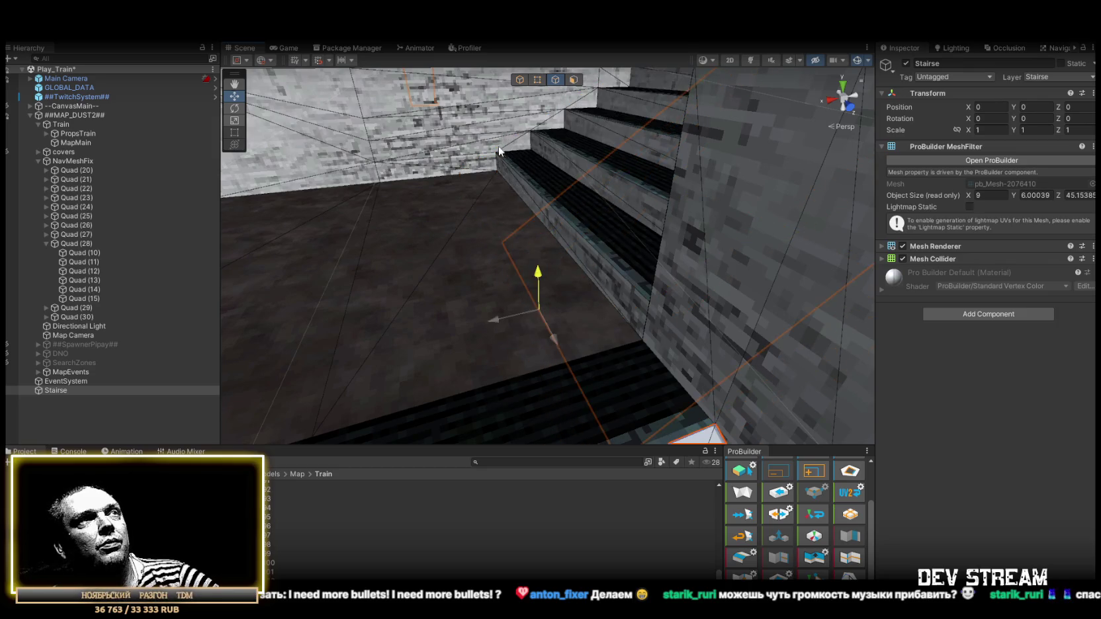
key("ctrl+y")
left_click_drag(495, 200, 424, 210)
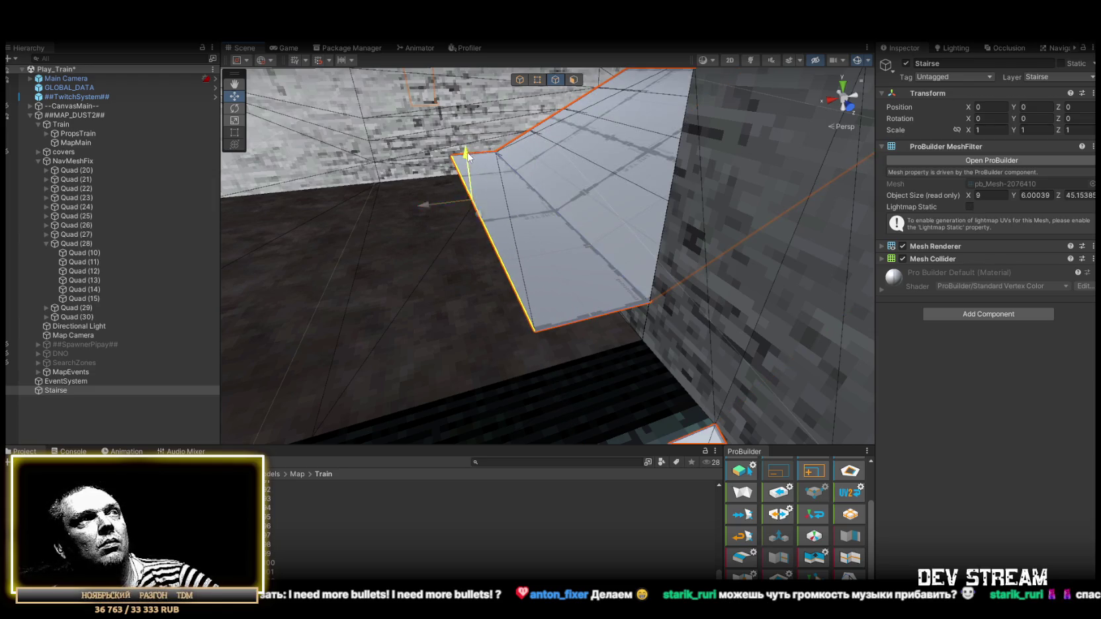
left_click_drag(468, 154, 643, 344)
mouse_move(523, 351)
left_mouse_down()
mouse_move(577, 316)
mouse_move(520, 258)
mouse_move(609, 300)
left_mouse_up()
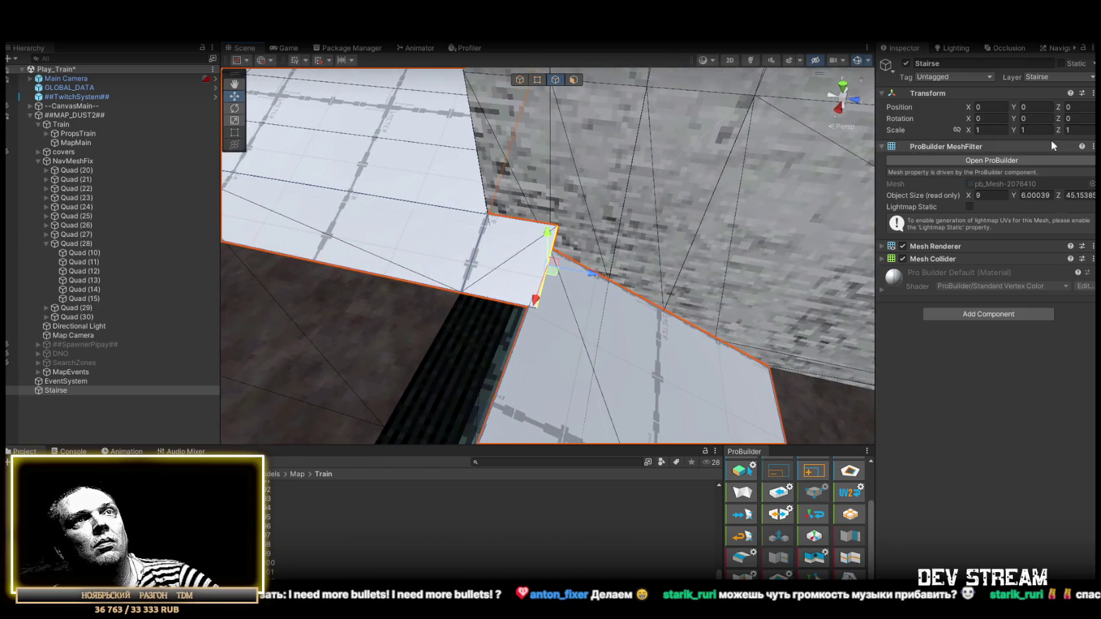
scroll(757, 522, "down", 2)
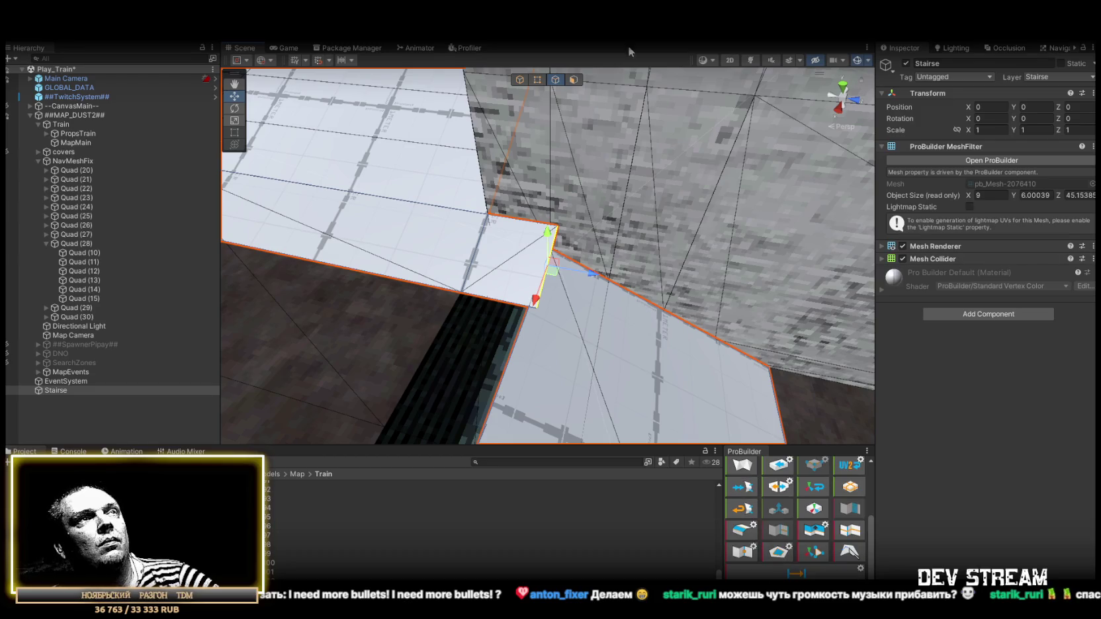
- Extend the floor face further along the corridor past the corner
left_click(537, 80)
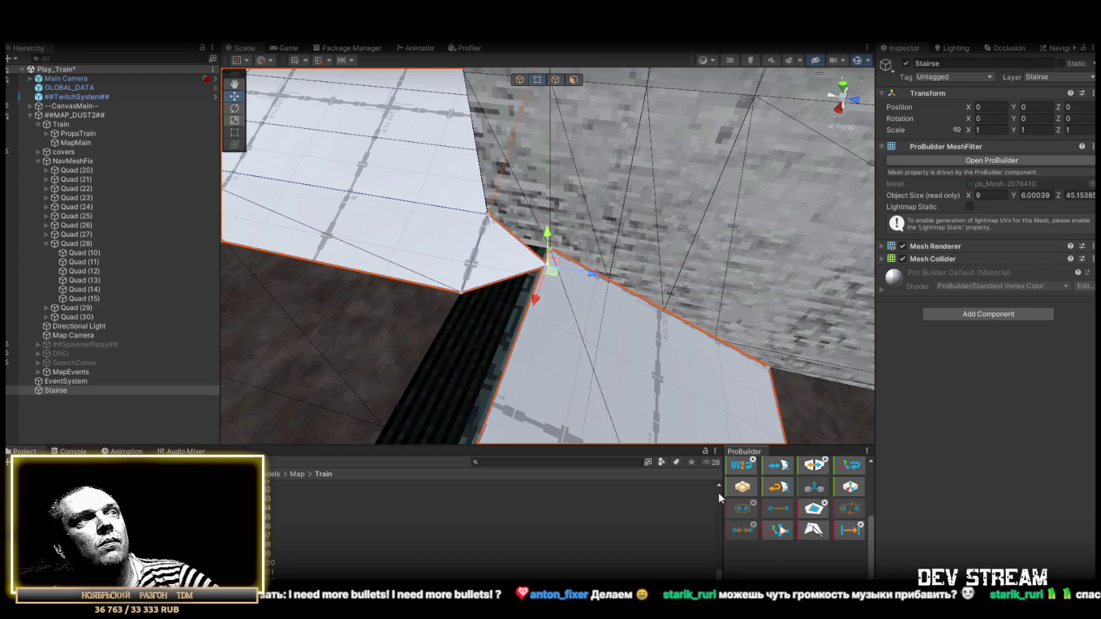
key("f")
mouse_move(572, 291)
left_mouse_down()
mouse_move(523, 229)
mouse_move(545, 209)
mouse_move(639, 263)
mouse_move(701, 258)
mouse_move(651, 99)
left_mouse_up()
left_click(556, 80)
mouse_move(630, 327)
left_mouse_down()
mouse_move(609, 236)
mouse_move(484, 211)
mouse_move(499, 229)
mouse_move(489, 253)
left_mouse_up()
mouse_move(298, 325)
left_mouse_down()
mouse_move(724, 357)
mouse_move(593, 314)
mouse_move(615, 310)
mouse_move(604, 286)
left_mouse_up()
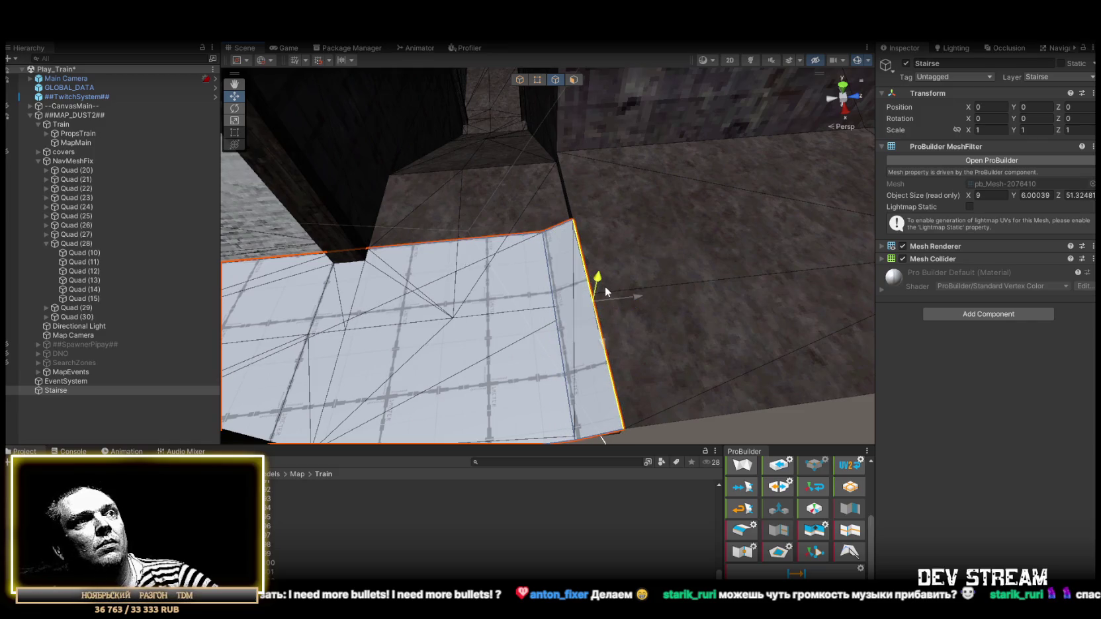
- Delete the large ramp face, keeping only the narrow strip
left_click(573, 81)
left_click(495, 338)
key("Delete")
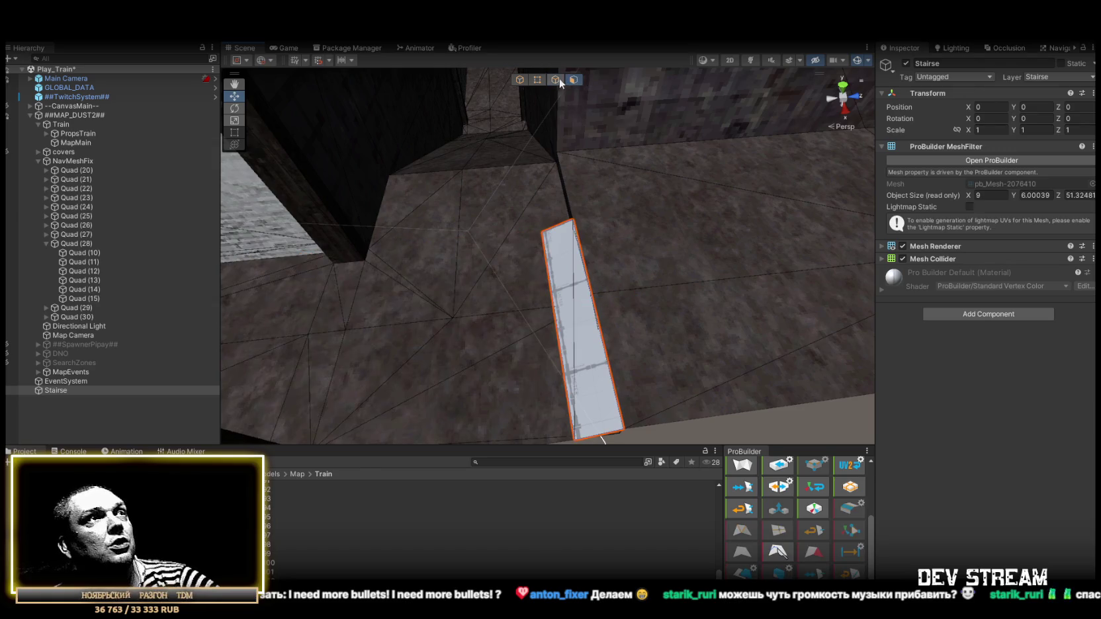
mouse_move(552, 226)
left_mouse_down()
mouse_move(445, 296)
mouse_move(379, 291)
left_mouse_up()
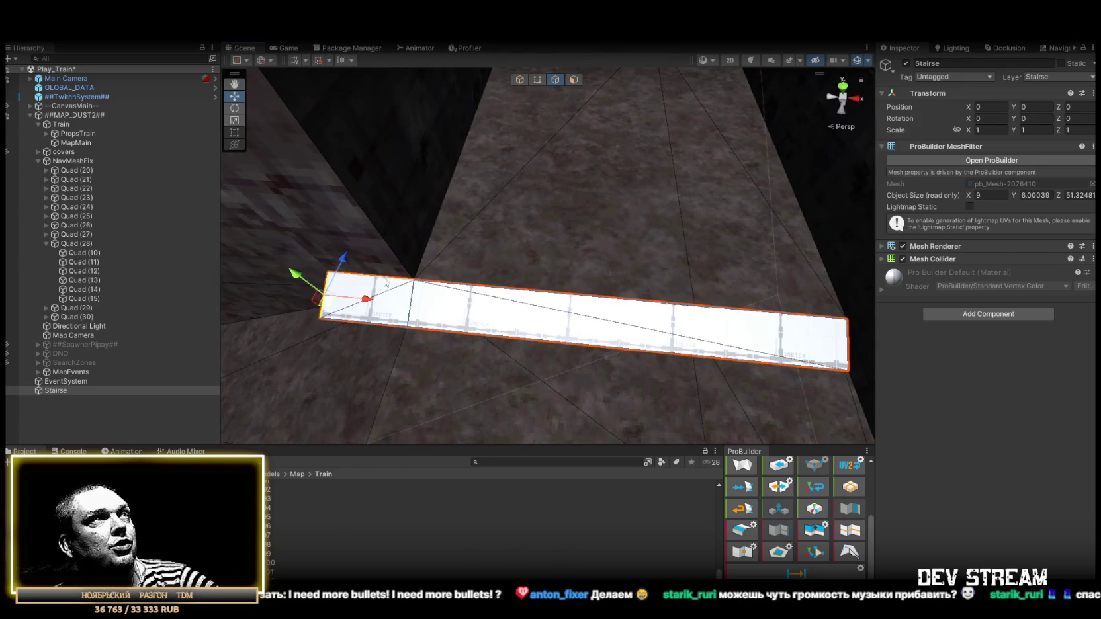
- Collapse the strip's left-end vertices into a pointed tip
left_click(538, 81)
left_click(740, 531)
mouse_move(460, 351)
left_mouse_down()
mouse_move(451, 275)
mouse_move(544, 269)
left_mouse_up()
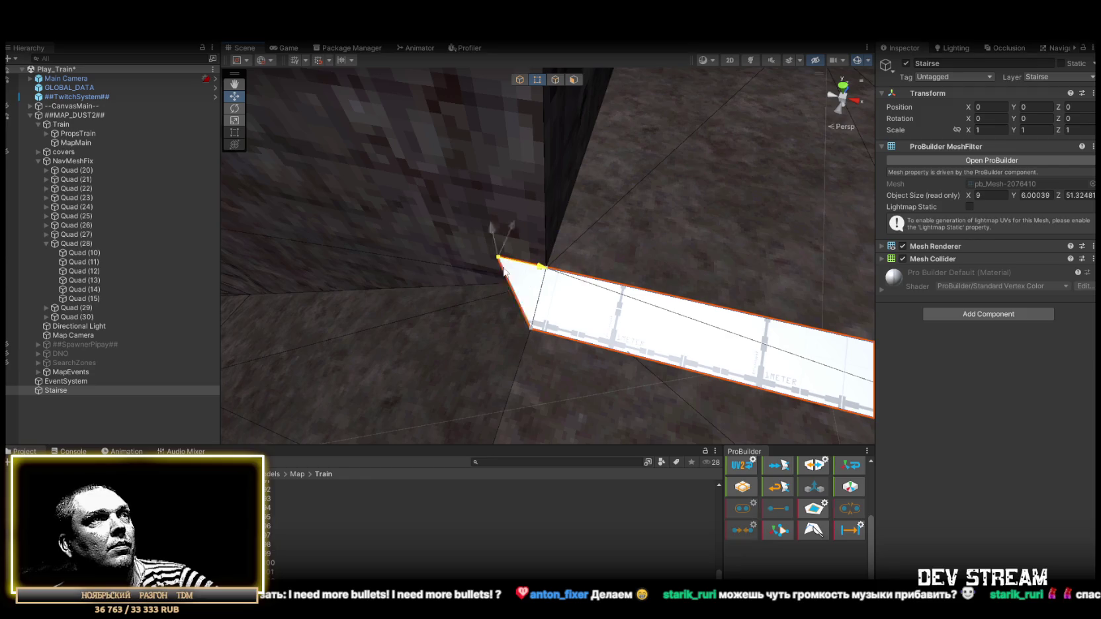
mouse_move(444, 256)
left_mouse_down()
mouse_move(558, 351)
mouse_move(598, 239)
mouse_move(616, 268)
mouse_move(318, 234)
mouse_move(297, 244)
mouse_move(595, 291)
mouse_move(872, 311)
mouse_move(278, 259)
mouse_move(397, 271)
mouse_move(1085, 265)
mouse_move(165, 275)
mouse_move(90, 336)
mouse_move(164, 313)
mouse_move(99, 273)
mouse_move(944, 255)
mouse_move(868, 219)
mouse_move(913, 258)
mouse_move(952, 273)
mouse_move(914, 262)
mouse_move(1003, 248)
mouse_move(1001, 203)
mouse_move(1067, 215)
mouse_move(986, 200)
mouse_move(733, 309)
mouse_move(841, 233)
mouse_move(1061, 231)
mouse_move(299, 246)
mouse_move(438, 221)
mouse_move(555, 254)
mouse_move(578, 238)
mouse_move(523, 226)
mouse_move(258, 228)
mouse_move(461, 224)
mouse_move(503, 192)
mouse_move(324, 175)
mouse_move(494, 228)
mouse_move(567, 225)
mouse_move(599, 211)
mouse_move(492, 225)
mouse_move(585, 263)
mouse_move(830, 241)
mouse_move(694, 298)
mouse_move(643, 340)
mouse_move(544, 278)
mouse_move(672, 172)
left_mouse_up()
left_click(554, 80)
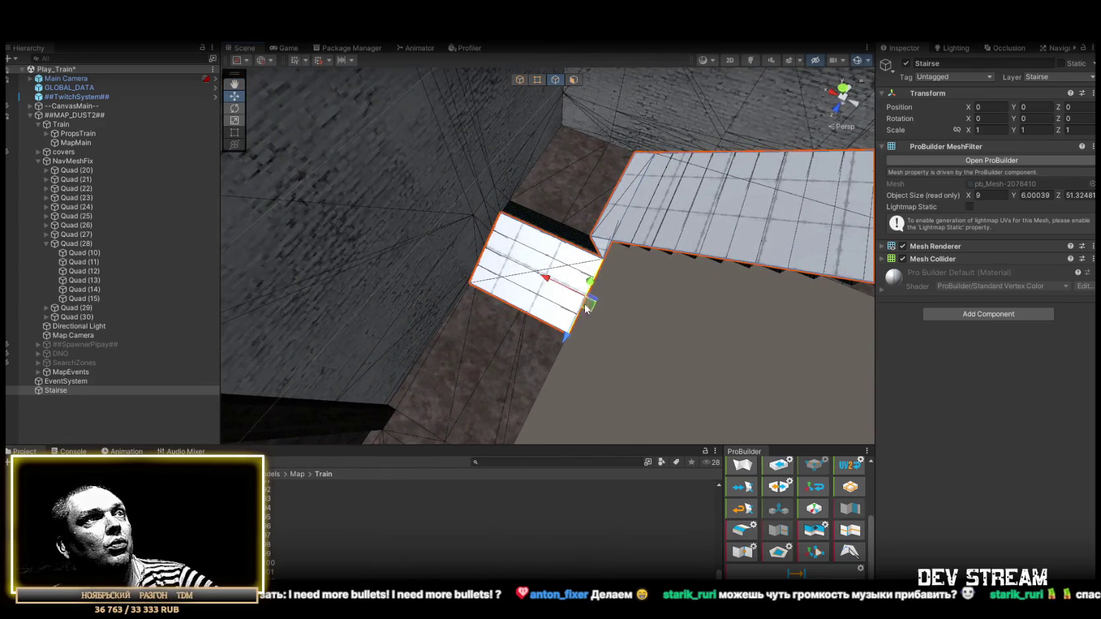
mouse_move(585, 308)
left_mouse_down()
mouse_move(765, 264)
mouse_move(526, 248)
mouse_move(426, 135)
left_mouse_up()
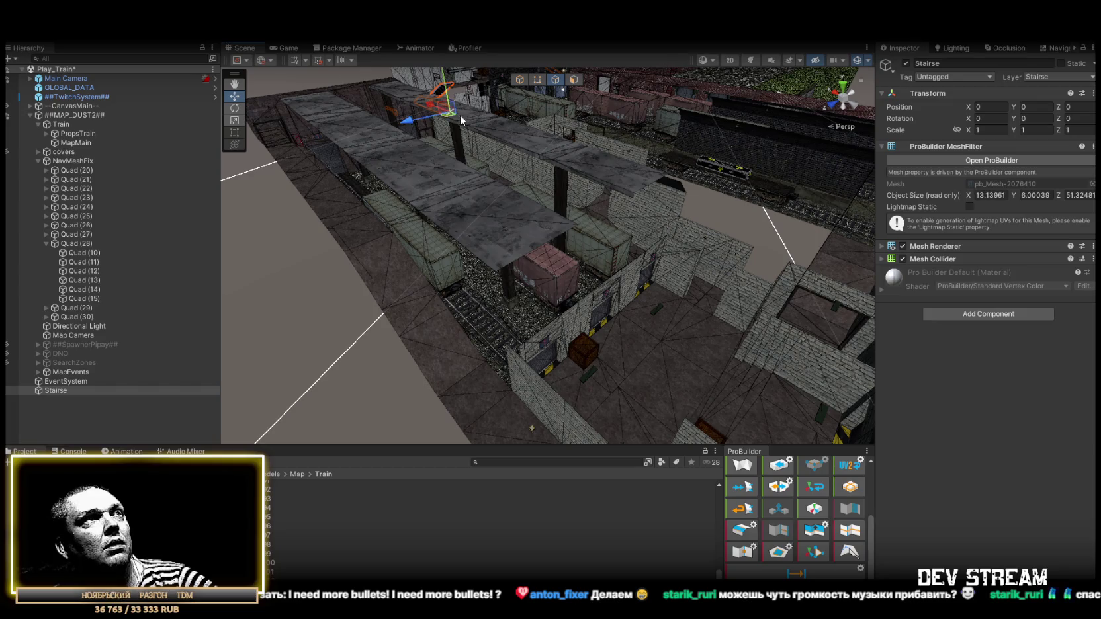
- Stretch the strip into a long ramp running down from the rooftop
mouse_move(451, 115)
left_mouse_down()
mouse_move(586, 295)
mouse_move(720, 400)
mouse_move(672, 348)
left_mouse_up()
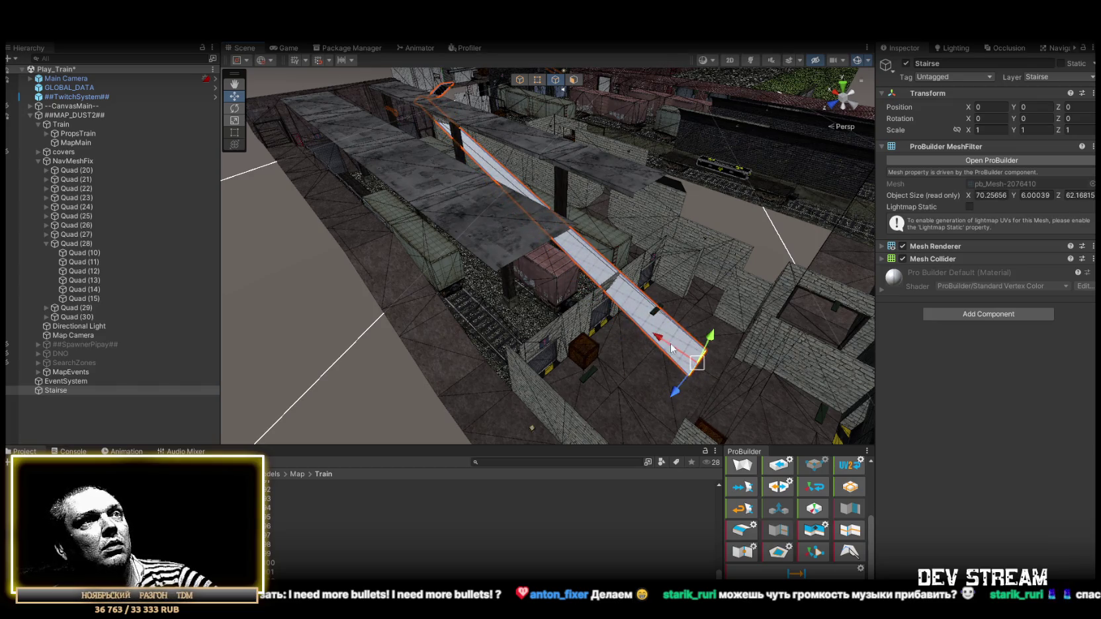
left_click(574, 80)
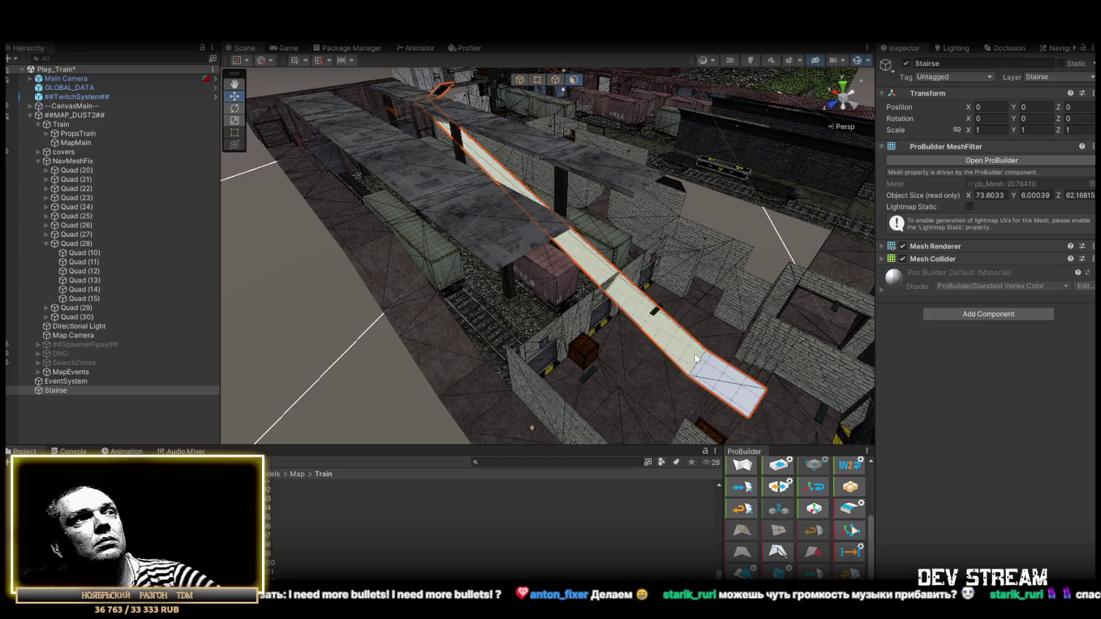
left_click(746, 402)
key("f")
mouse_move(730, 332)
left_mouse_down()
mouse_move(537, 314)
mouse_move(460, 277)
left_mouse_up()
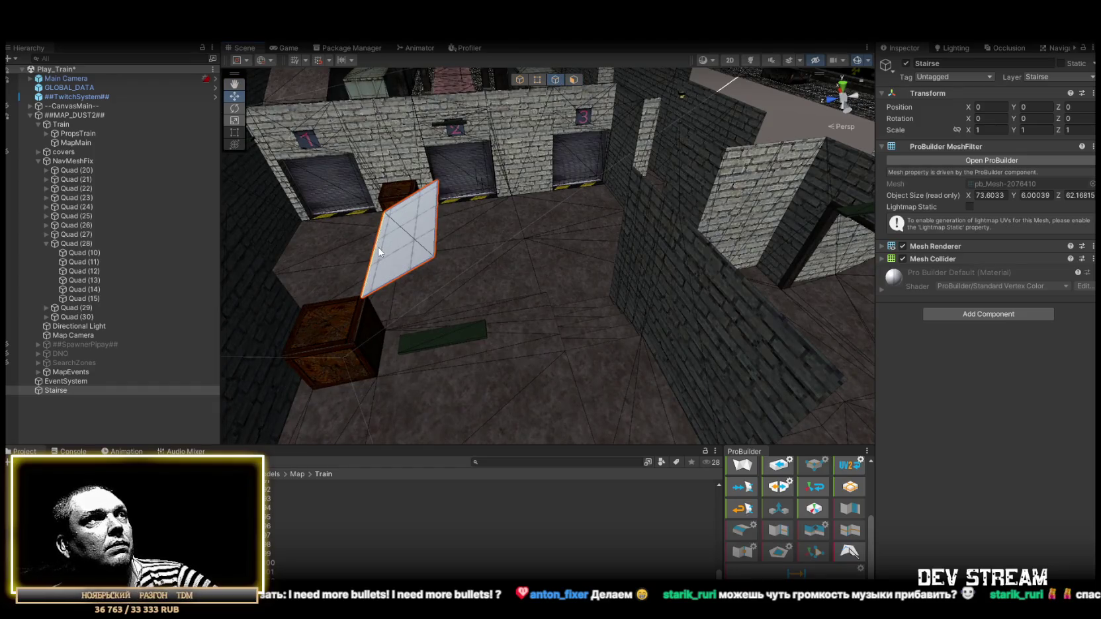
- Lower the ramp's end face onto the ledge by the brick wall
mouse_move(352, 248)
left_mouse_down()
mouse_move(567, 349)
mouse_move(561, 368)
mouse_move(349, 327)
mouse_move(631, 309)
mouse_move(723, 230)
mouse_move(652, 212)
left_mouse_up()
key("ctrl+z")
mouse_move(350, 258)
left_mouse_down()
mouse_move(433, 251)
mouse_move(485, 289)
mouse_move(448, 325)
mouse_move(613, 213)
left_mouse_up()
key("f")
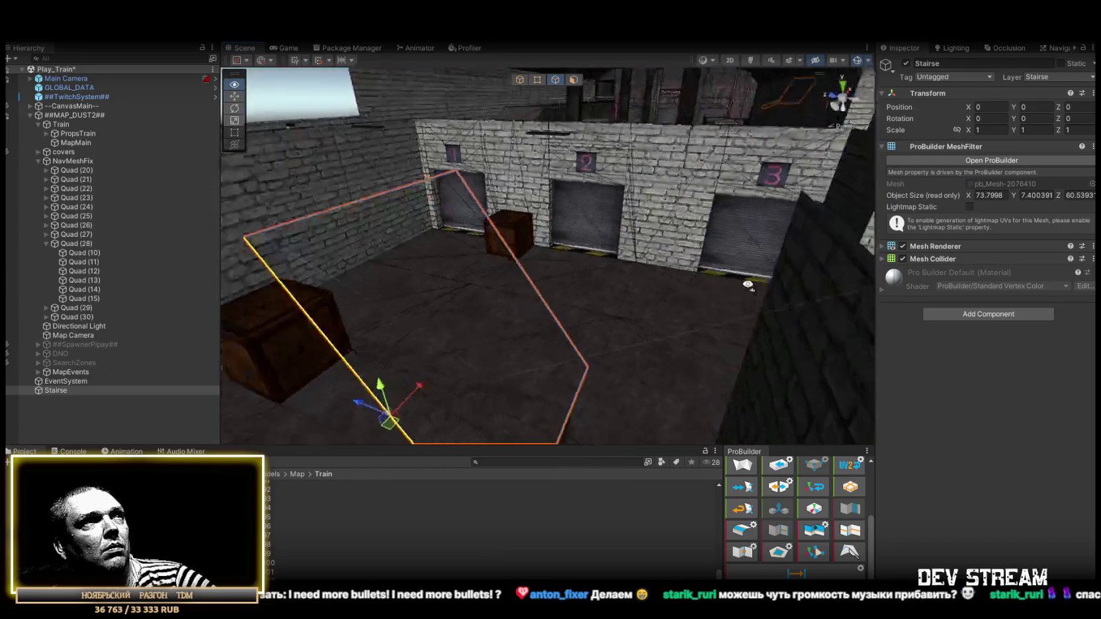
mouse_move(452, 238)
left_mouse_down()
mouse_move(286, 168)
mouse_move(584, 331)
mouse_move(594, 314)
mouse_move(658, 371)
mouse_move(398, 213)
mouse_move(531, 279)
left_mouse_up()
mouse_move(481, 159)
left_mouse_down()
mouse_move(570, 308)
mouse_move(490, 351)
mouse_move(463, 311)
mouse_move(417, 282)
mouse_move(506, 287)
mouse_move(523, 240)
mouse_move(482, 191)
mouse_move(485, 204)
mouse_move(416, 221)
mouse_move(589, 308)
left_mouse_up()
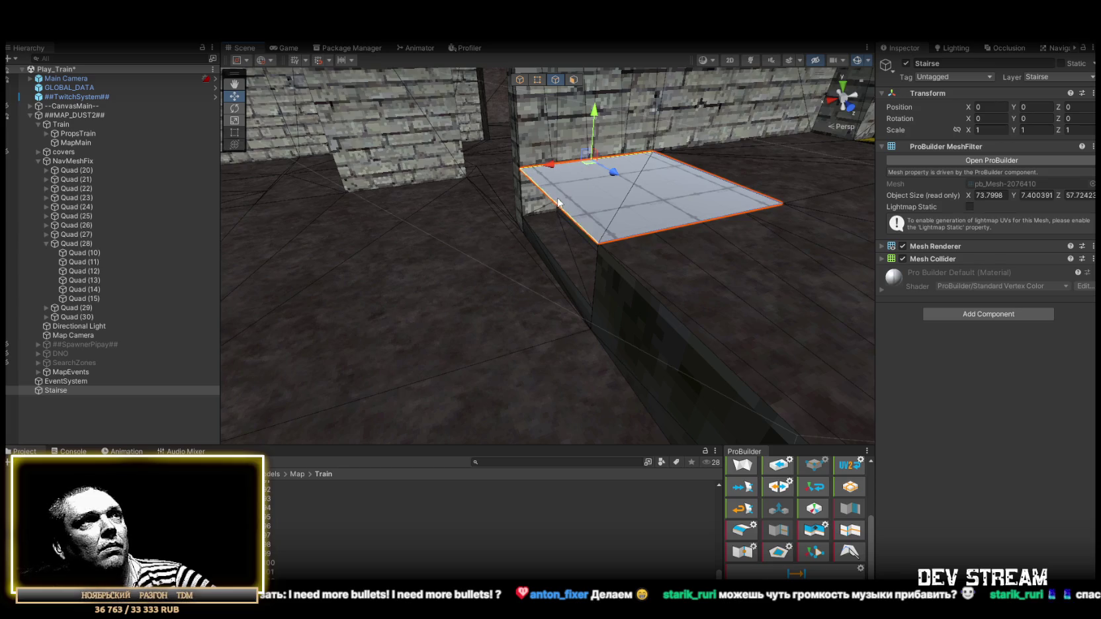
left_click_drag(548, 153, 549, 137)
key("f")
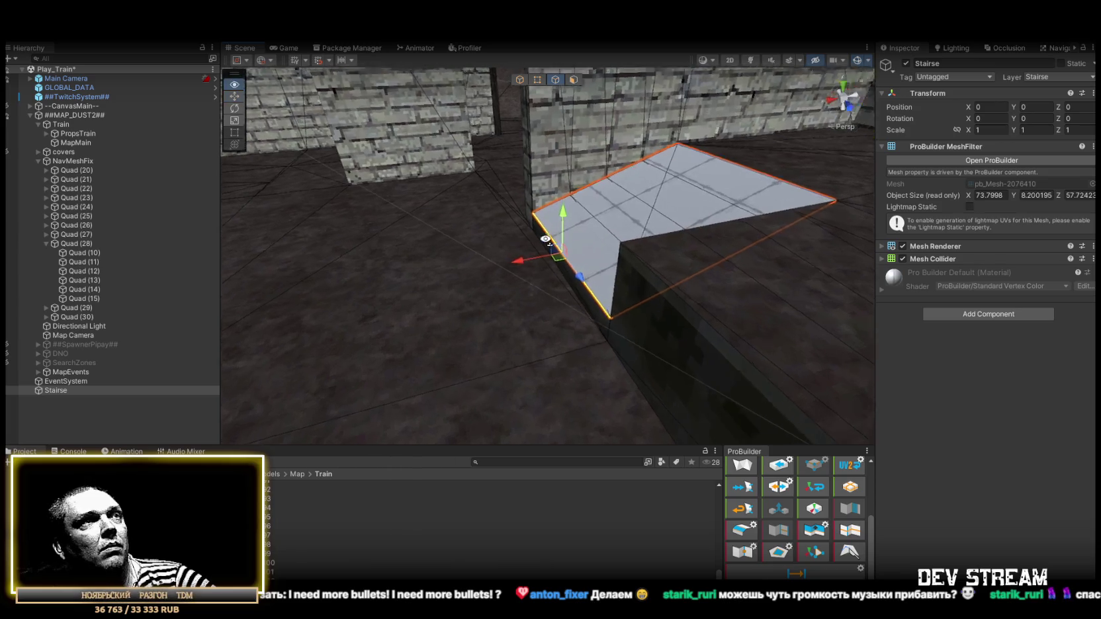
mouse_move(533, 258)
left_mouse_down()
mouse_move(479, 262)
mouse_move(467, 279)
left_mouse_up()
mouse_move(522, 217)
left_mouse_down()
mouse_move(552, 305)
mouse_move(615, 359)
left_mouse_up()
mouse_move(470, 301)
left_mouse_down()
mouse_move(453, 303)
mouse_move(648, 324)
mouse_move(662, 304)
mouse_move(636, 283)
mouse_move(693, 193)
left_mouse_up()
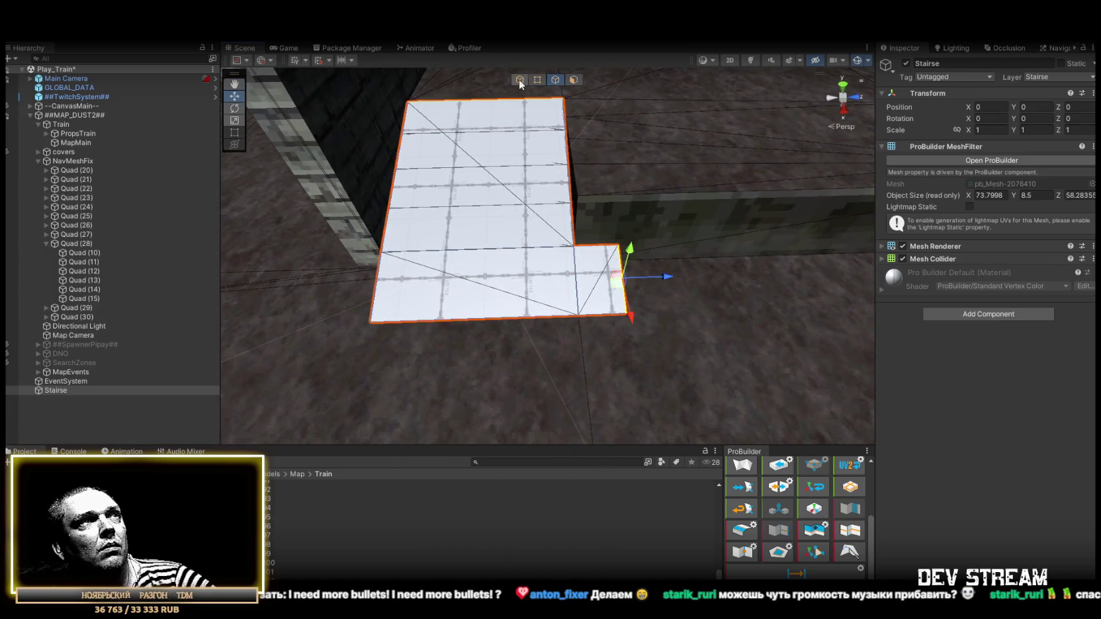
left_click_drag(418, 290, 335, 292)
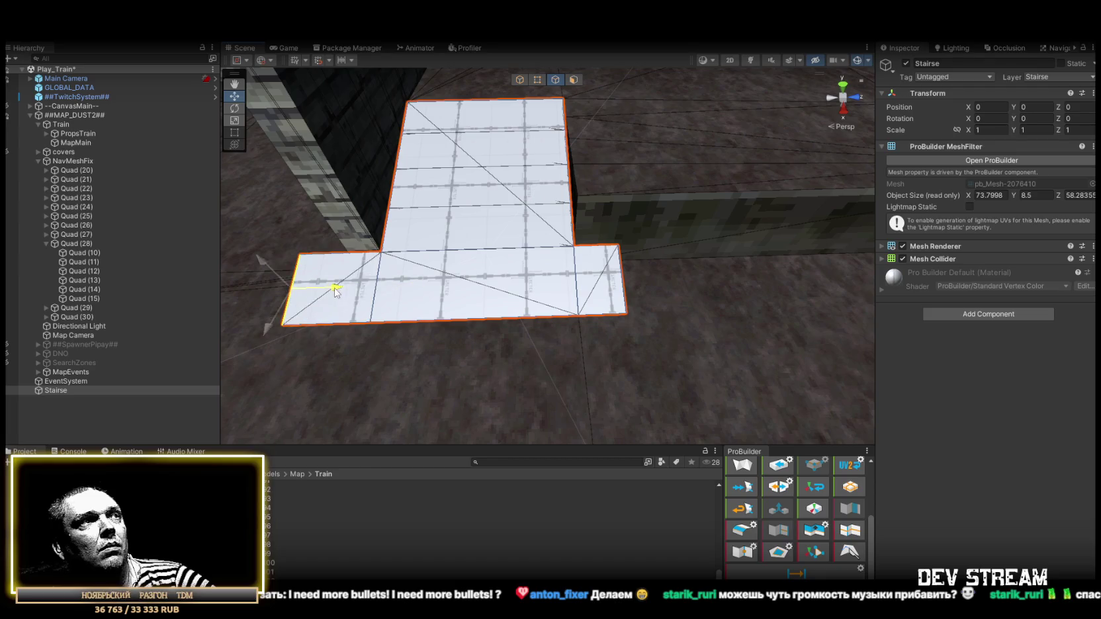
left_click(537, 80)
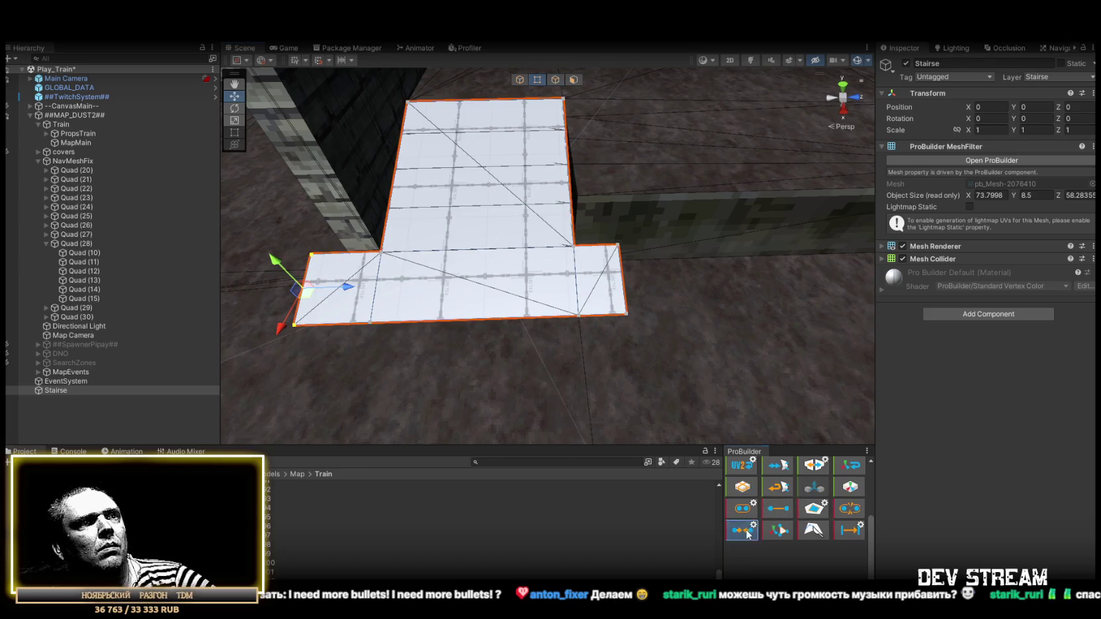
mouse_move(441, 329)
left_mouse_down()
mouse_move(710, 238)
mouse_move(438, 294)
mouse_move(410, 336)
mouse_move(520, 273)
left_mouse_up()
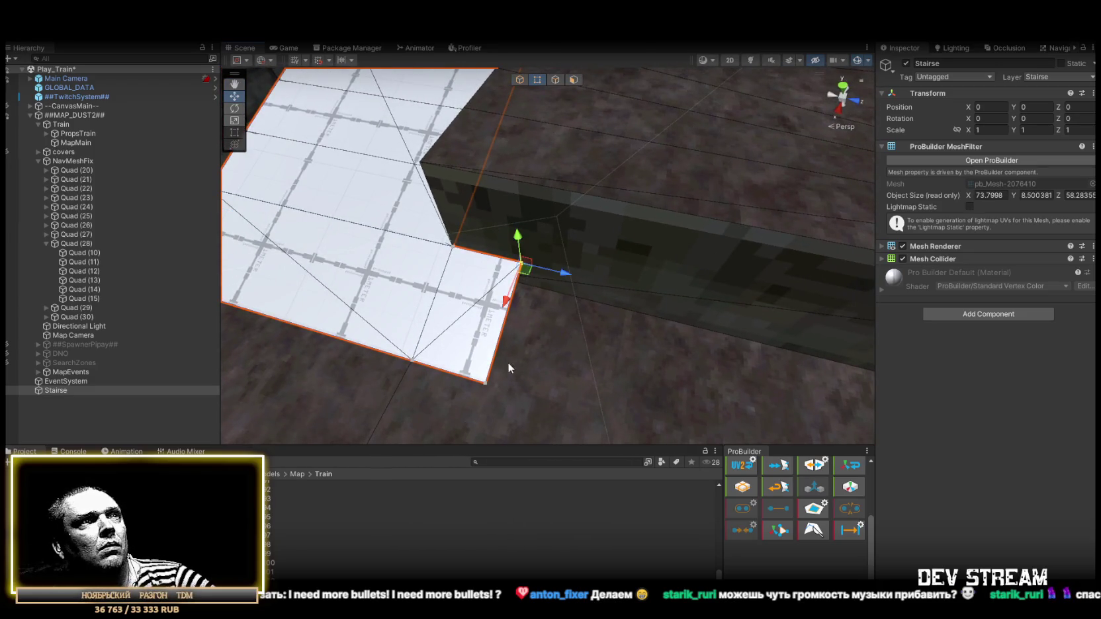
left_click(486, 382, "shift")
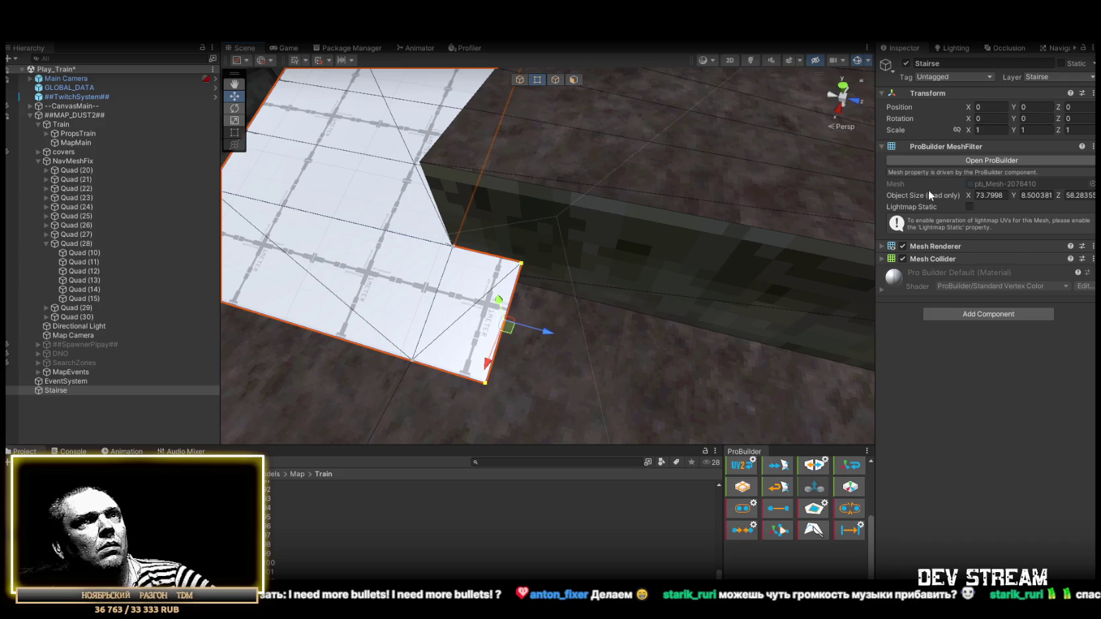
left_click(731, 539)
mouse_move(508, 318)
left_mouse_down()
mouse_move(570, 216)
mouse_move(503, 238)
left_mouse_up()
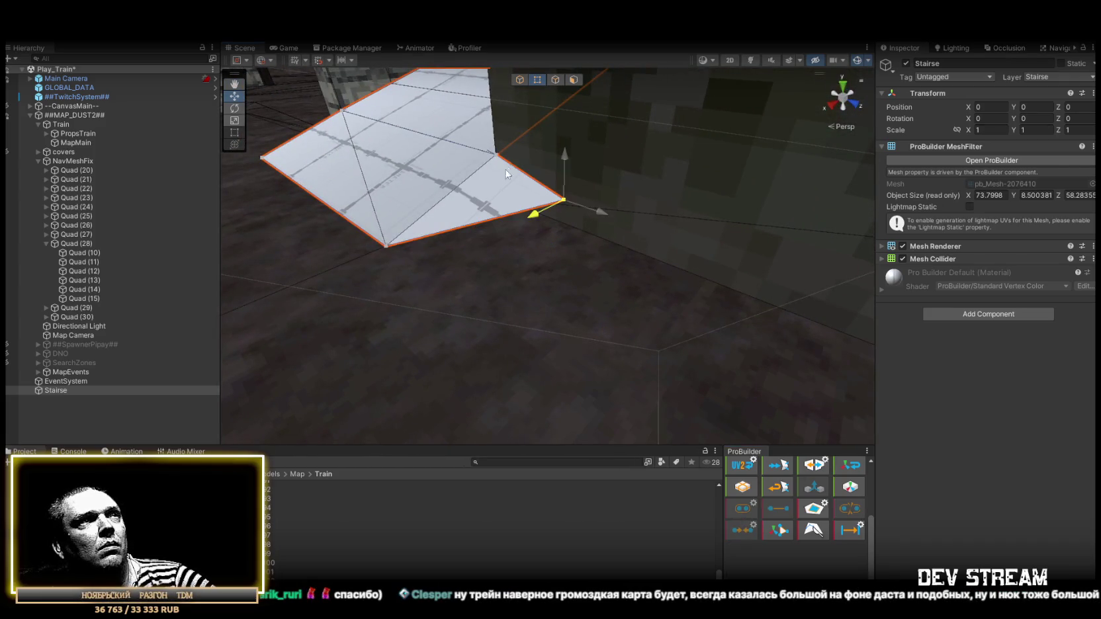
mouse_move(564, 190)
left_mouse_down()
mouse_move(562, 164)
mouse_move(530, 265)
mouse_move(563, 364)
mouse_move(654, 282)
left_mouse_up()
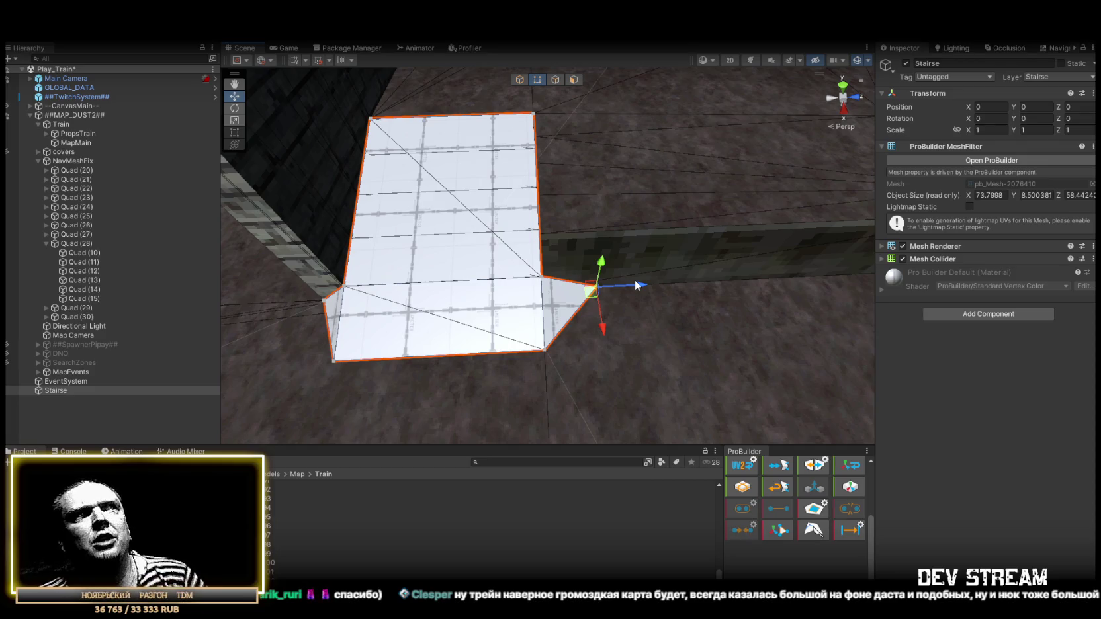
mouse_move(789, 328)
left_mouse_down()
mouse_move(671, 318)
mouse_move(608, 324)
mouse_move(570, 344)
mouse_move(393, 260)
left_mouse_up()
key("f")
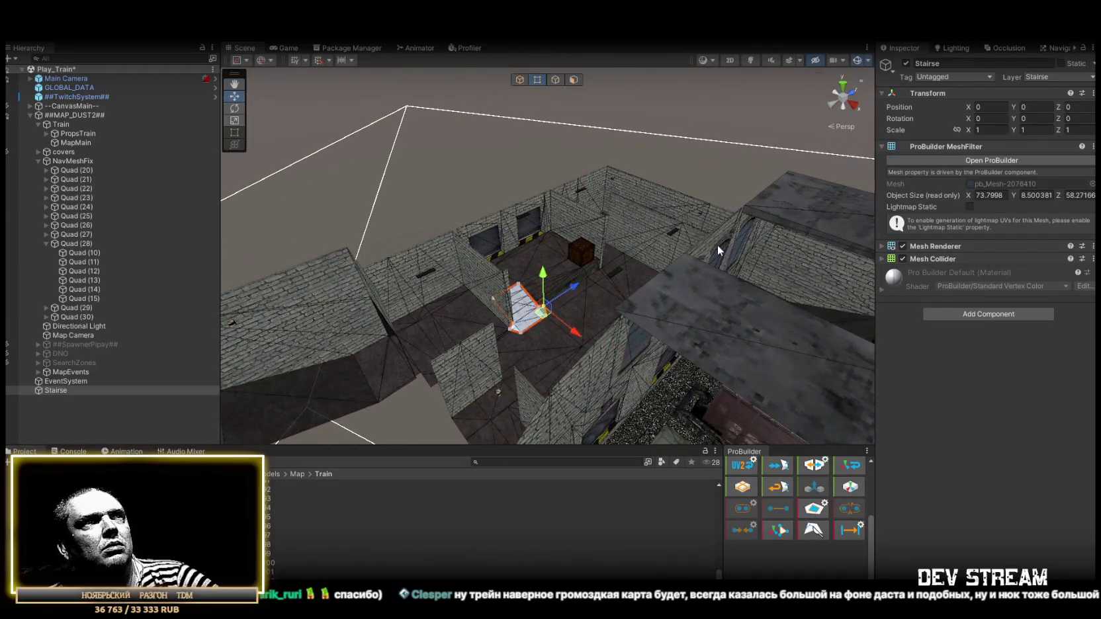
mouse_move(566, 240)
left_mouse_down()
mouse_move(699, 318)
mouse_move(726, 316)
mouse_move(458, 277)
mouse_move(304, 238)
mouse_move(428, 304)
mouse_move(590, 300)
mouse_move(663, 273)
mouse_move(818, 288)
mouse_move(675, 331)
left_mouse_up()
left_click_drag(51, 394, 61, 156)
- Collapse NavMeshFix in the Hierarchy and select Stairse
left_click(41, 169)
left_click(38, 170)
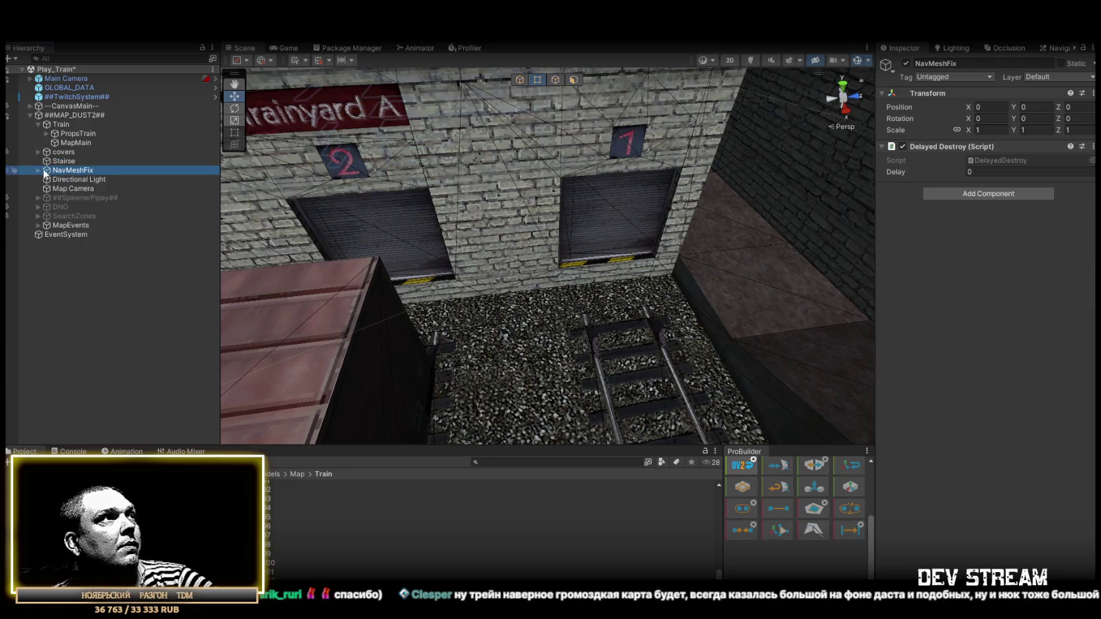
left_click(64, 161)
left_click_drag(391, 257, 413, 258)
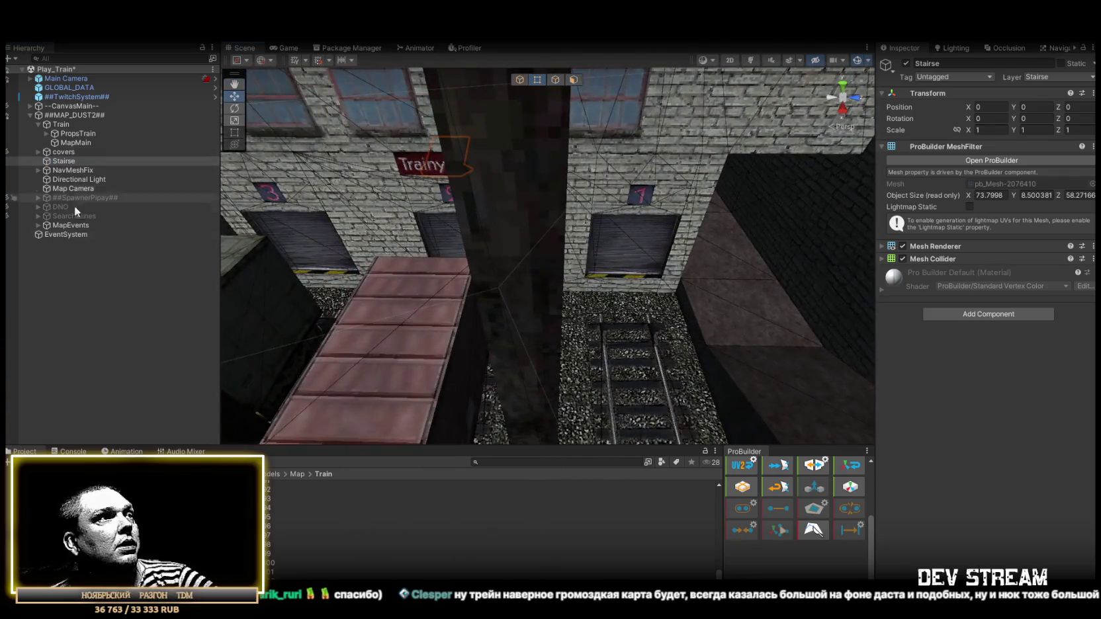
- Create a new ProBuilder Cube from the Hierarchy context menu
right_click(114, 397)
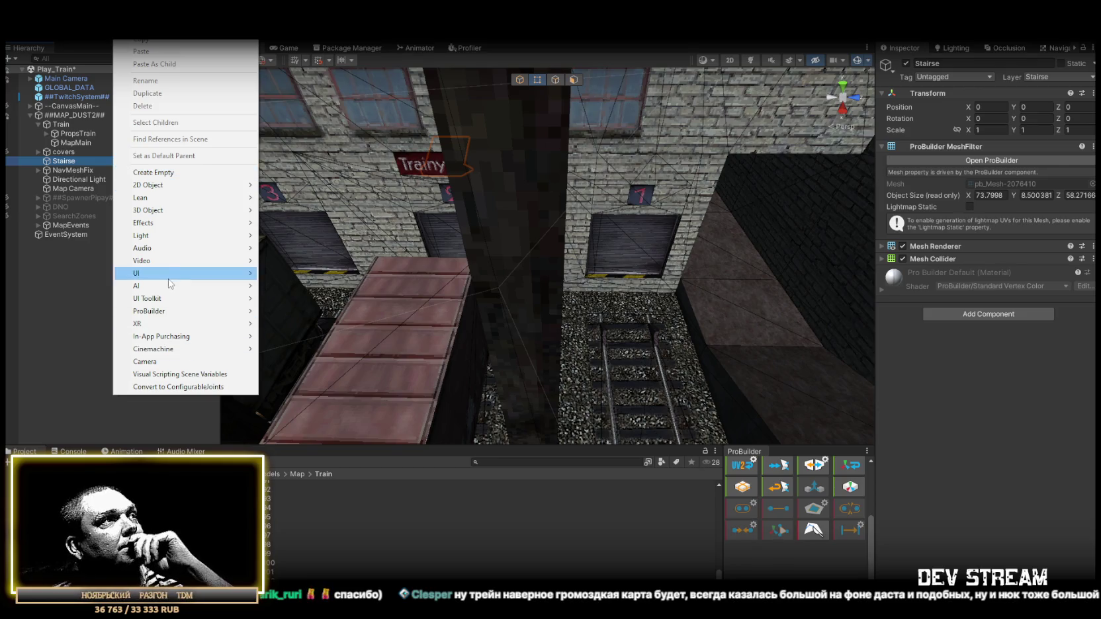
mouse_move(168, 285)
mouse_move(172, 313)
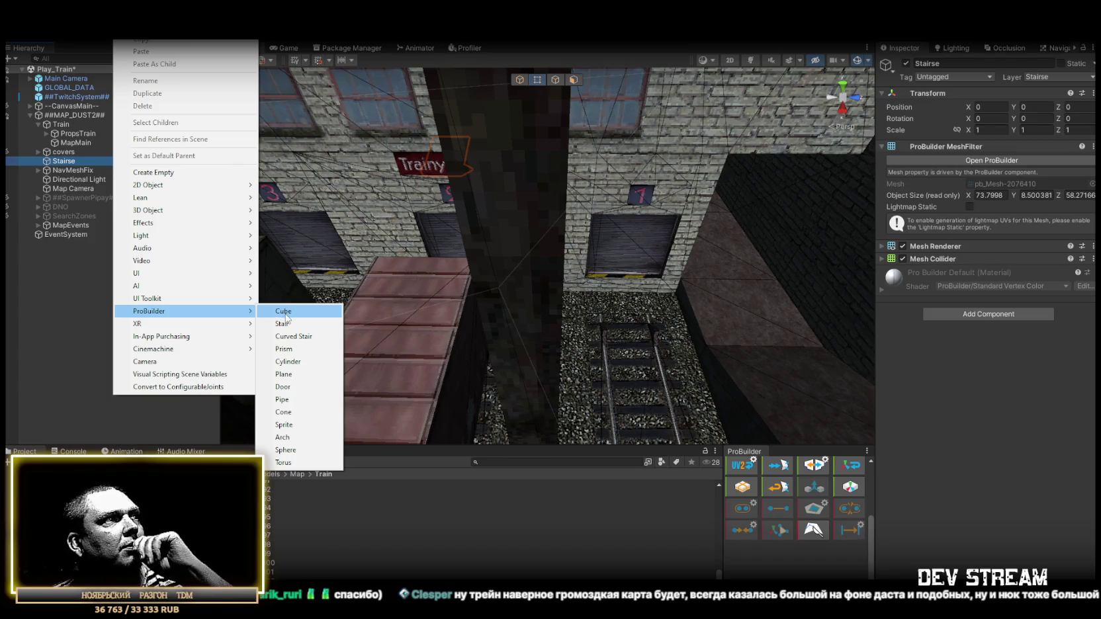
left_click(290, 315)
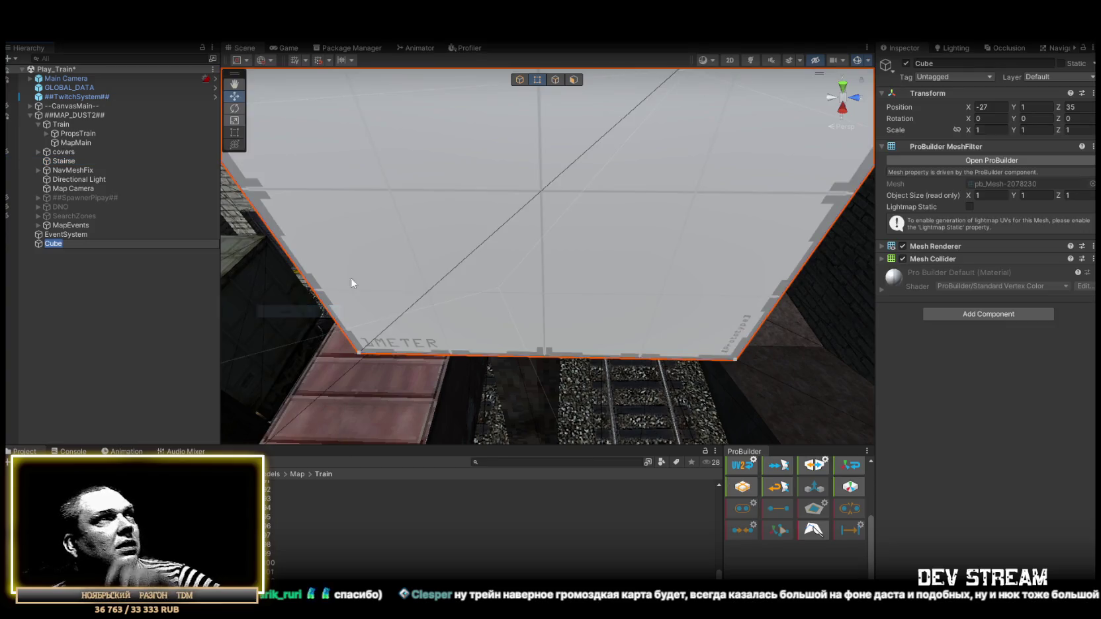
- Delete faces of the new Cube to leave a single flat plane over the track
scroll(573, 282, "down", 5)
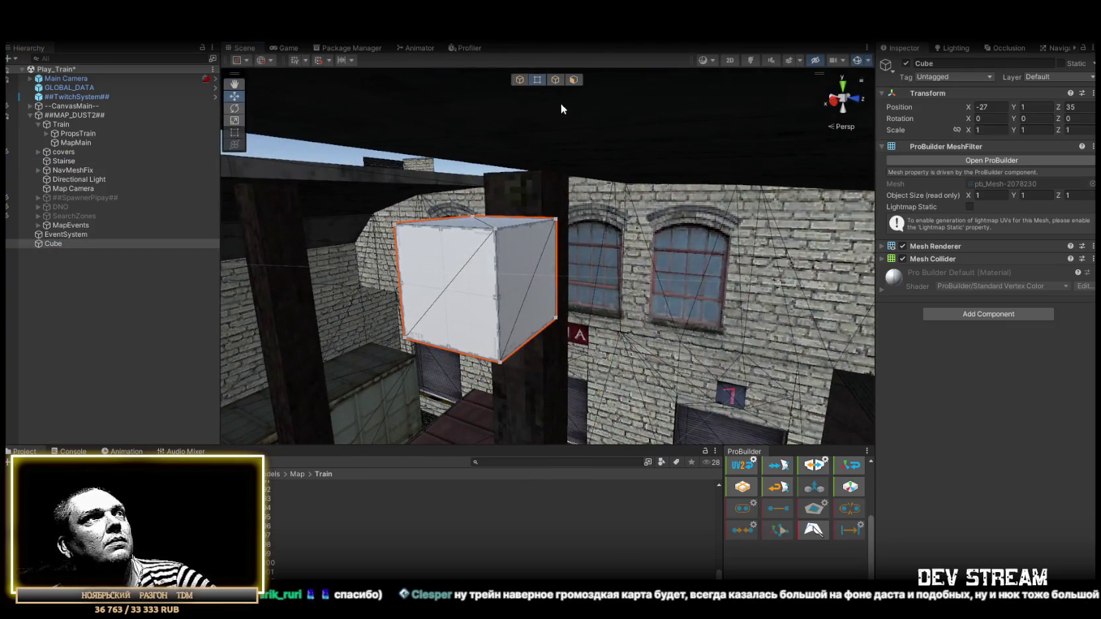
left_click(574, 79)
left_click(452, 320)
mouse_move(452, 320)
left_mouse_down()
mouse_move(490, 235)
mouse_move(578, 365)
left_mouse_up()
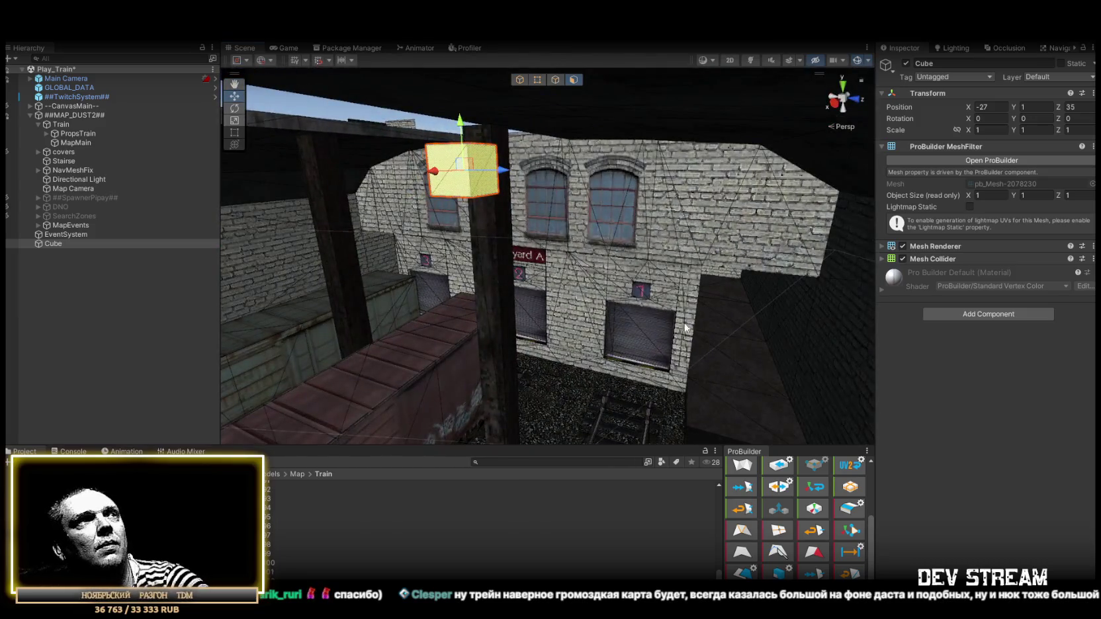
left_click_drag(646, 304, 583, 177)
key("Delete")
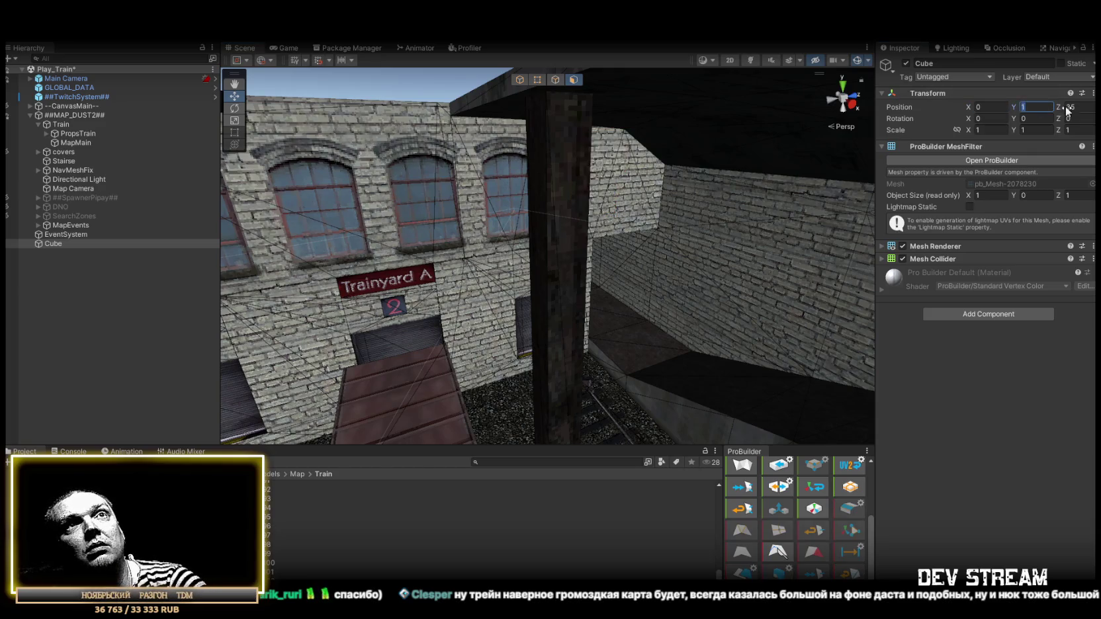
mouse_move(676, 180)
left_mouse_down()
mouse_move(373, 238)
mouse_move(376, 197)
mouse_move(465, 272)
mouse_move(445, 285)
mouse_move(606, 191)
mouse_move(349, 184)
mouse_move(325, 153)
left_mouse_up()
left_click(446, 284)
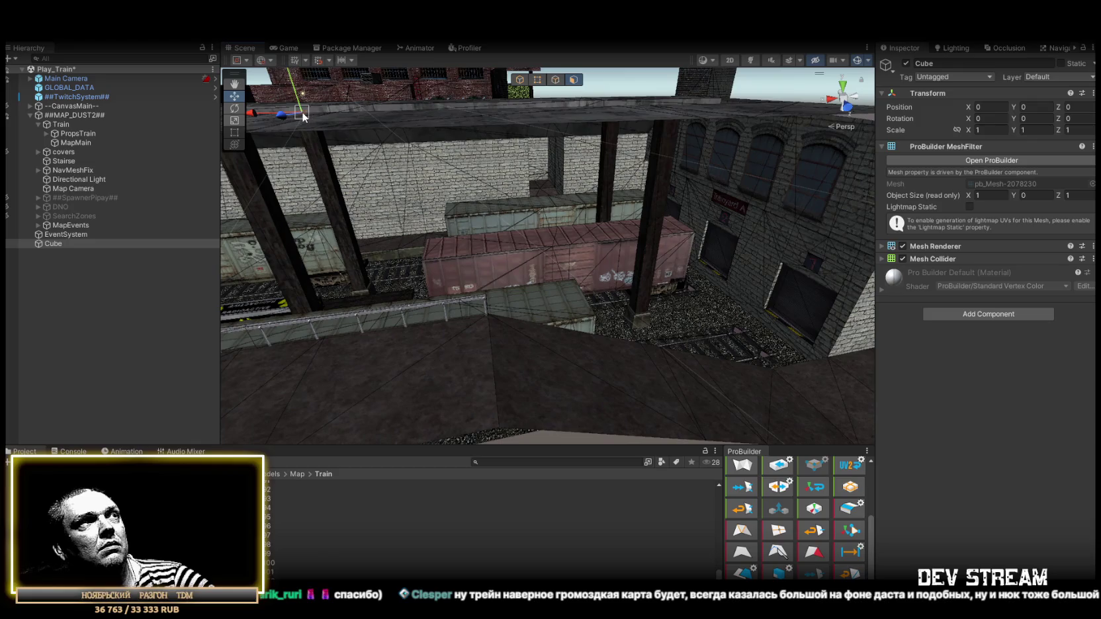
key("f")
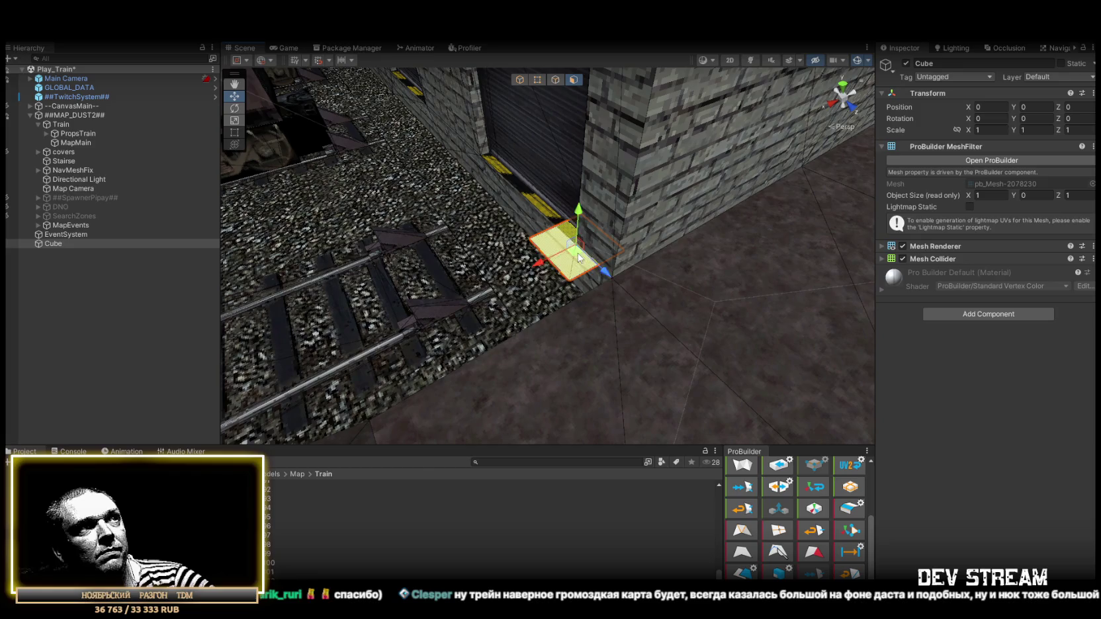
- Drag the plane's far edge to widen it to 3.20 units and tilt it downward
left_click(555, 80)
left_click_drag(522, 308, 611, 301)
left_click(567, 245)
left_click_drag(605, 234, 474, 264)
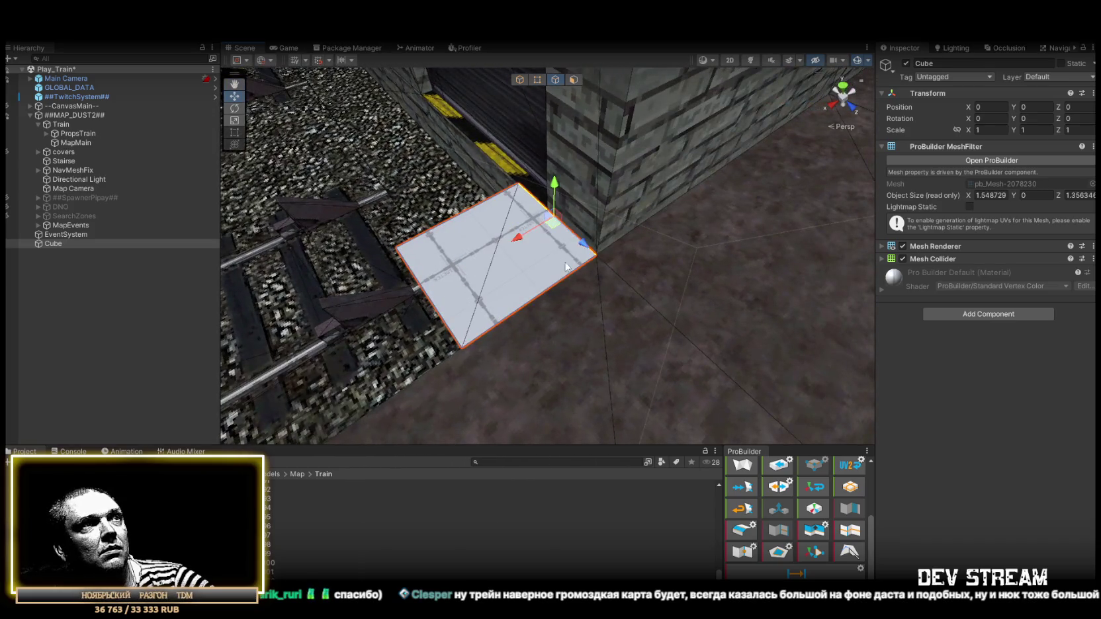
mouse_move(566, 266)
left_mouse_down()
mouse_move(522, 283)
mouse_move(563, 240)
mouse_move(588, 314)
left_mouse_up()
mouse_move(504, 329)
left_mouse_down()
mouse_move(467, 346)
mouse_move(766, 319)
mouse_move(578, 299)
mouse_move(568, 108)
left_mouse_up()
left_click_drag(566, 243, 569, 297)
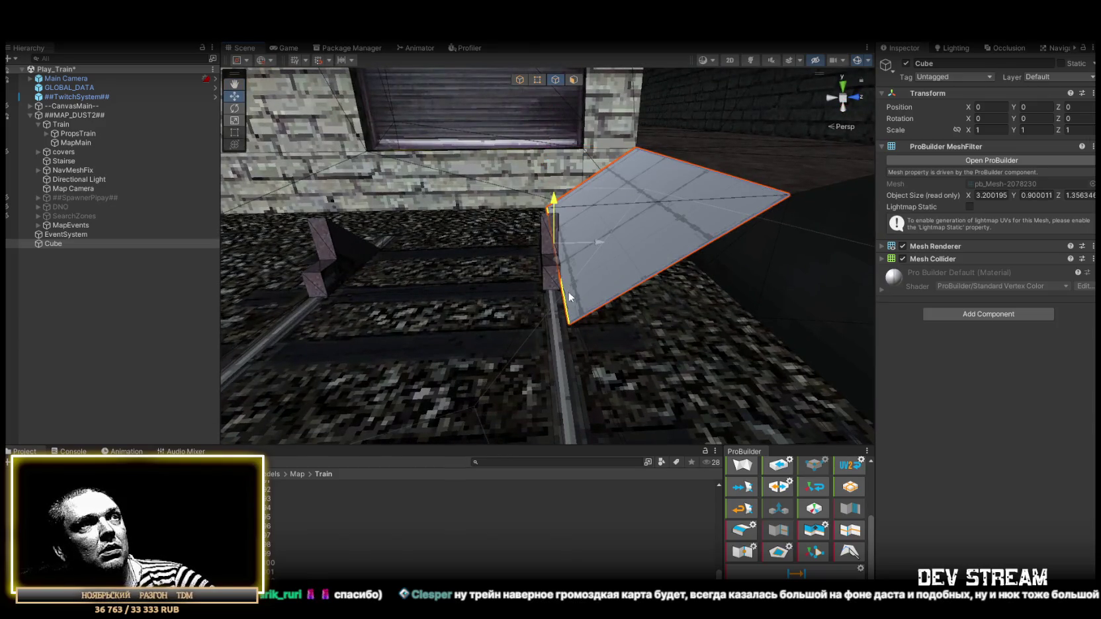
mouse_move(602, 241)
left_mouse_down()
mouse_move(563, 284)
mouse_move(722, 274)
mouse_move(579, 251)
mouse_move(586, 257)
left_mouse_up()
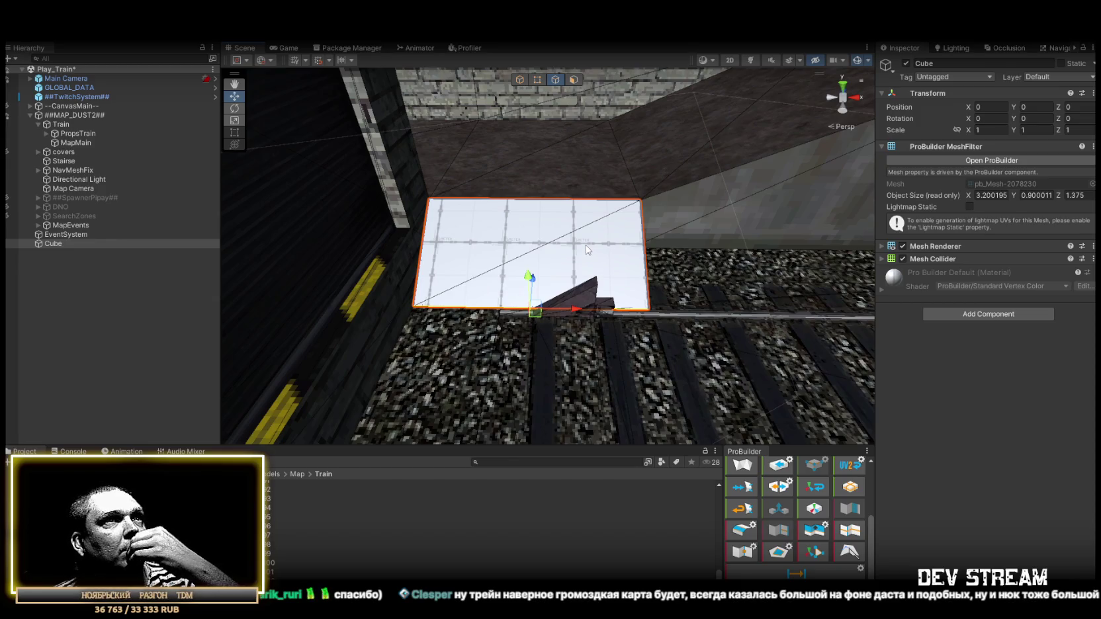
- Extend the plane further across the track and lower its outer edge into a slope
left_click_drag(585, 245, 1046, 326)
key("f")
mouse_move(534, 289)
left_mouse_down()
mouse_move(275, 248)
mouse_move(519, 331)
mouse_move(548, 260)
mouse_move(491, 258)
mouse_move(378, 317)
mouse_move(304, 278)
mouse_move(241, 278)
mouse_move(556, 372)
mouse_move(872, 423)
mouse_move(905, 418)
mouse_move(735, 384)
mouse_move(331, 371)
mouse_move(314, 337)
mouse_move(431, 340)
mouse_move(511, 322)
mouse_move(528, 330)
mouse_move(523, 340)
mouse_move(804, 322)
mouse_move(623, 267)
left_mouse_up()
left_click_drag(559, 225, 618, 249)
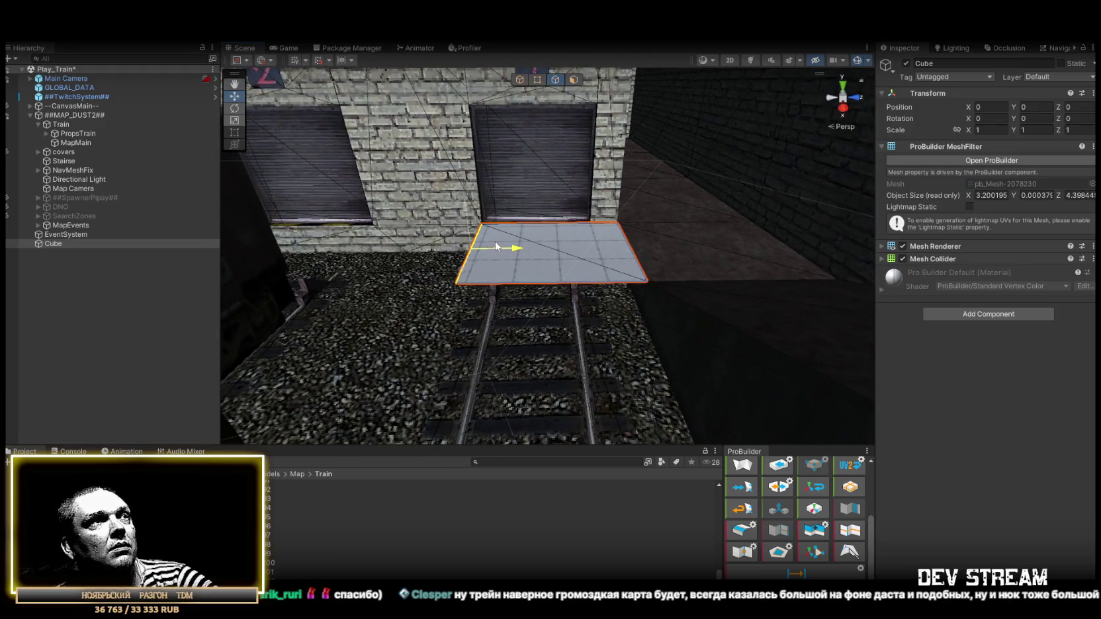
mouse_move(497, 236)
left_mouse_down()
mouse_move(438, 214)
mouse_move(320, 214)
mouse_move(487, 220)
mouse_move(478, 236)
mouse_move(585, 342)
mouse_move(575, 305)
mouse_move(460, 277)
mouse_move(593, 249)
left_mouse_up()
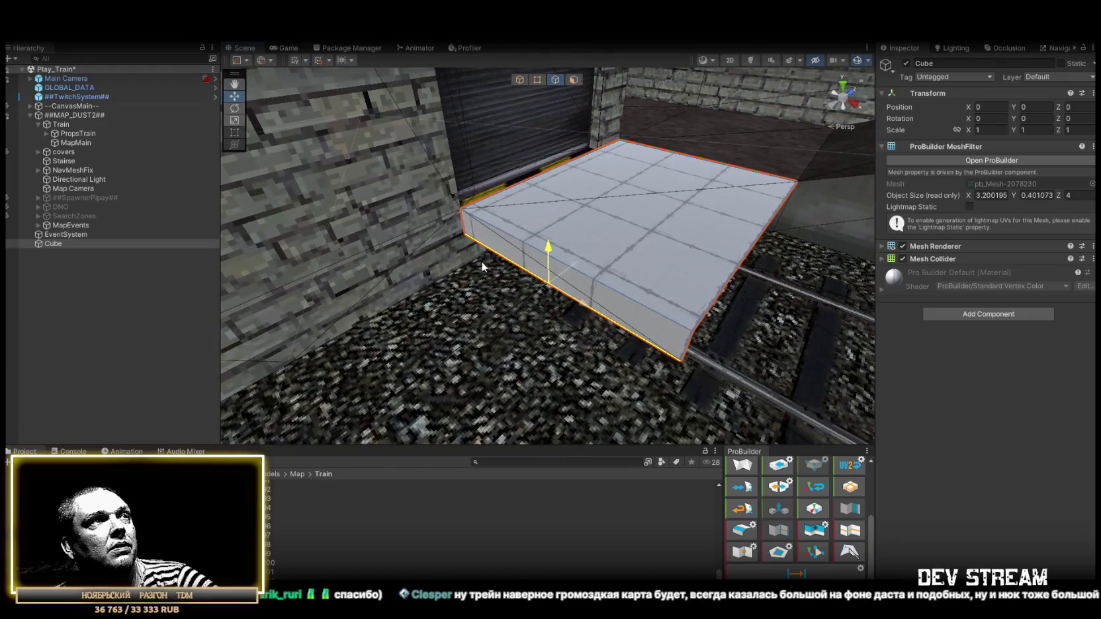
mouse_move(687, 297)
left_mouse_down()
mouse_move(661, 250)
mouse_move(504, 225)
left_mouse_up()
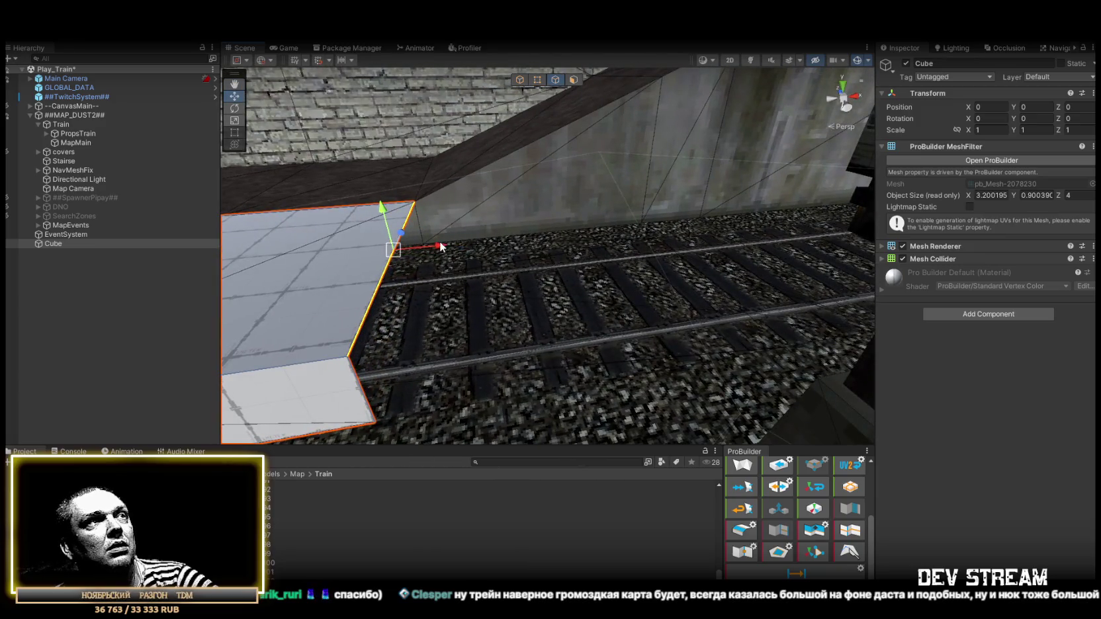
left_click_drag(440, 247, 535, 249)
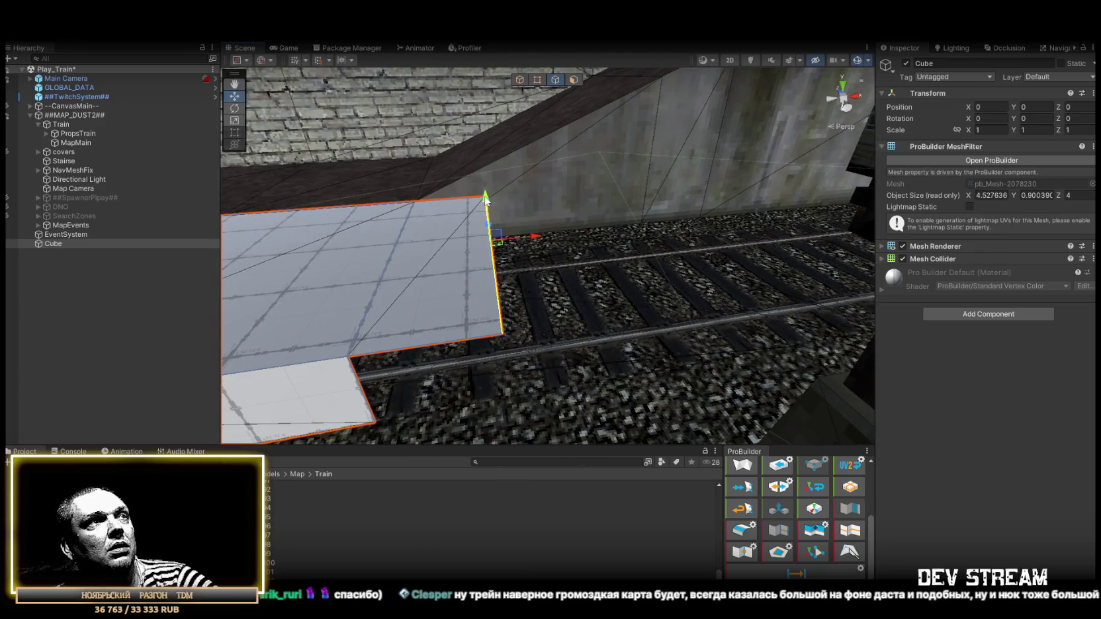
left_click_drag(486, 201, 654, 221)
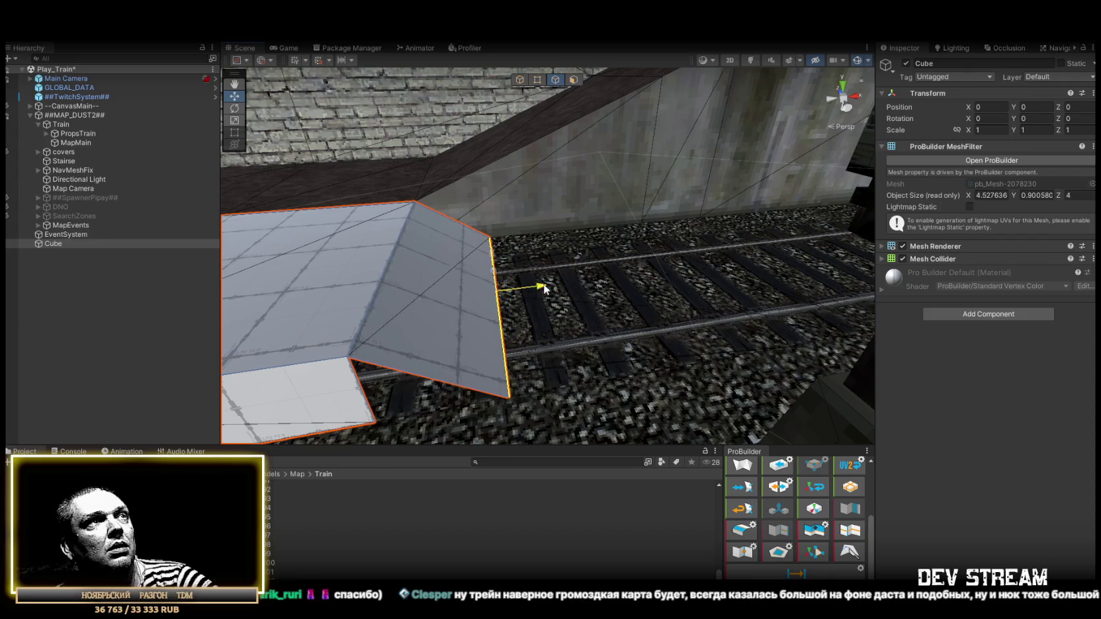
left_click_drag(545, 289, 576, 293)
left_click_drag(366, 396, 582, 107)
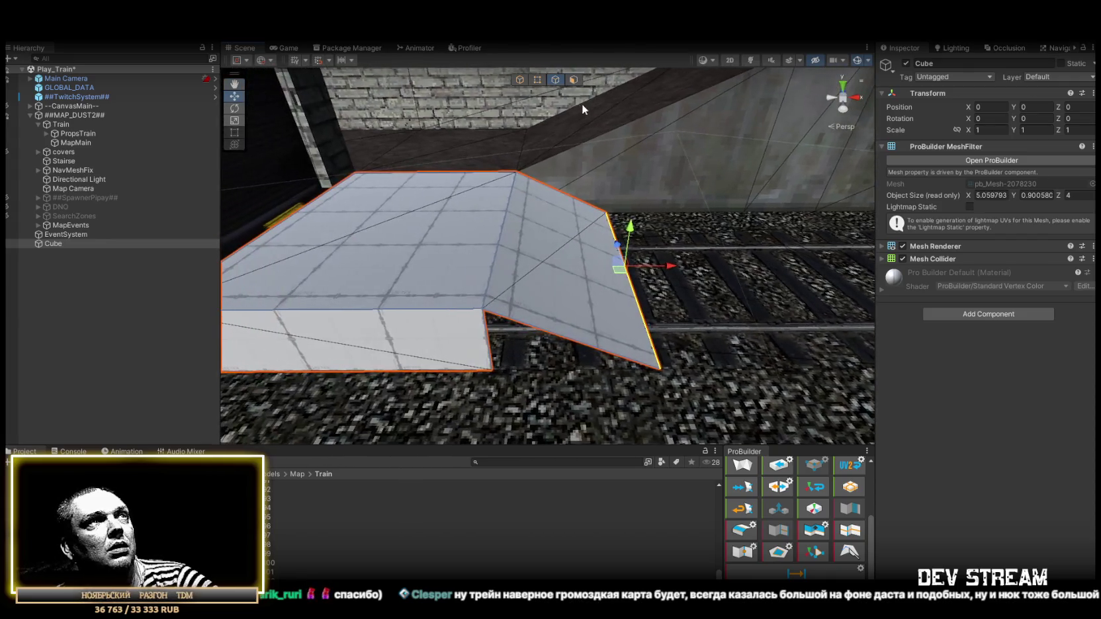
- Move the ramp's bottom corner vertex to smooth the slope, reaching about 5.06 × 0.90 × 4
left_click(536, 81)
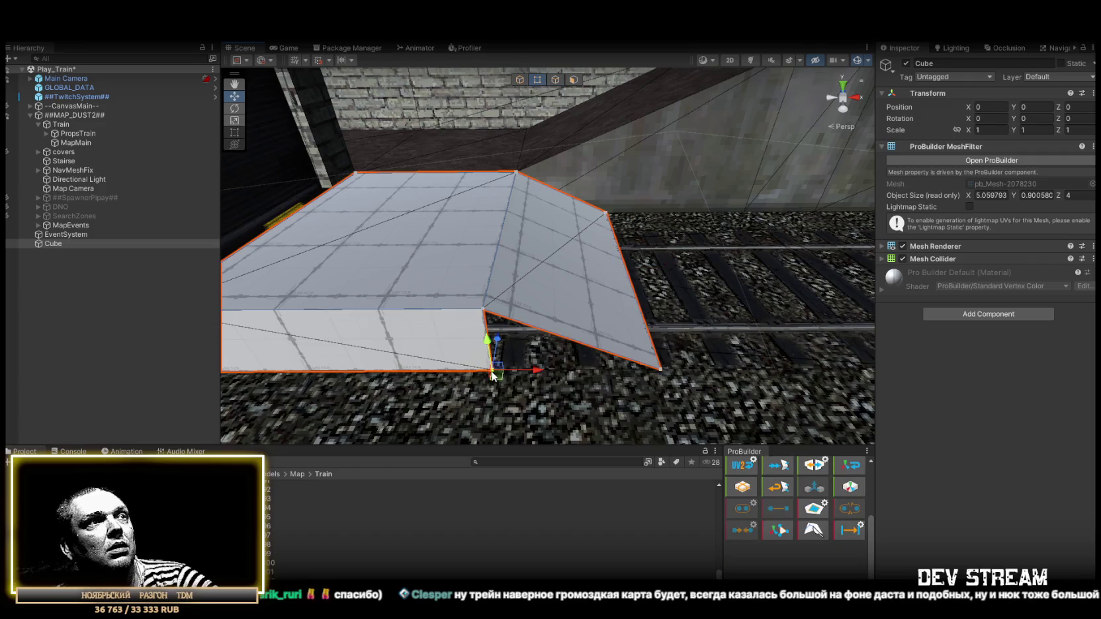
mouse_move(538, 372)
left_mouse_down()
mouse_move(654, 382)
mouse_move(666, 371)
mouse_move(689, 388)
left_mouse_up()
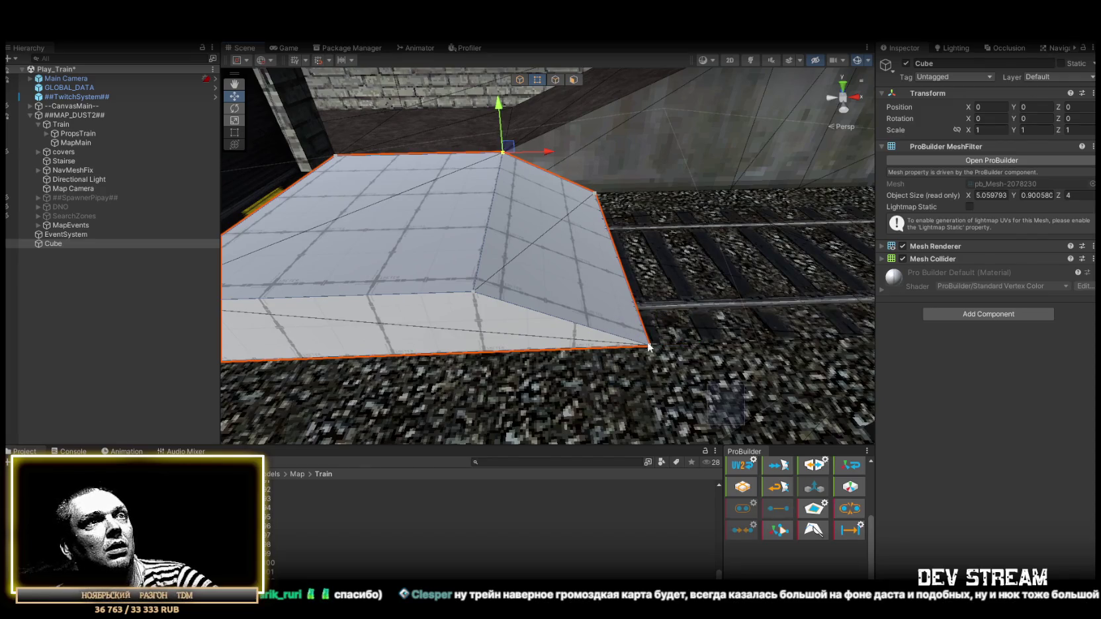
left_click_drag(648, 306, 563, 90)
left_click(573, 80)
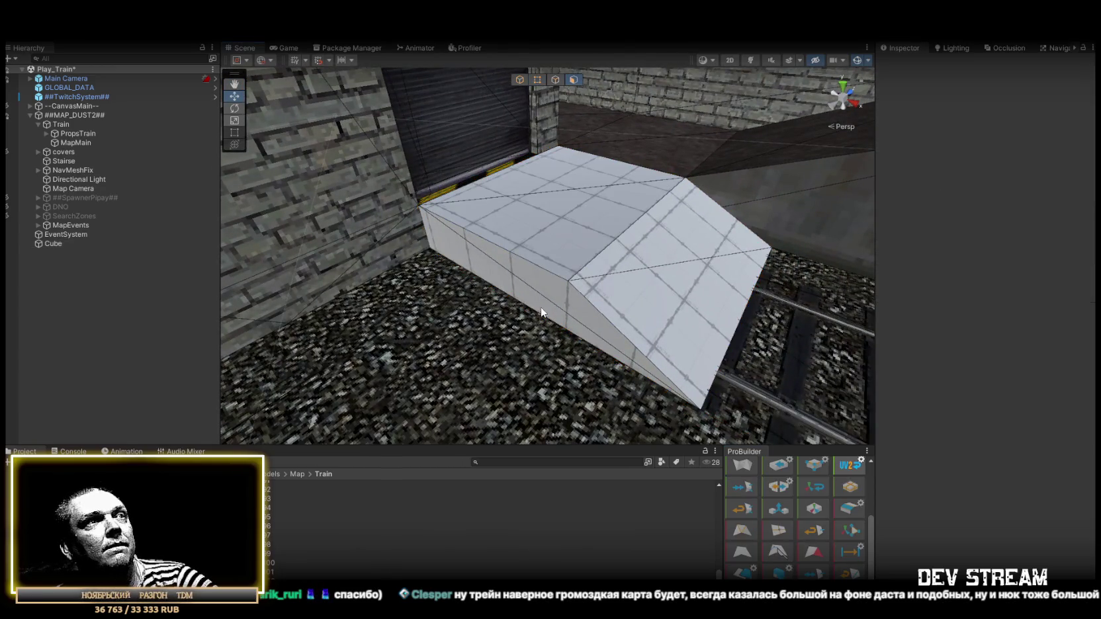
left_click(565, 246)
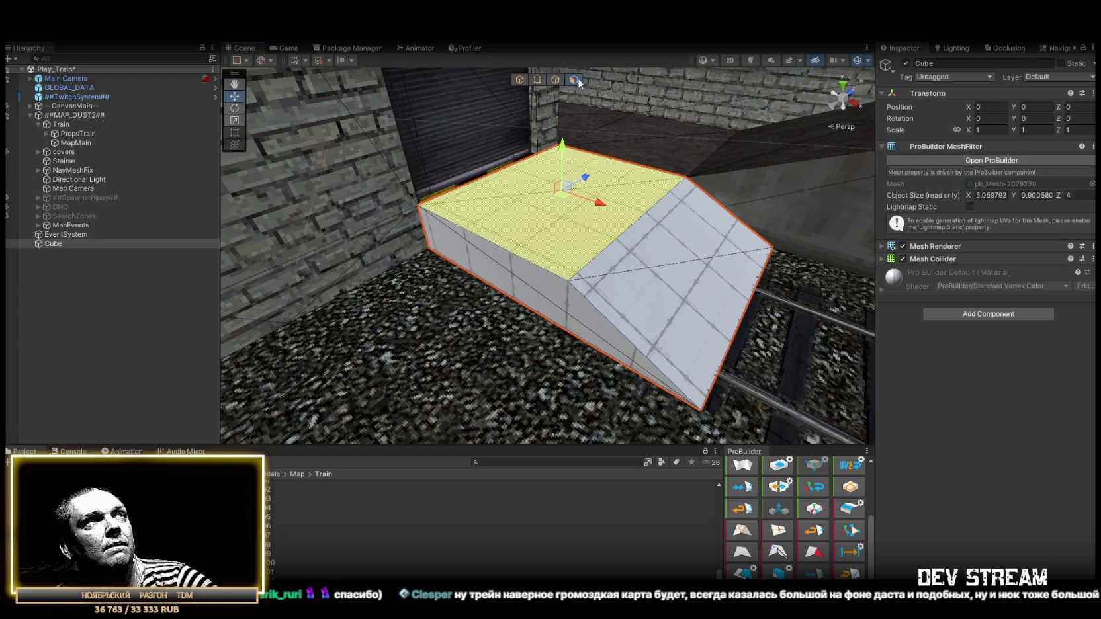
left_click(555, 80)
mouse_move(629, 231)
left_mouse_down()
mouse_move(703, 337)
mouse_move(528, 324)
mouse_move(475, 283)
mouse_move(393, 278)
mouse_move(667, 226)
mouse_move(713, 307)
mouse_move(684, 239)
mouse_move(678, 264)
mouse_move(695, 273)
mouse_move(728, 254)
mouse_move(598, 196)
mouse_move(597, 216)
left_mouse_up()
left_click_drag(577, 311, 410, 173)
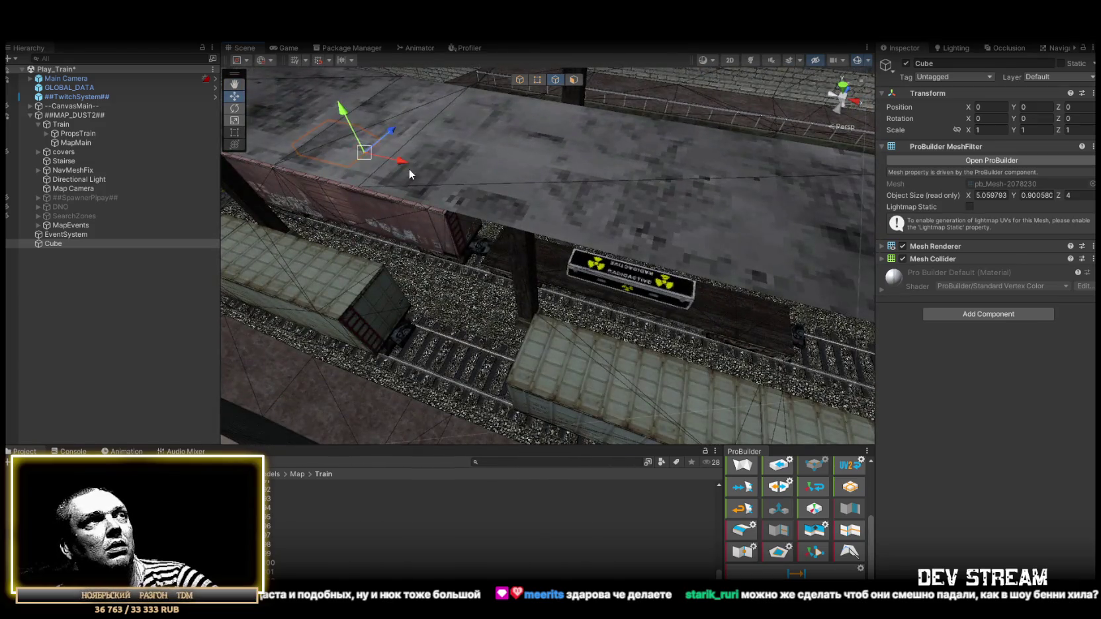
mouse_move(688, 376)
left_mouse_down()
mouse_move(600, 200)
mouse_move(567, 296)
mouse_move(525, 346)
mouse_move(564, 342)
mouse_move(563, 331)
left_mouse_up()
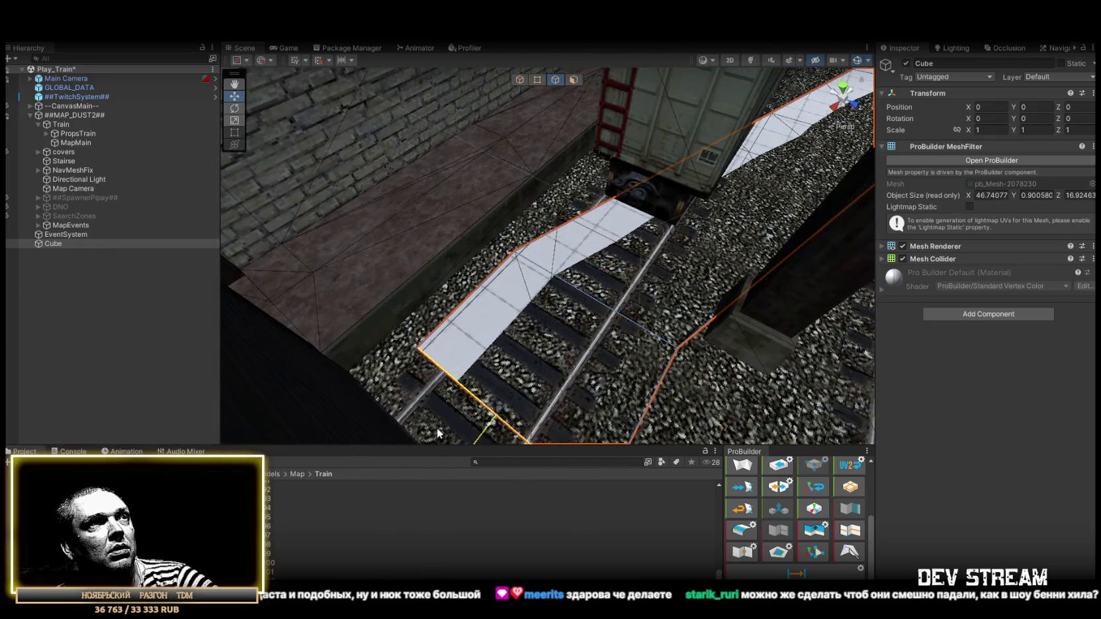
key("ctrl+z")
mouse_move(621, 237)
left_mouse_down()
mouse_move(602, 291)
mouse_move(550, 288)
mouse_move(495, 344)
mouse_move(567, 266)
mouse_move(569, 281)
mouse_move(443, 306)
mouse_move(489, 283)
mouse_move(559, 197)
mouse_move(599, 286)
left_mouse_up()
key("g")
left_click_drag(666, 242, 520, 210)
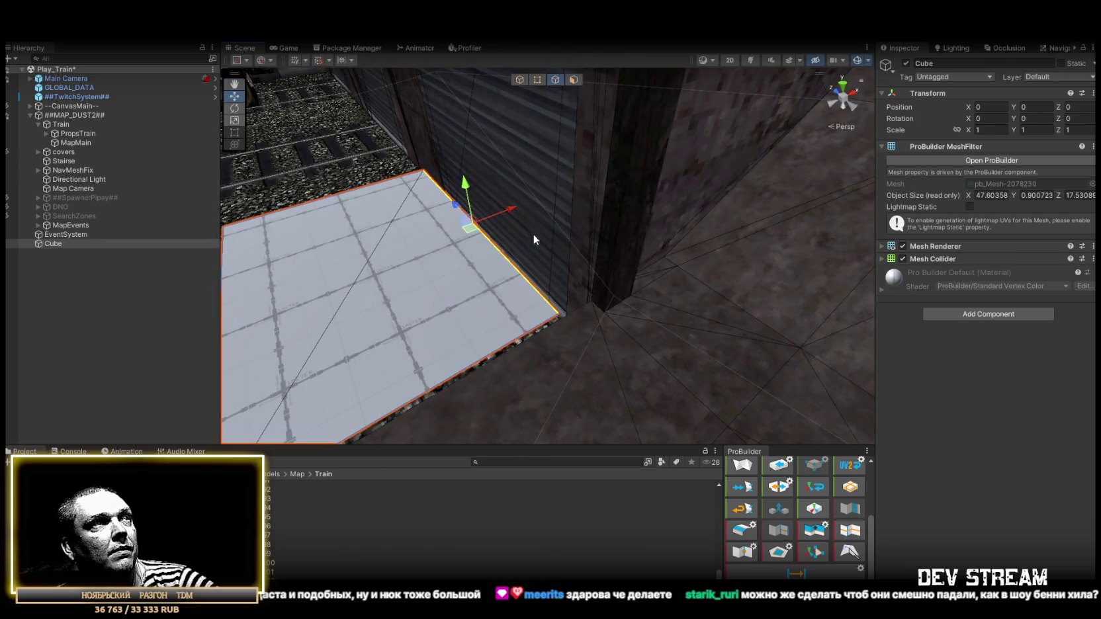
mouse_move(560, 319)
left_mouse_down()
mouse_move(632, 345)
mouse_move(622, 279)
left_mouse_up()
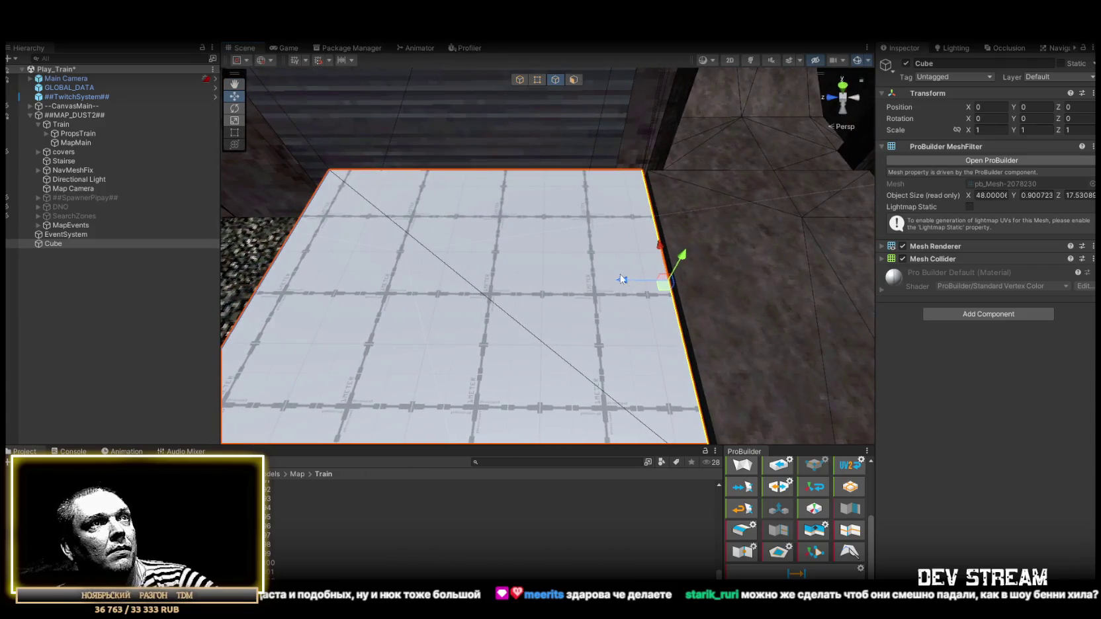
mouse_move(646, 224)
left_mouse_down()
mouse_move(771, 227)
mouse_move(662, 266)
mouse_move(725, 250)
left_mouse_up()
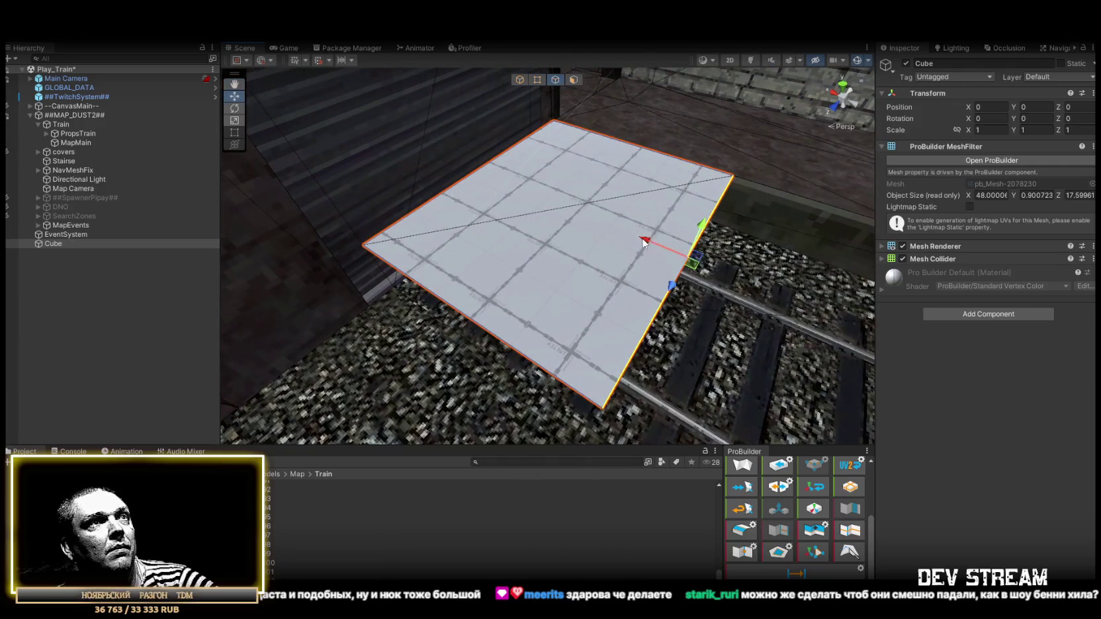
mouse_move(655, 235)
left_mouse_down()
mouse_move(590, 217)
mouse_move(651, 240)
mouse_move(837, 250)
mouse_move(563, 228)
mouse_move(576, 225)
mouse_move(547, 238)
left_mouse_up()
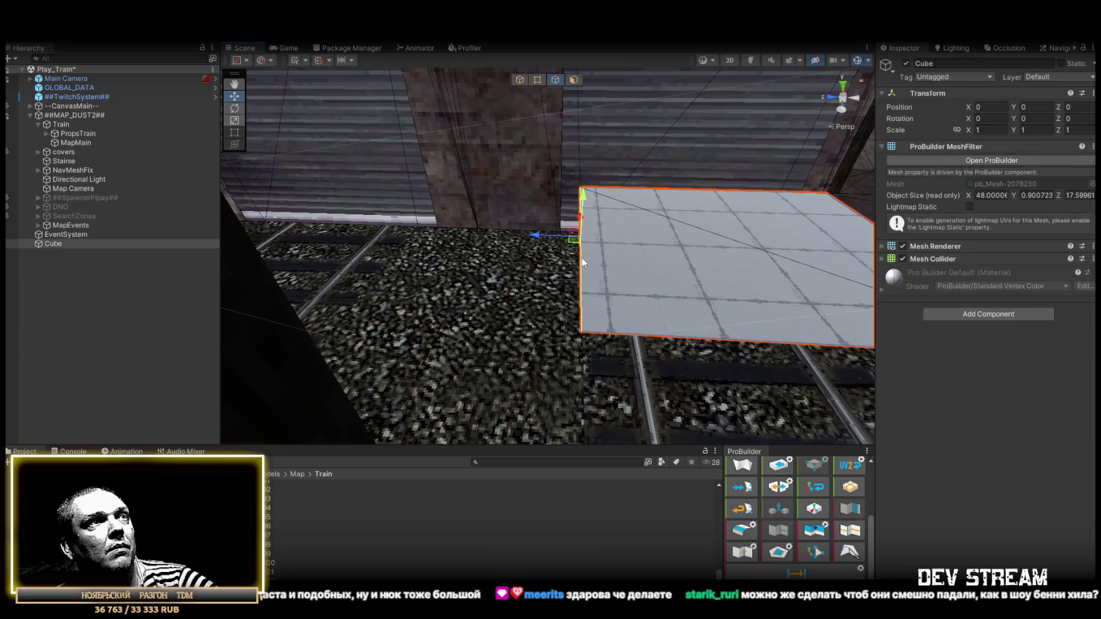
mouse_move(602, 242)
left_mouse_down()
mouse_move(641, 232)
mouse_move(531, 231)
left_mouse_up()
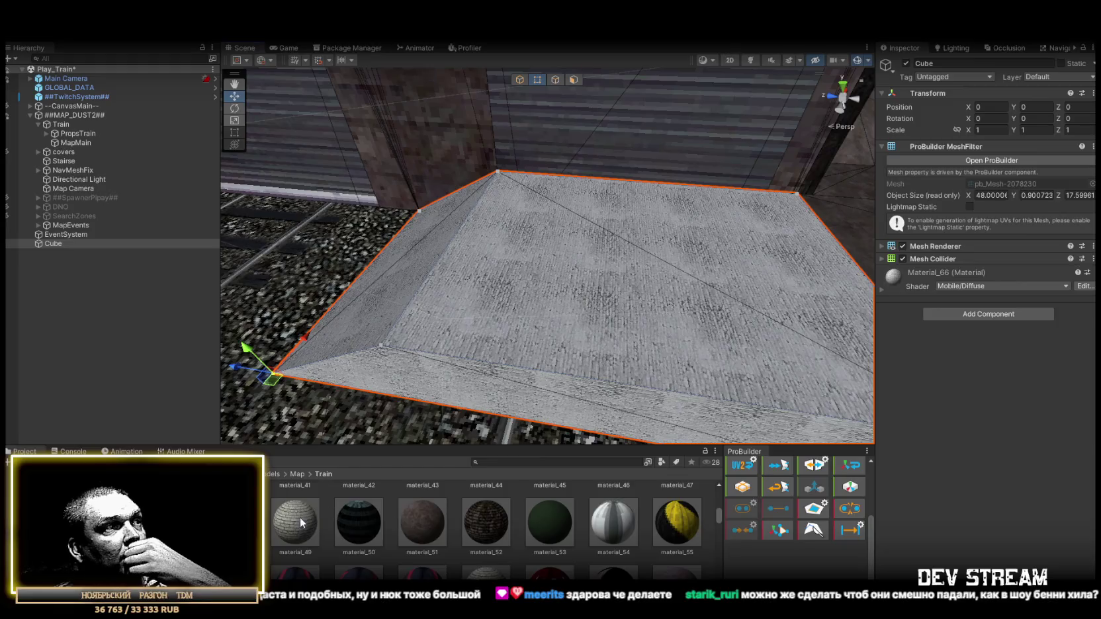
- Try the brick material_49 and then the purple material_11 on the platform mesh
left_click_drag(299, 516, 545, 324)
scroll(557, 548, "up", 2)
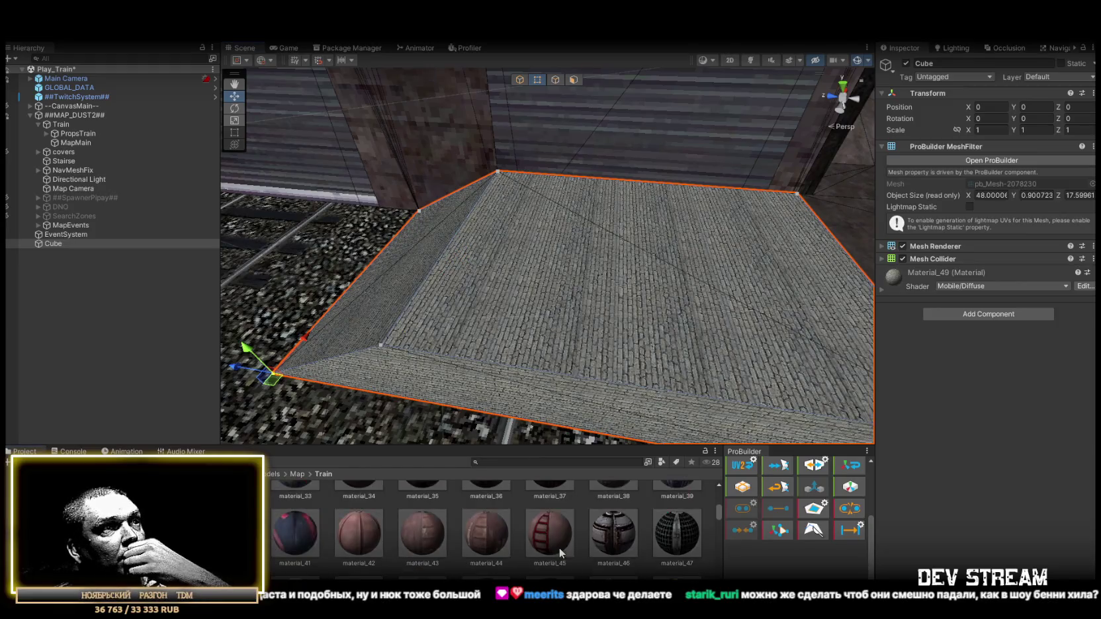
mouse_move(645, 240)
left_mouse_down()
mouse_move(781, 237)
mouse_move(701, 264)
left_mouse_up()
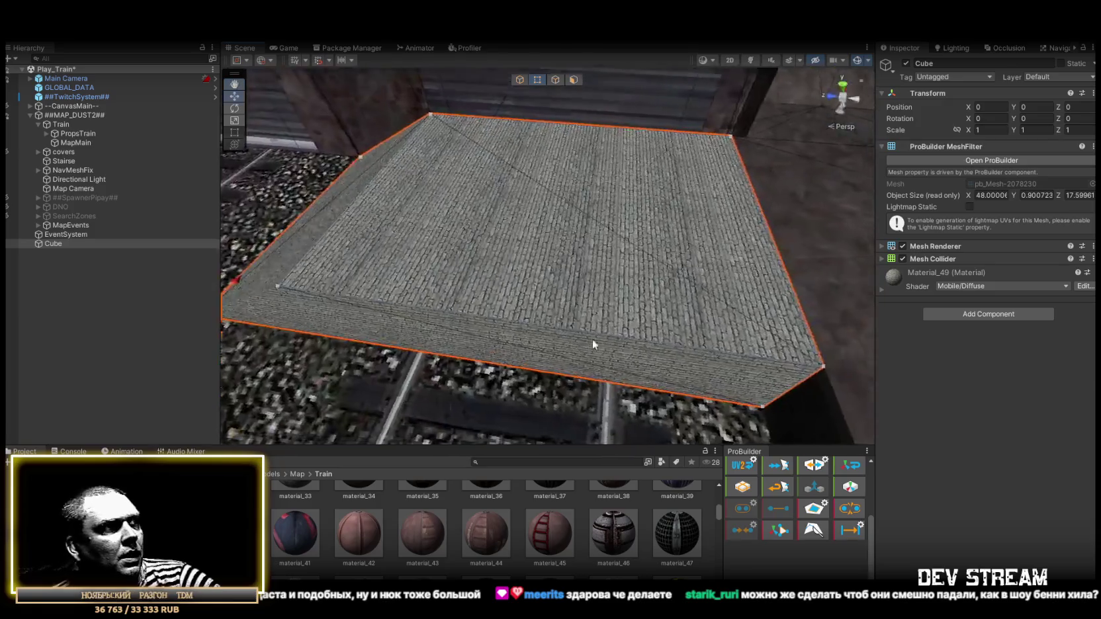
scroll(494, 535, "up", 3)
scroll(490, 534, "up", 3)
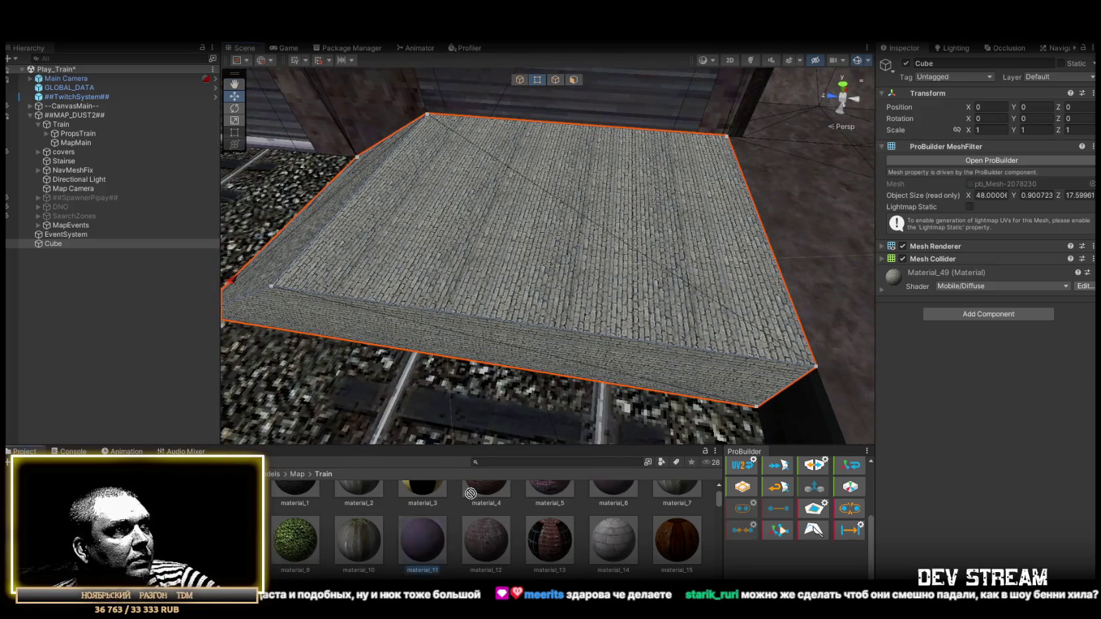
left_click_drag(446, 516, 675, 296)
scroll(640, 310, "up", 5)
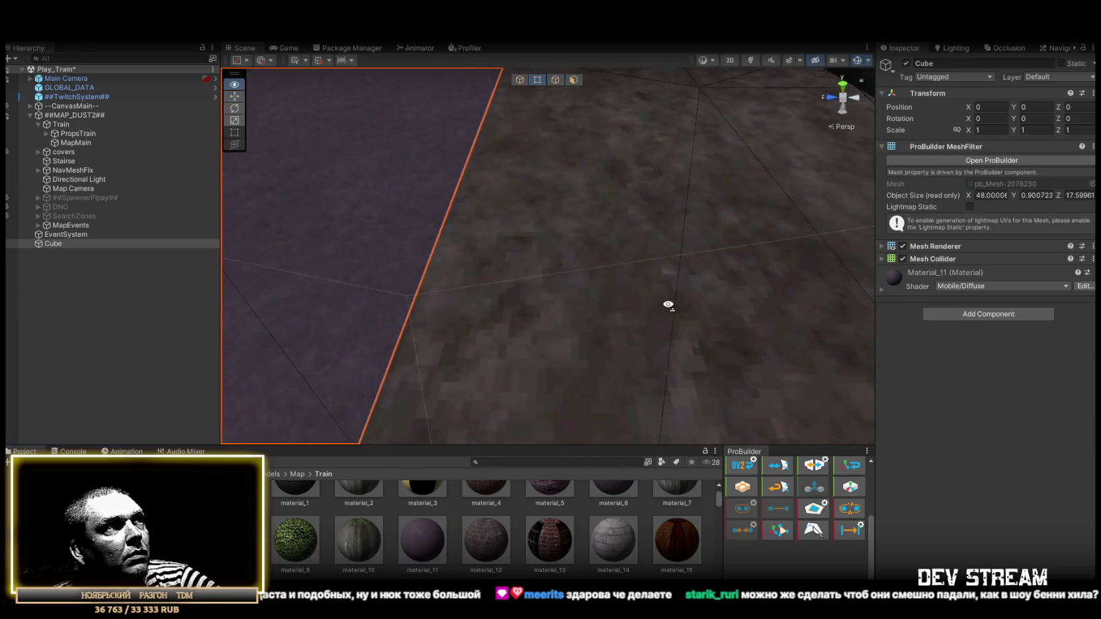
scroll(579, 527, "up", 1)
scroll(580, 527, "up", 1)
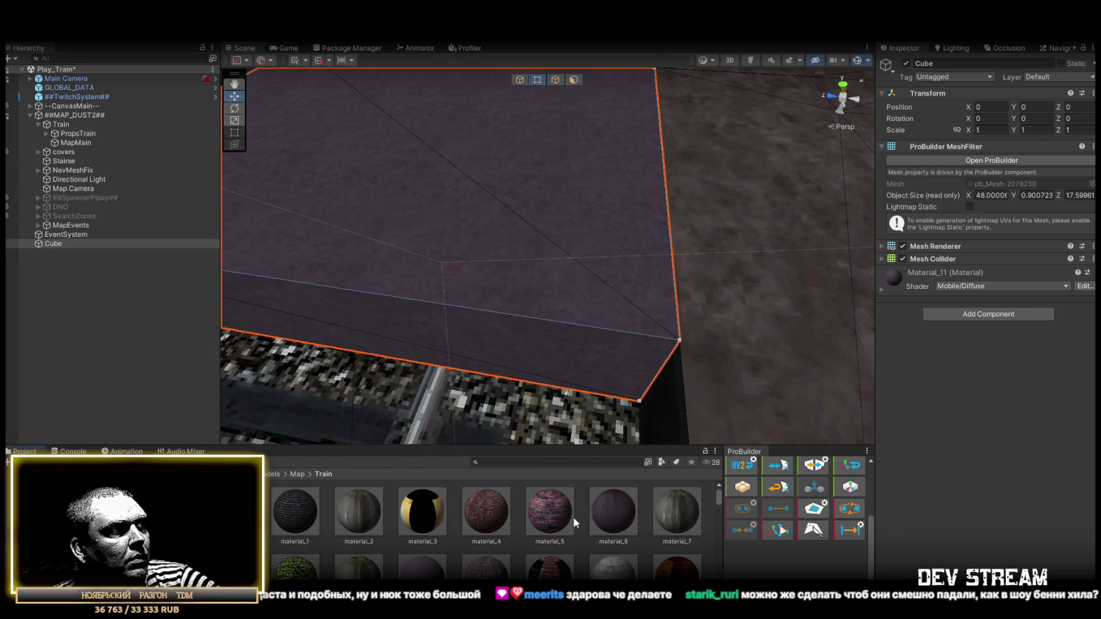
- Apply the dark Material_51 to the platform and select its top face
scroll(571, 516, "down", 5)
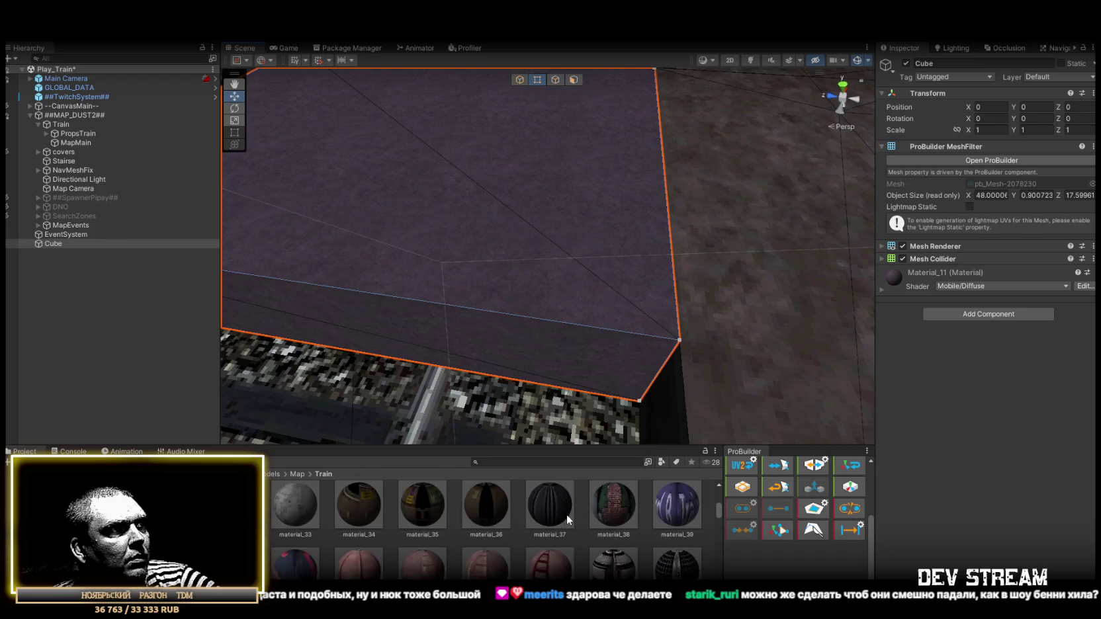
scroll(566, 514, "down", 2)
mouse_move(565, 514)
left_mouse_down()
mouse_move(553, 337)
mouse_move(595, 249)
mouse_move(622, 254)
mouse_move(474, 245)
mouse_move(521, 263)
mouse_move(502, 93)
left_mouse_up()
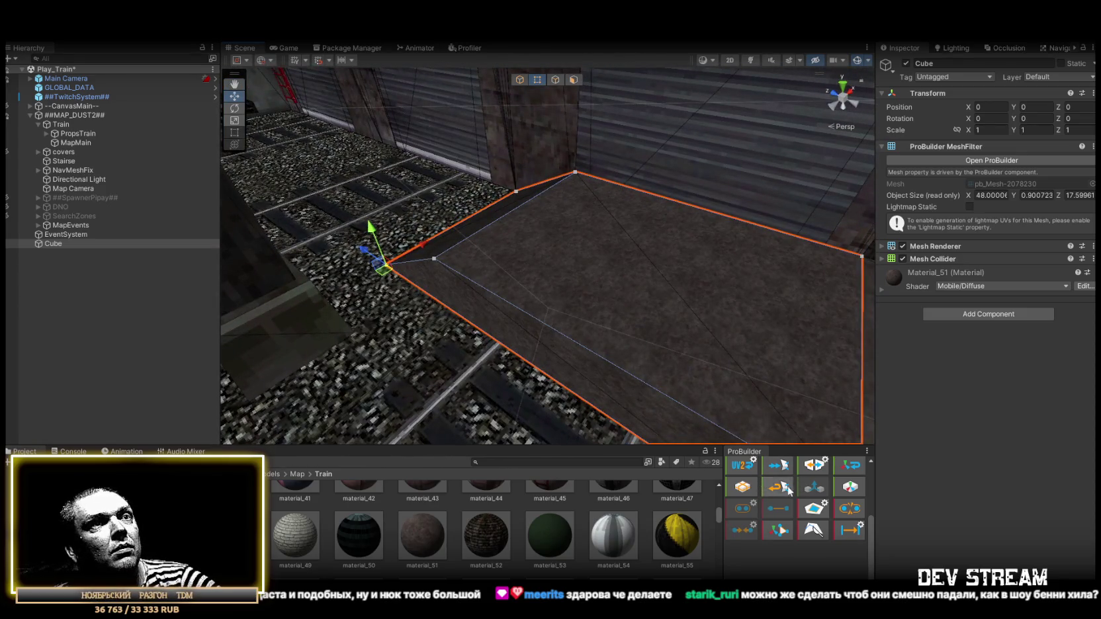
scroll(786, 489, "up", 3)
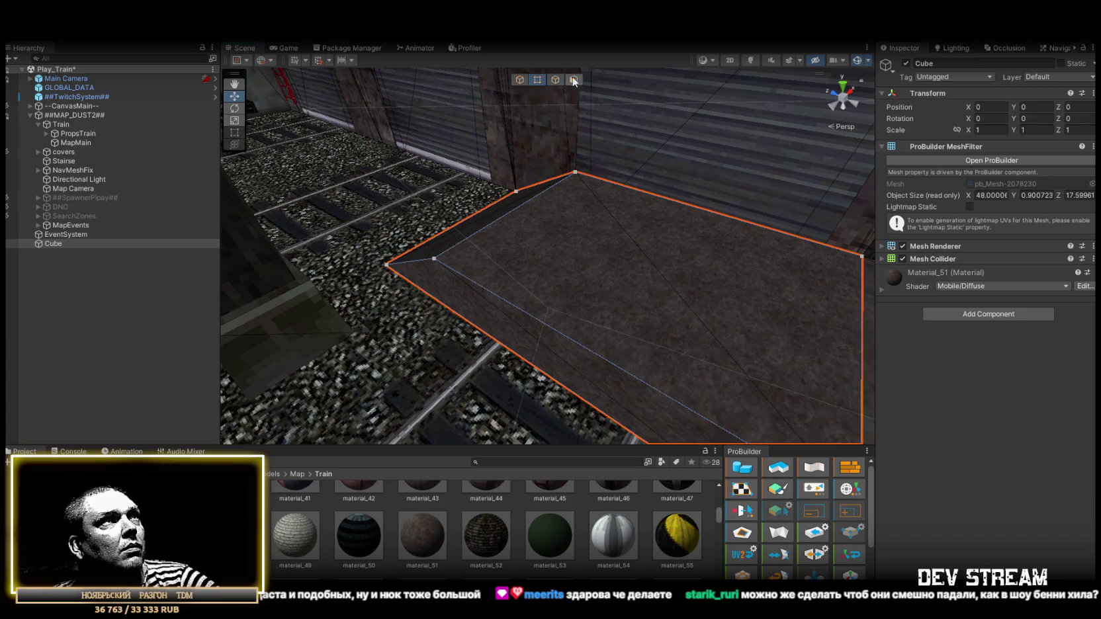
left_click(656, 322)
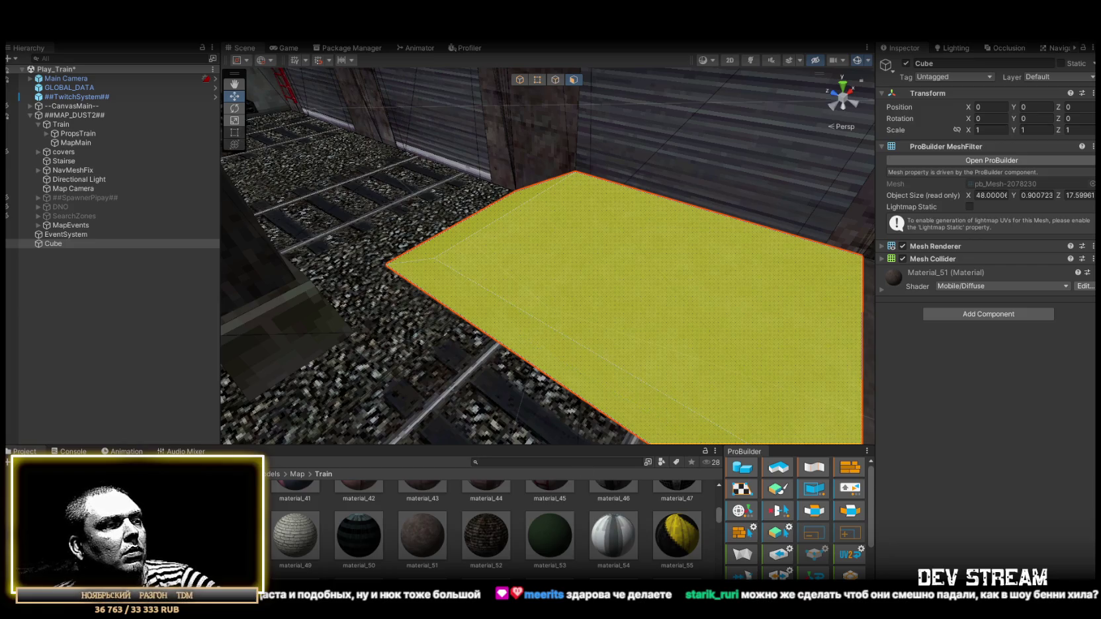
left_click_drag(590, 426, 640, 424)
- Return to Object mode and mark the platform mesh Static, enabling Lightmap Static
left_click(520, 81)
mouse_move(556, 218)
left_mouse_down()
mouse_move(595, 312)
mouse_move(602, 376)
mouse_move(551, 273)
mouse_move(582, 276)
mouse_move(606, 311)
mouse_move(348, 220)
left_mouse_up()
mouse_move(230, 222)
left_mouse_down()
mouse_move(223, 296)
mouse_move(299, 305)
mouse_move(535, 274)
left_mouse_up()
left_click(1061, 63)
mouse_move(662, 265)
left_mouse_down()
mouse_move(667, 281)
mouse_move(555, 288)
mouse_move(700, 297)
mouse_move(634, 324)
mouse_move(172, 288)
mouse_move(262, 300)
mouse_move(441, 283)
left_mouse_up()
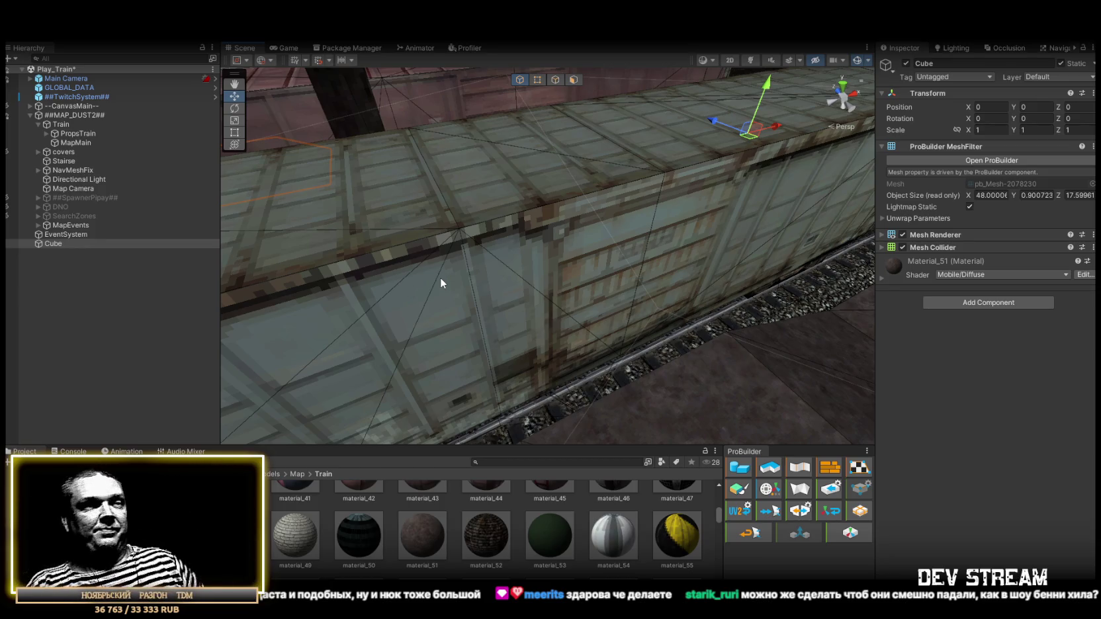
- Fly over to the radioactive crate beside the tracks and select it
mouse_move(556, 155)
left_mouse_down()
mouse_move(694, 131)
mouse_move(595, 198)
mouse_move(592, 217)
mouse_move(736, 247)
mouse_move(634, 219)
mouse_move(609, 237)
mouse_move(663, 305)
mouse_move(610, 281)
mouse_move(778, 307)
left_mouse_up()
left_click(736, 247)
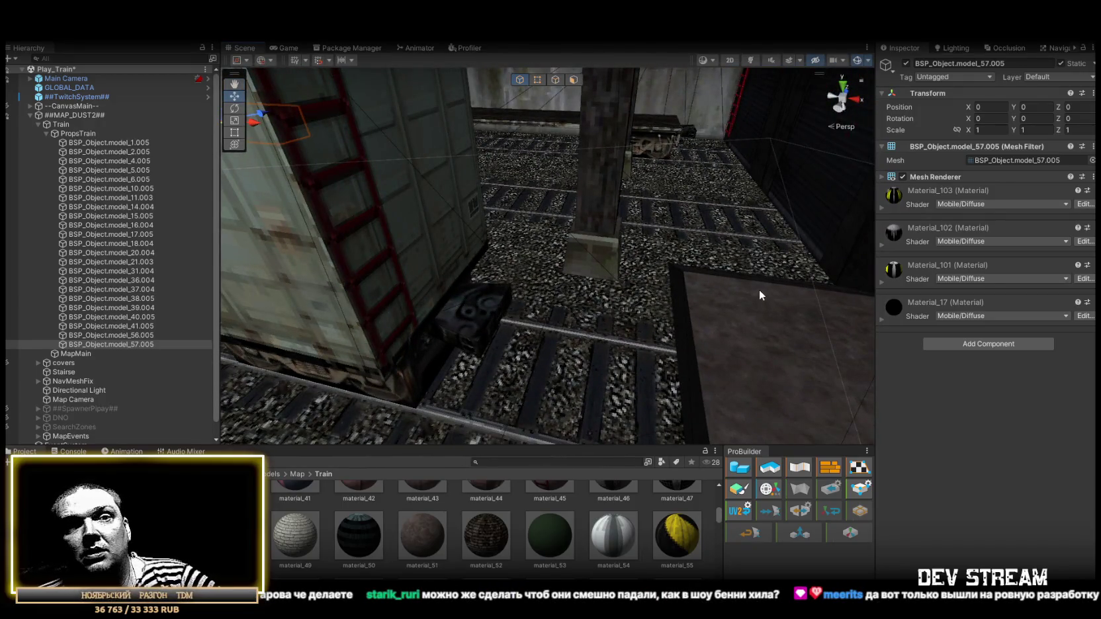
mouse_move(750, 276)
left_mouse_down()
mouse_move(675, 219)
mouse_move(450, 232)
mouse_move(431, 225)
mouse_move(442, 183)
mouse_move(432, 226)
mouse_move(450, 225)
left_mouse_up()
- Select the ProBuilder platform by the brick wall and delete its top face
left_click(482, 241)
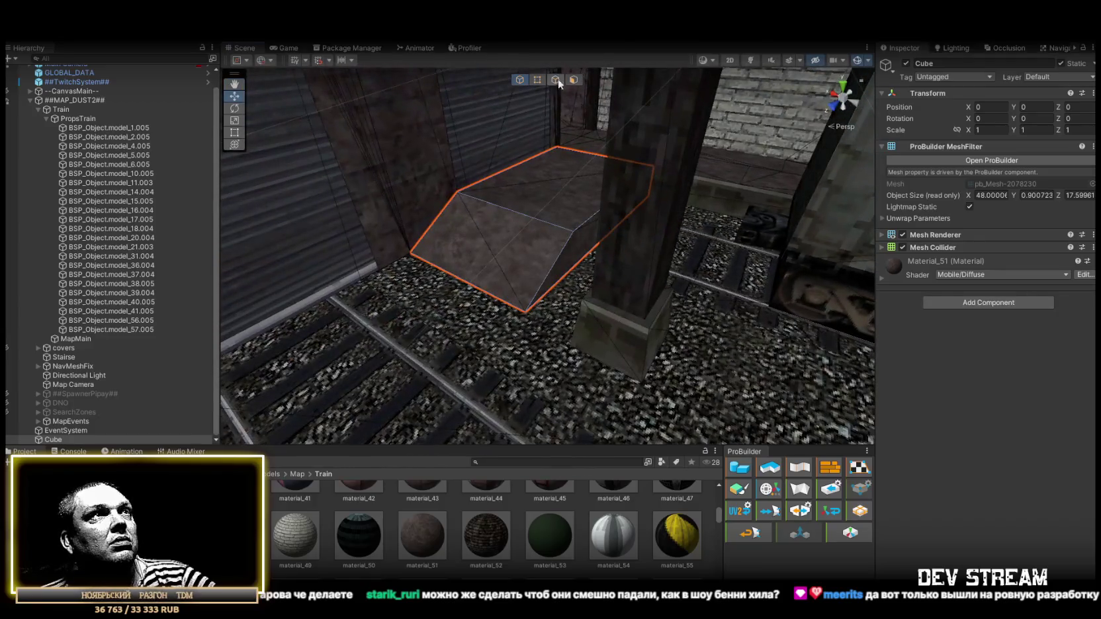
left_click(573, 79)
left_click(518, 270)
key("f")
mouse_move(520, 266)
left_mouse_down()
mouse_move(410, 275)
mouse_move(418, 250)
mouse_move(535, 258)
left_mouse_up()
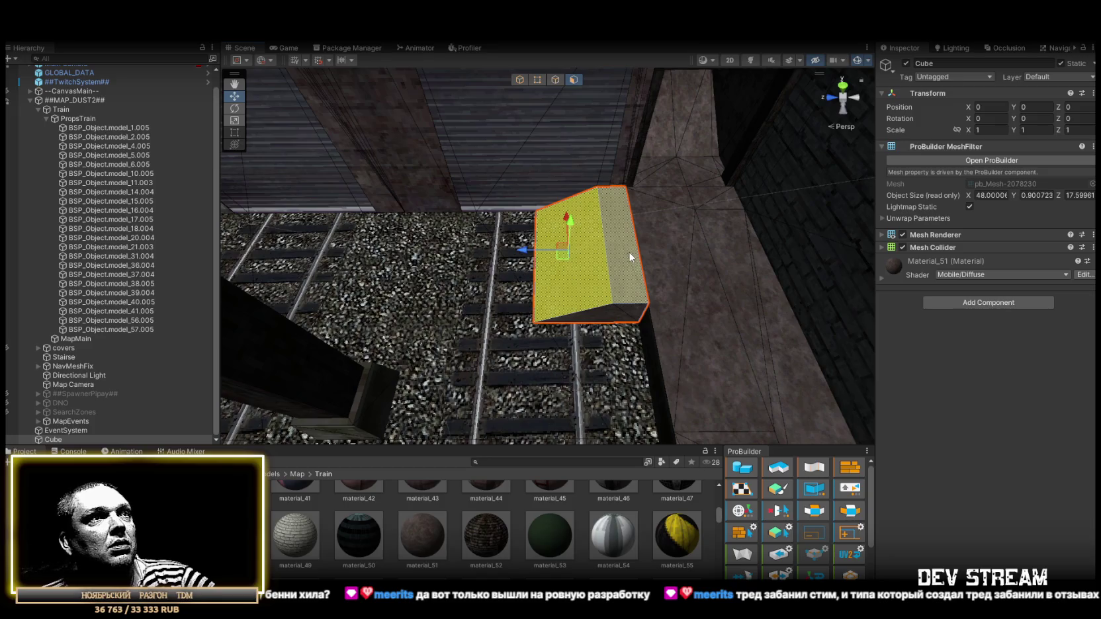
left_click_drag(629, 257, 648, 300)
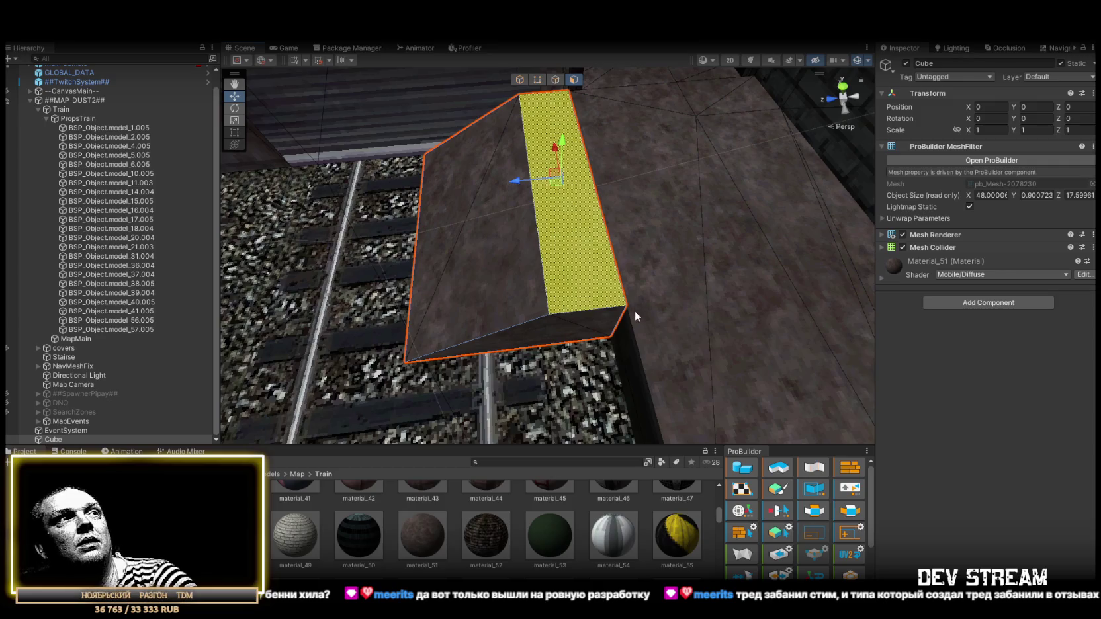
key("Delete")
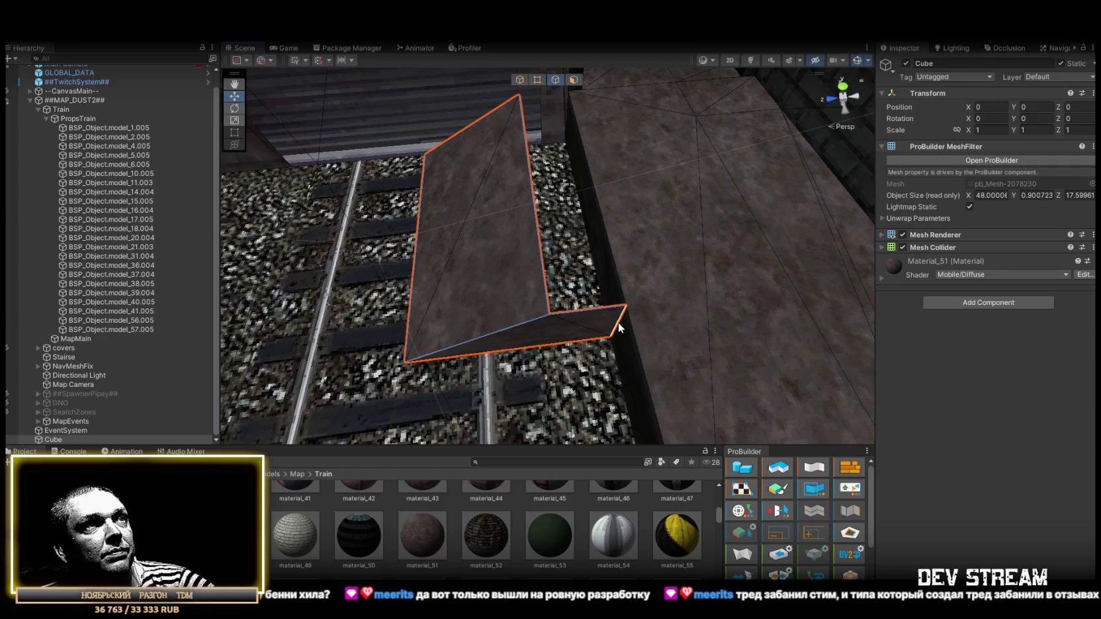
left_click_drag(576, 317, 565, 104)
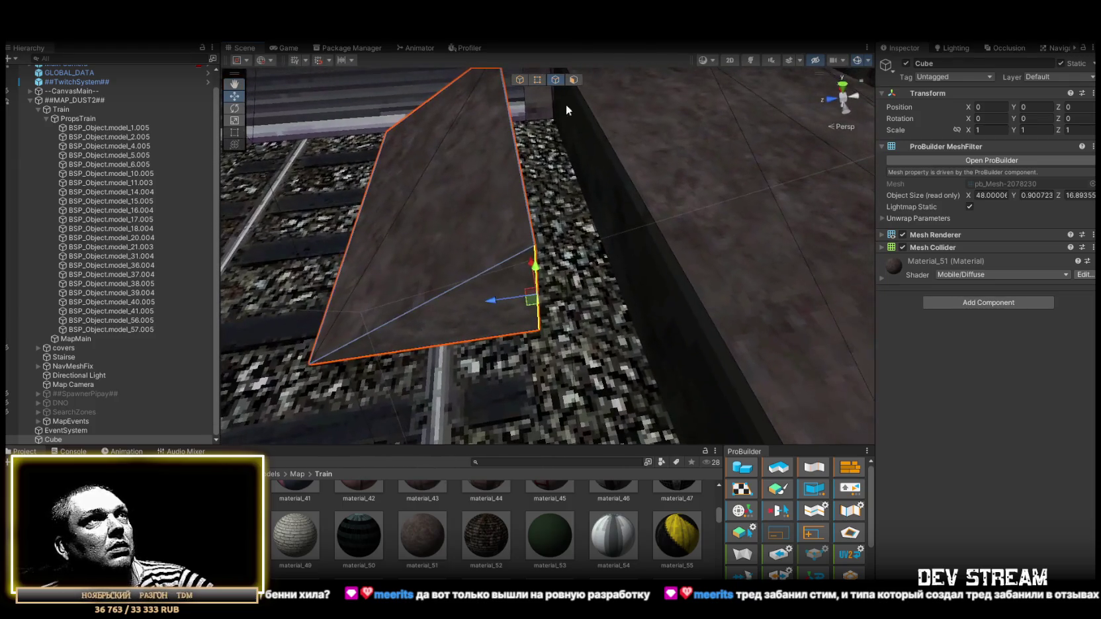
- Inspect the remaining ramp by selecting a vertex, the ramp face, then its edges
left_click(538, 80)
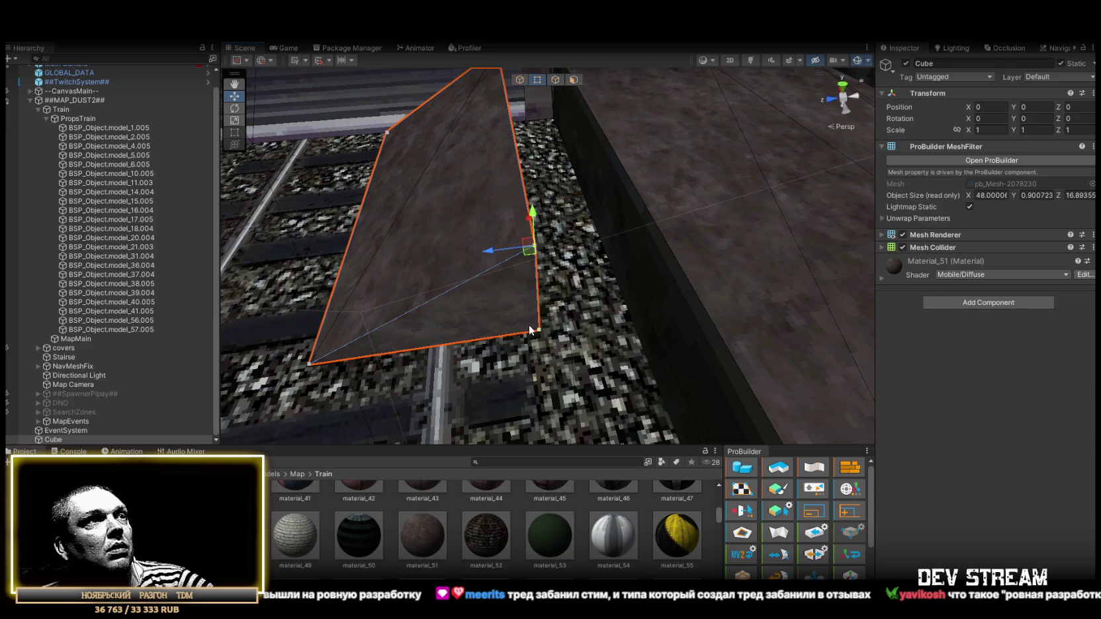
left_click(533, 246)
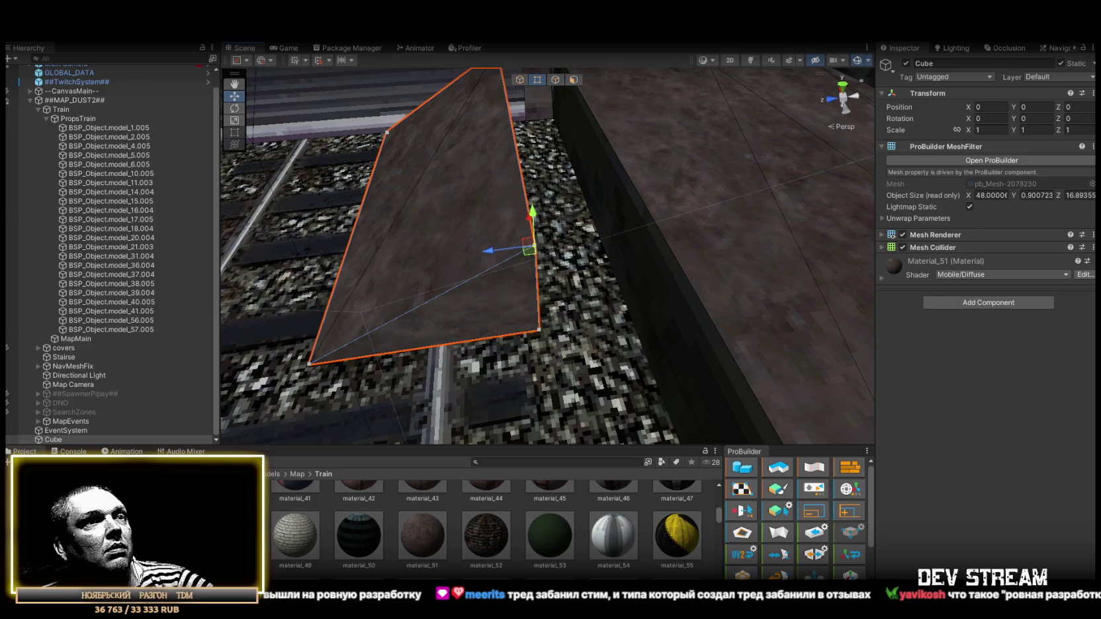
scroll(745, 539, "down", 3)
mouse_move(562, 299)
left_mouse_down()
mouse_move(580, 296)
mouse_move(559, 258)
mouse_move(565, 93)
left_mouse_up()
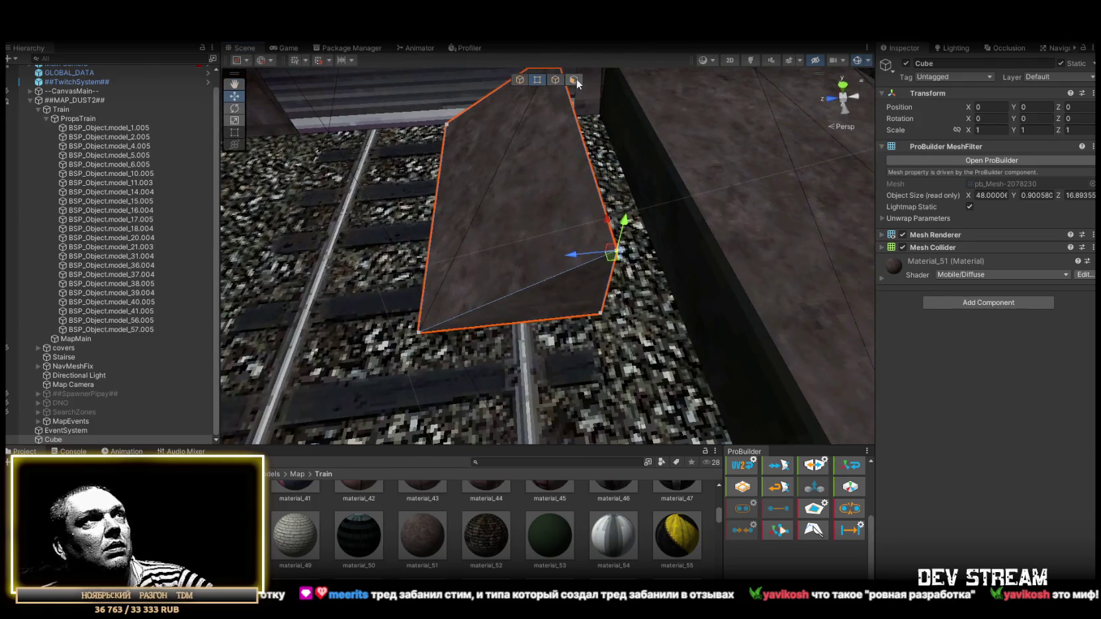
left_click(573, 80)
left_click(523, 219)
mouse_move(571, 294)
left_mouse_down()
mouse_move(622, 228)
mouse_move(285, 146)
mouse_move(707, 227)
left_mouse_up()
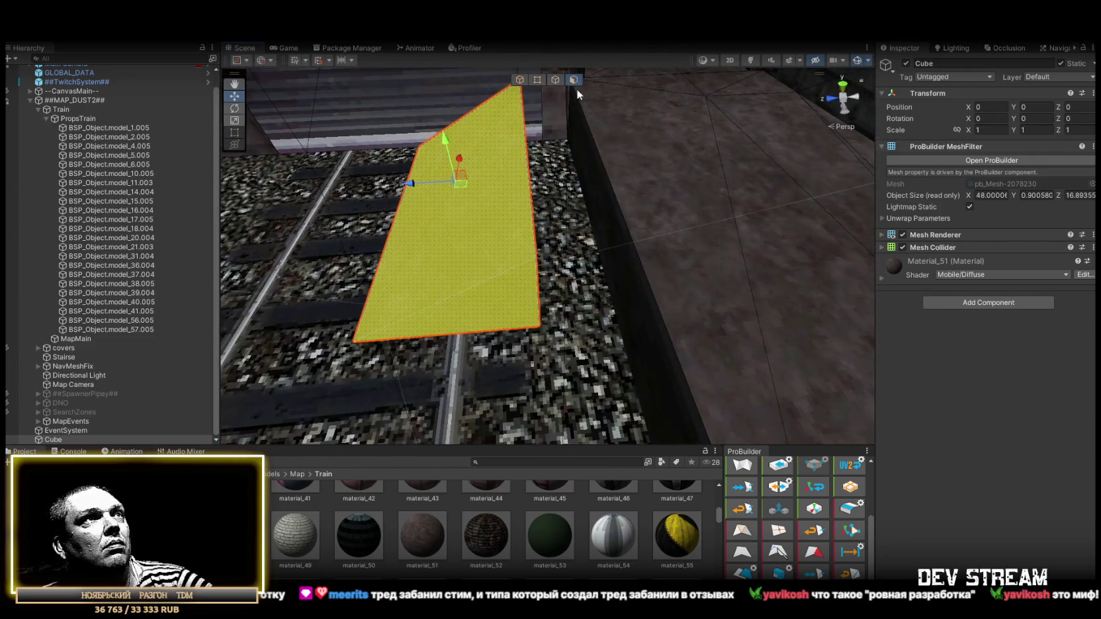
left_click(555, 80)
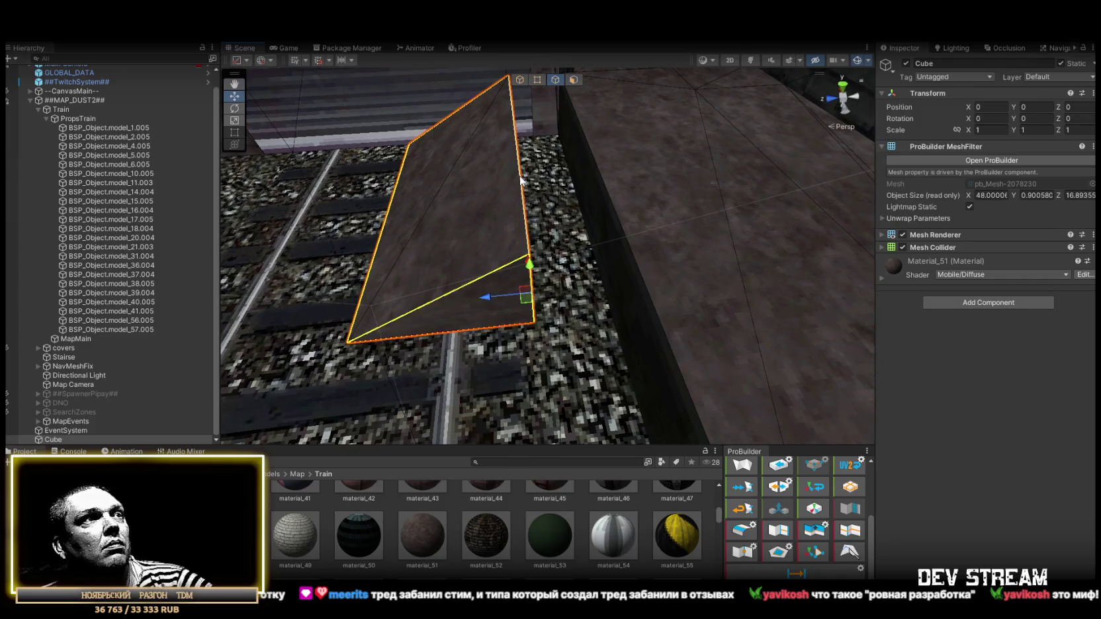
mouse_move(570, 205)
left_mouse_down()
mouse_move(485, 207)
mouse_move(480, 255)
mouse_move(557, 210)
mouse_move(565, 218)
mouse_move(582, 192)
mouse_move(622, 254)
mouse_move(580, 297)
mouse_move(761, 297)
mouse_move(507, 335)
mouse_move(670, 327)
mouse_move(662, 310)
mouse_move(634, 400)
mouse_move(728, 244)
mouse_move(662, 291)
mouse_move(531, 322)
mouse_move(539, 252)
mouse_move(351, 253)
mouse_move(276, 236)
mouse_move(701, 239)
mouse_move(457, 246)
mouse_move(529, 265)
mouse_move(664, 271)
left_mouse_up()
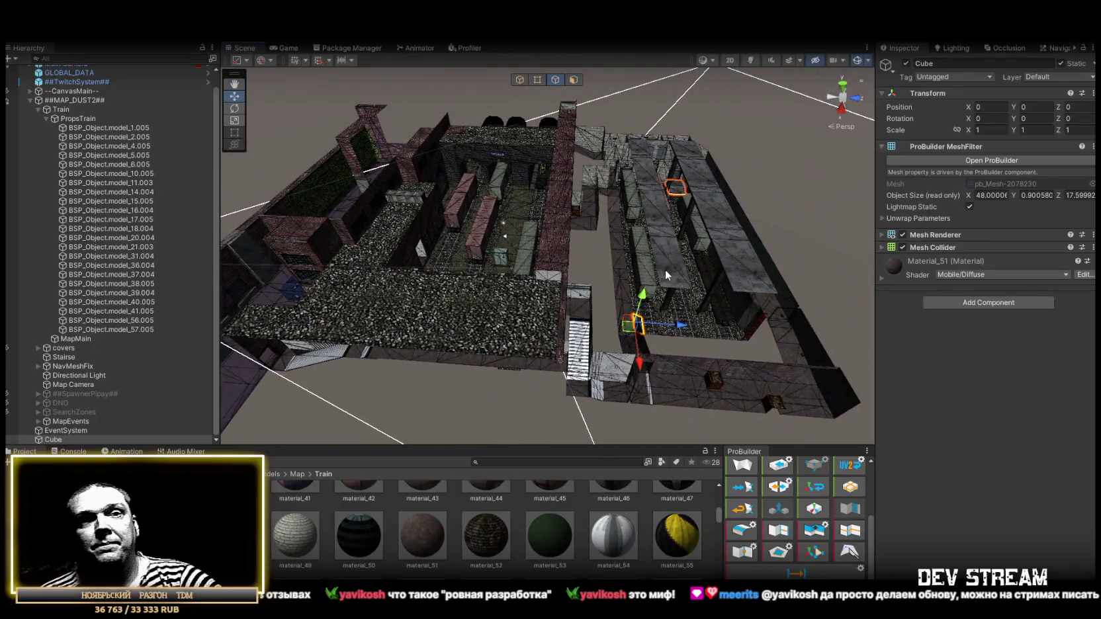
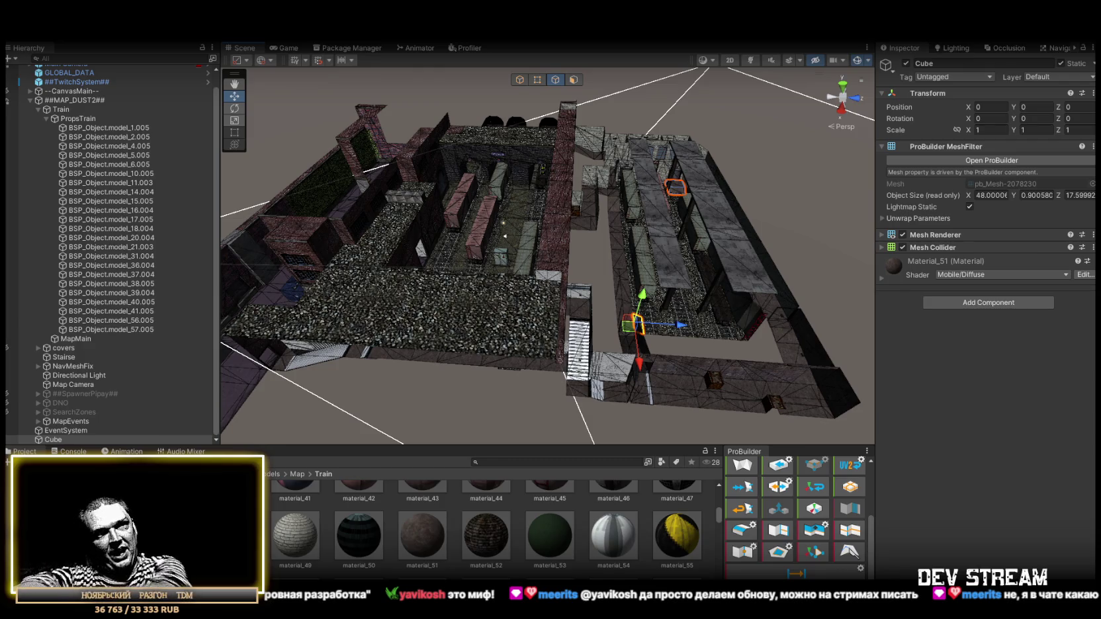
- Fly the Scene camera from the whole-map overview down to the train car roof by the brick wall
mouse_move(640, 308)
left_mouse_down()
mouse_move(704, 286)
mouse_move(665, 264)
mouse_move(645, 265)
mouse_move(633, 294)
mouse_move(929, 422)
mouse_move(856, 345)
mouse_move(521, 189)
mouse_move(363, 176)
mouse_move(602, 235)
mouse_move(437, 167)
mouse_move(359, 243)
mouse_move(368, 245)
left_mouse_up()
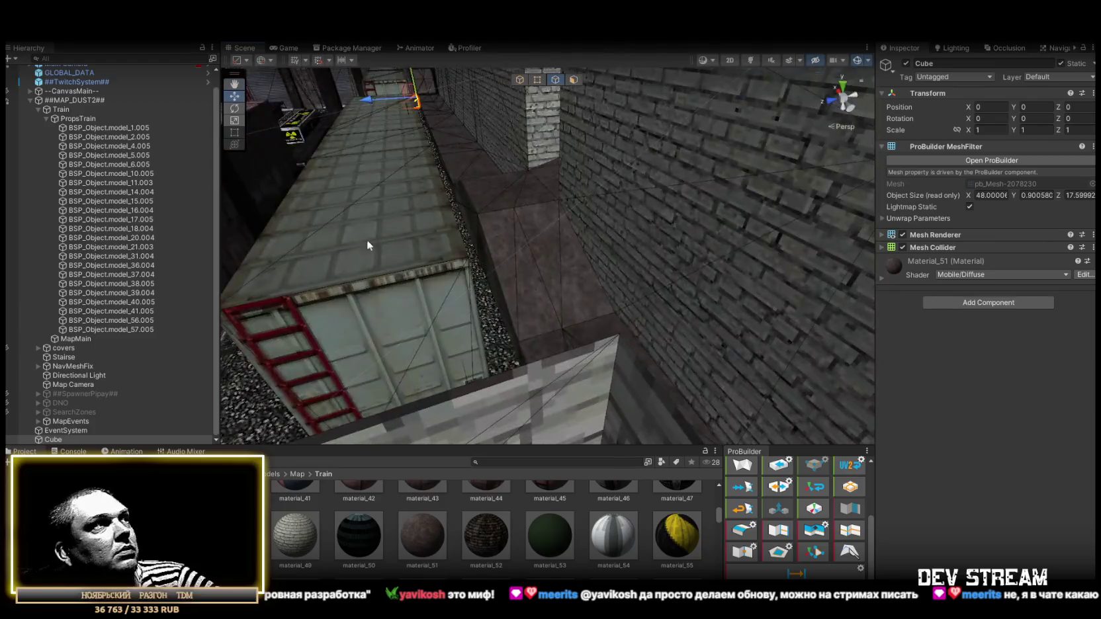
- Collapse PropsTrain and the covers group, then expand the NavMeshFix group to list its quads
left_click(47, 118)
left_click(46, 152)
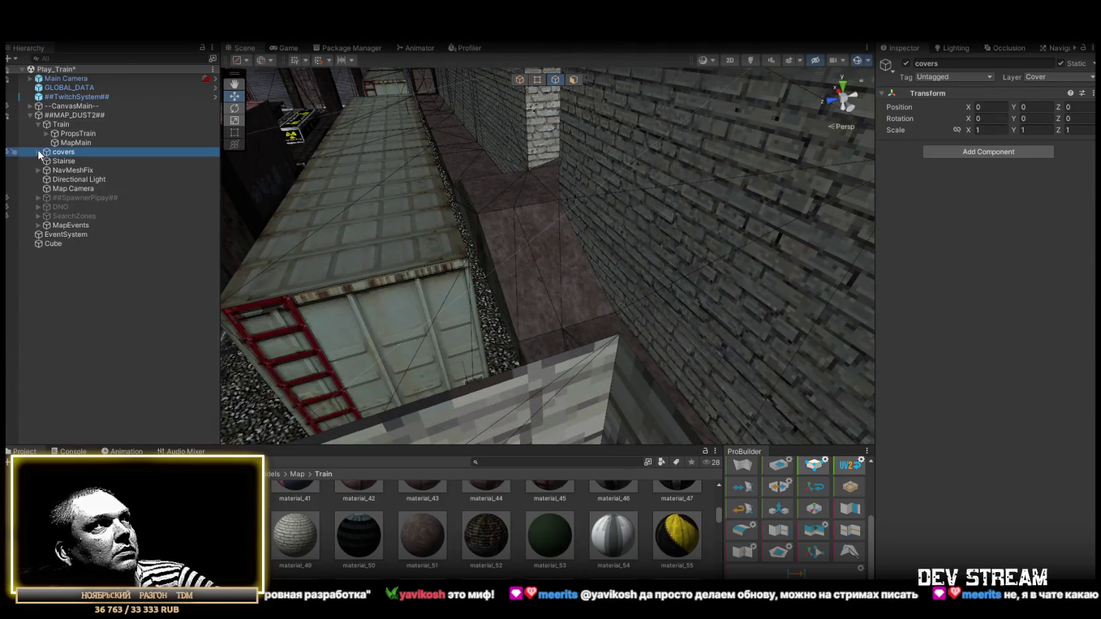
left_click(38, 152)
left_click(39, 153)
left_click(57, 171)
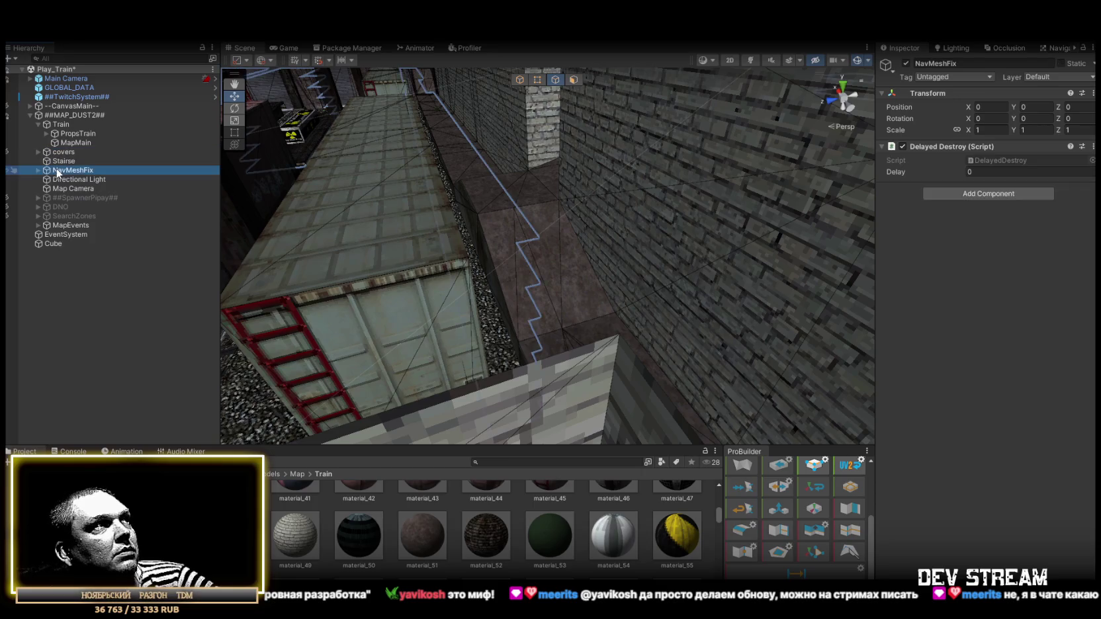
left_click(40, 171)
- Select Quad (20), then Quad (30), and frame Quad (30) over the trains
left_click(72, 179)
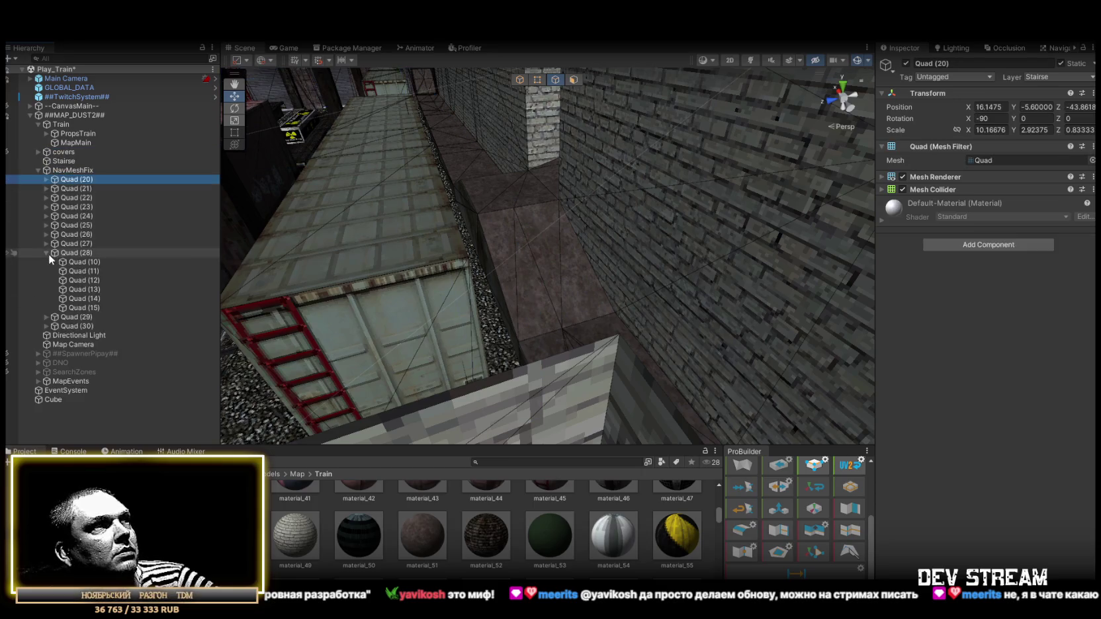
left_click(77, 271)
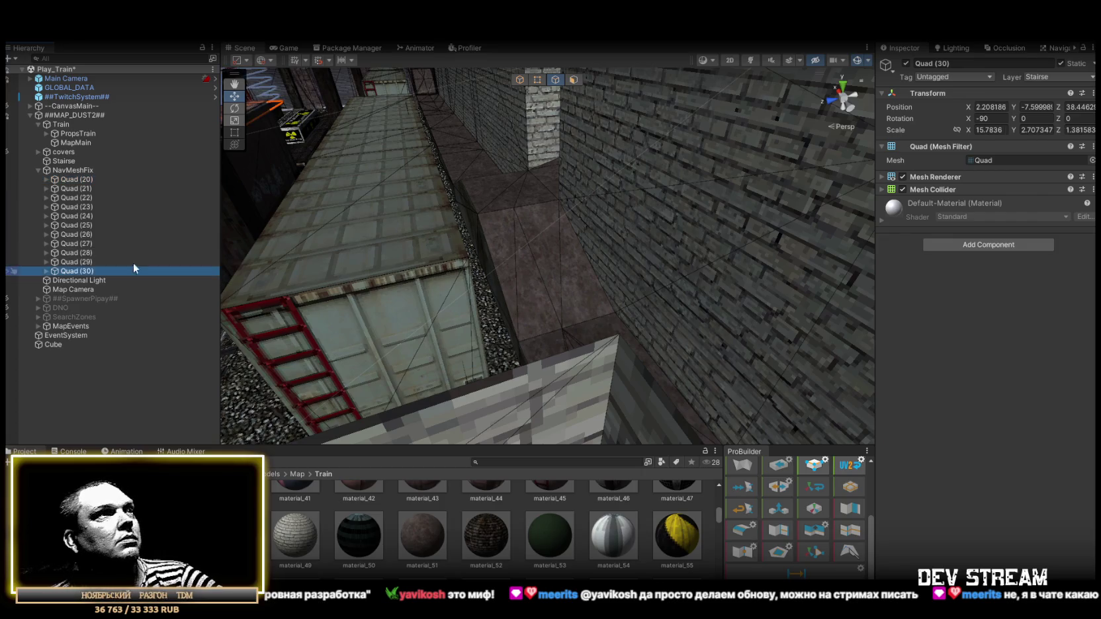
key("f")
mouse_move(362, 180)
left_mouse_down()
mouse_move(344, 176)
mouse_move(361, 207)
mouse_move(431, 172)
mouse_move(413, 197)
mouse_move(352, 179)
mouse_move(231, 205)
mouse_move(200, 221)
mouse_move(189, 248)
left_mouse_up()
- Step through Quads (28) to (23), select Quad (24), and fly down to it beside the boxcar
left_click(132, 252)
left_click(99, 243)
left_click(88, 226)
left_click(87, 235)
left_click(89, 207)
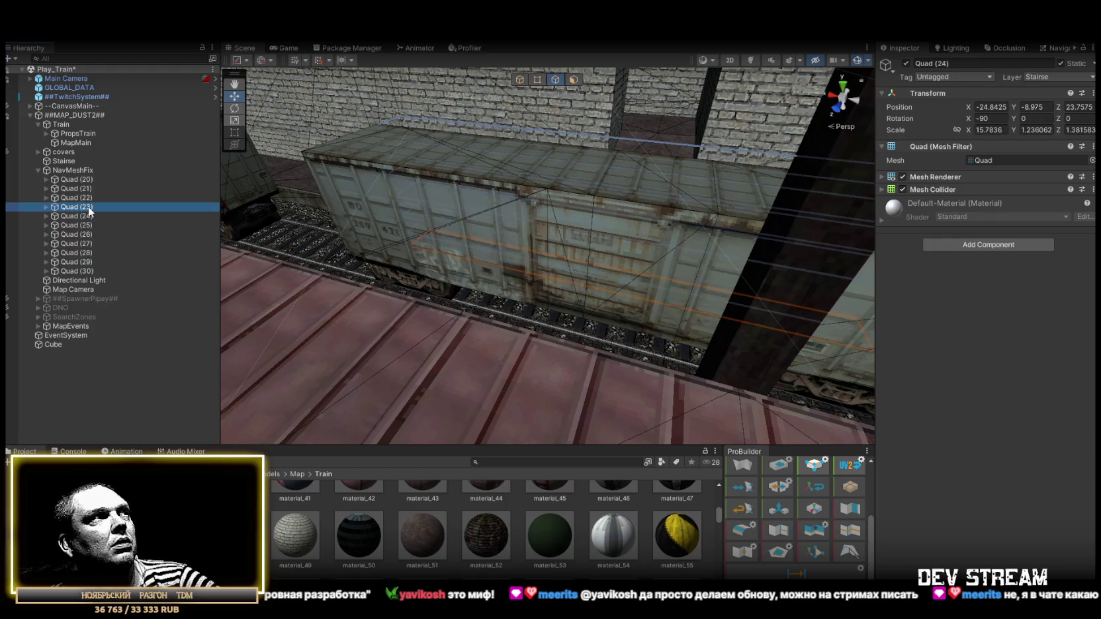
left_click(86, 217)
mouse_move(371, 238)
left_mouse_down()
mouse_move(289, 205)
mouse_move(206, 246)
mouse_move(110, 231)
mouse_move(127, 259)
mouse_move(215, 240)
mouse_move(310, 280)
mouse_move(536, 209)
mouse_move(347, 211)
mouse_move(435, 229)
mouse_move(482, 189)
mouse_move(256, 185)
mouse_move(576, 201)
left_mouse_up()
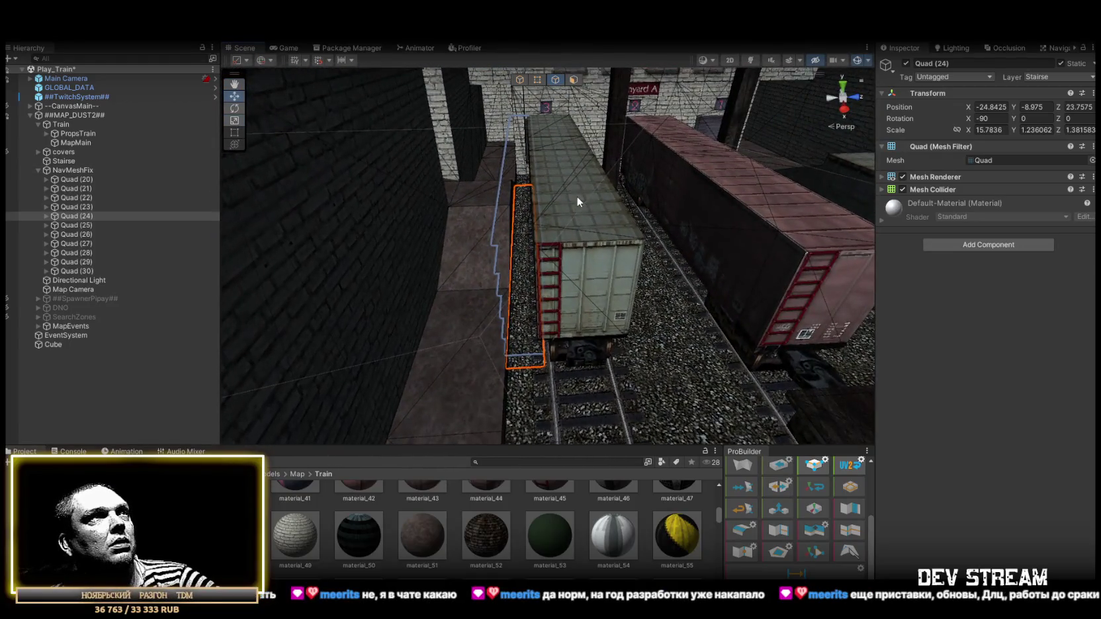
- Widen Quad (24)'s Y scale to about 4.23 and move it to Z 25.37
left_click(520, 80)
key("r")
left_click_drag(481, 244, 413, 248)
key("w")
mouse_move(567, 244)
left_mouse_down()
mouse_move(611, 245)
mouse_move(598, 244)
left_mouse_up()
key("r")
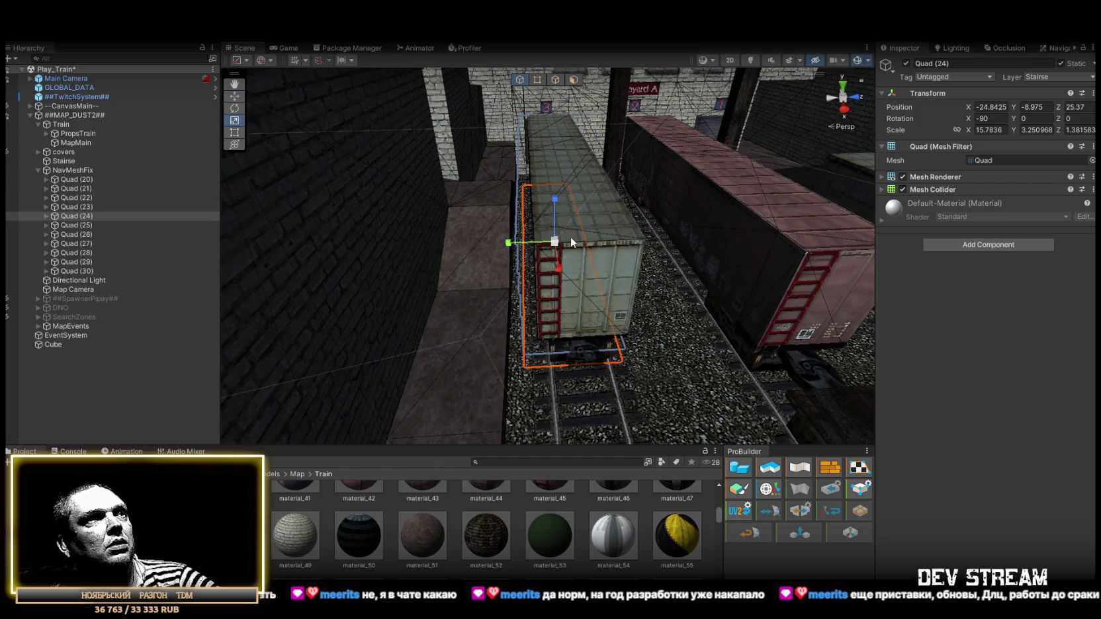
mouse_move(513, 244)
left_mouse_down()
mouse_move(339, 247)
mouse_move(201, 295)
mouse_move(396, 271)
left_mouse_up()
key("f")
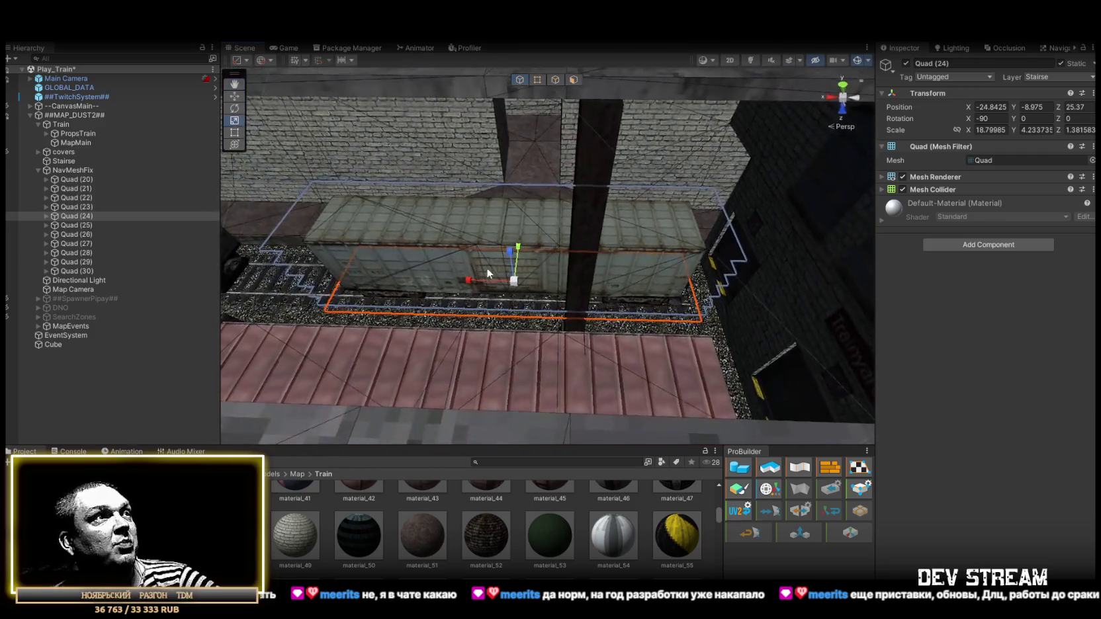
- Set Quad (24)'s X position to -25.69 and its X scale to about 18.98 over the boxcar
mouse_move(471, 277)
left_mouse_down()
mouse_move(463, 285)
mouse_move(465, 265)
mouse_move(556, 276)
left_mouse_up()
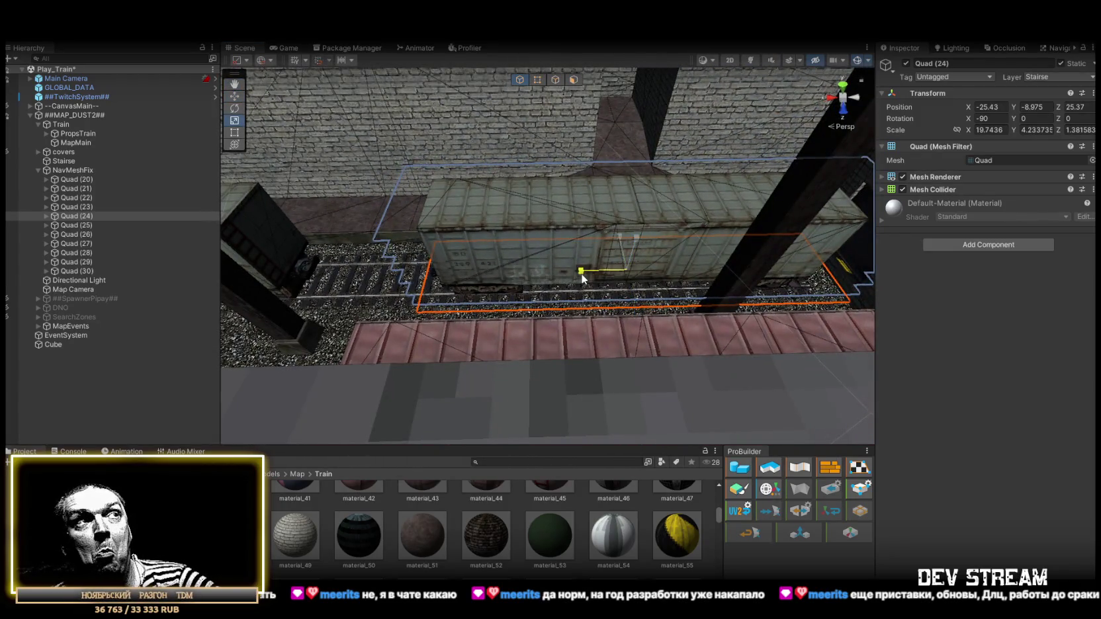
left_click_drag(586, 273, 581, 273)
mouse_move(581, 273)
left_mouse_down()
mouse_move(455, 239)
mouse_move(570, 253)
mouse_move(532, 238)
mouse_move(567, 251)
left_mouse_up()
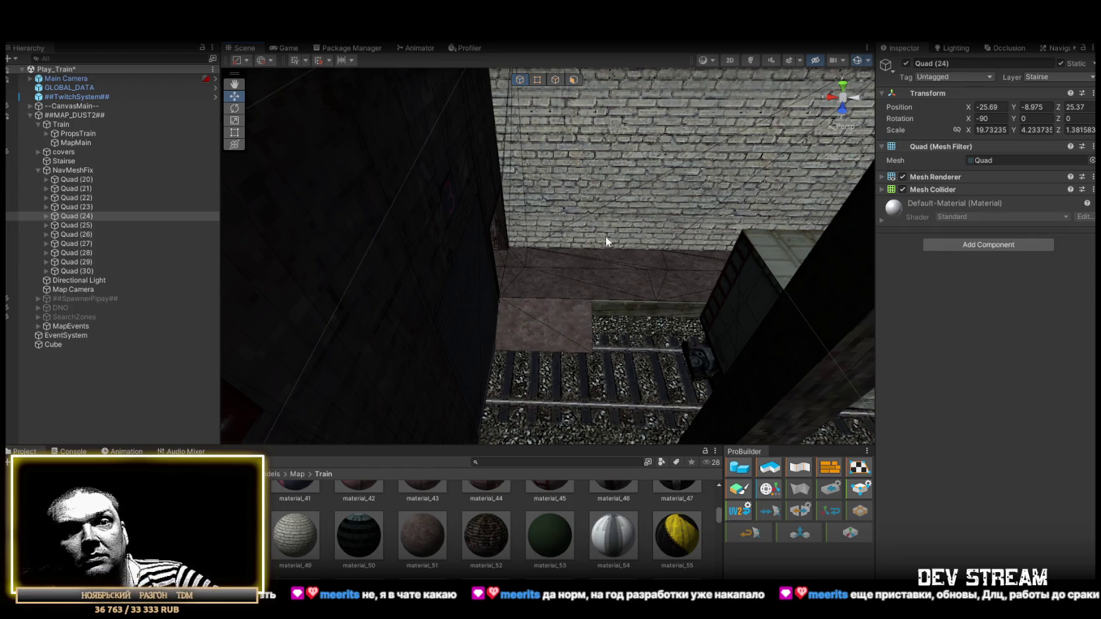
left_click_drag(568, 224, 592, 228)
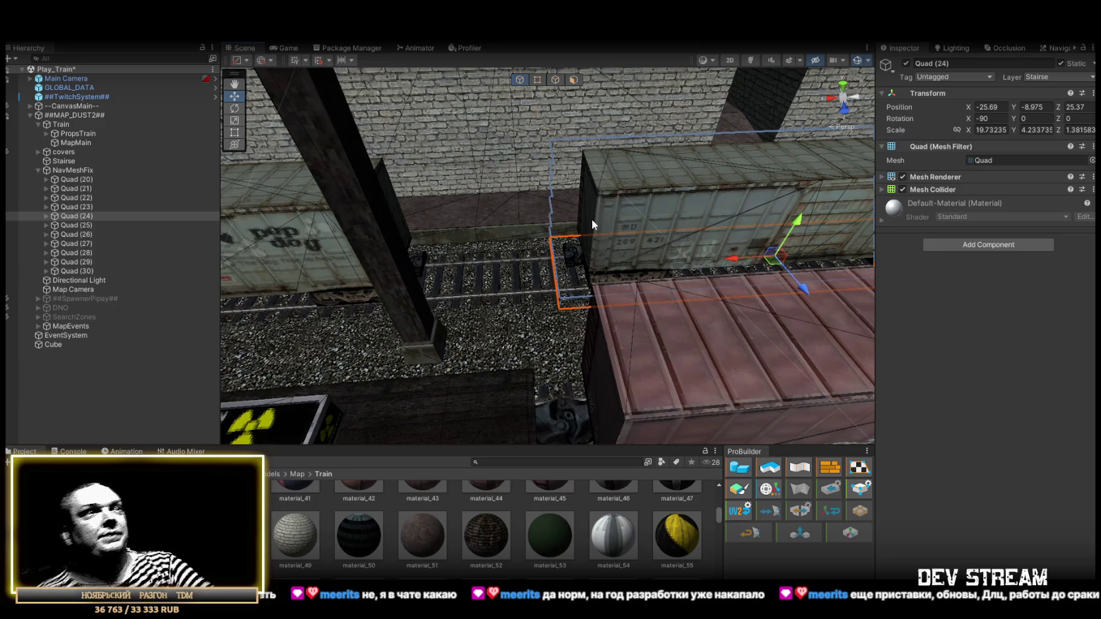
key("r")
mouse_move(591, 223)
left_mouse_down()
mouse_move(680, 274)
mouse_move(637, 258)
mouse_move(652, 246)
mouse_move(610, 186)
left_mouse_up()
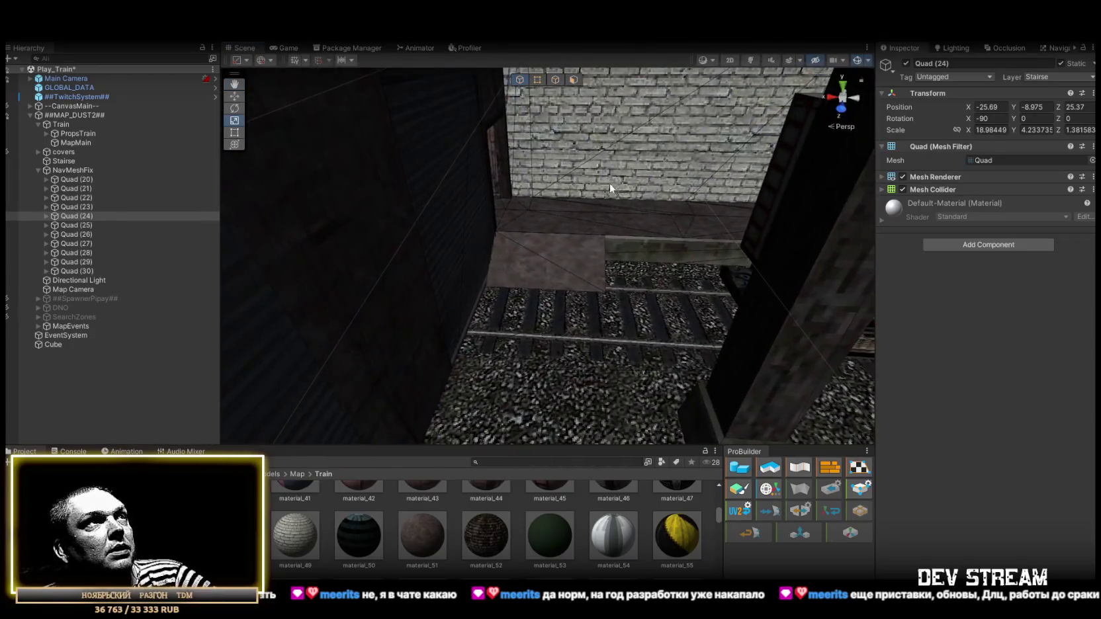
- Move the Cube walkway's top edge outward so its Z size reaches about 18.63
left_click(573, 79)
left_click(599, 245)
key("f")
mouse_move(475, 278)
left_mouse_down()
mouse_move(600, 260)
mouse_move(632, 237)
mouse_move(571, 164)
mouse_move(565, 83)
left_mouse_up()
left_click(555, 79)
left_click(556, 238)
key("w")
left_click_drag(556, 240, 519, 228)
- Select the edge at the train's end, lower it to 0.90 height, and shift it along Z
left_click(694, 286)
mouse_move(694, 286)
left_mouse_down()
mouse_move(878, 310)
mouse_move(879, 320)
left_mouse_up()
left_click(776, 245)
mouse_move(776, 246)
left_mouse_down()
mouse_move(786, 245)
mouse_move(454, 233)
mouse_move(610, 228)
left_mouse_up()
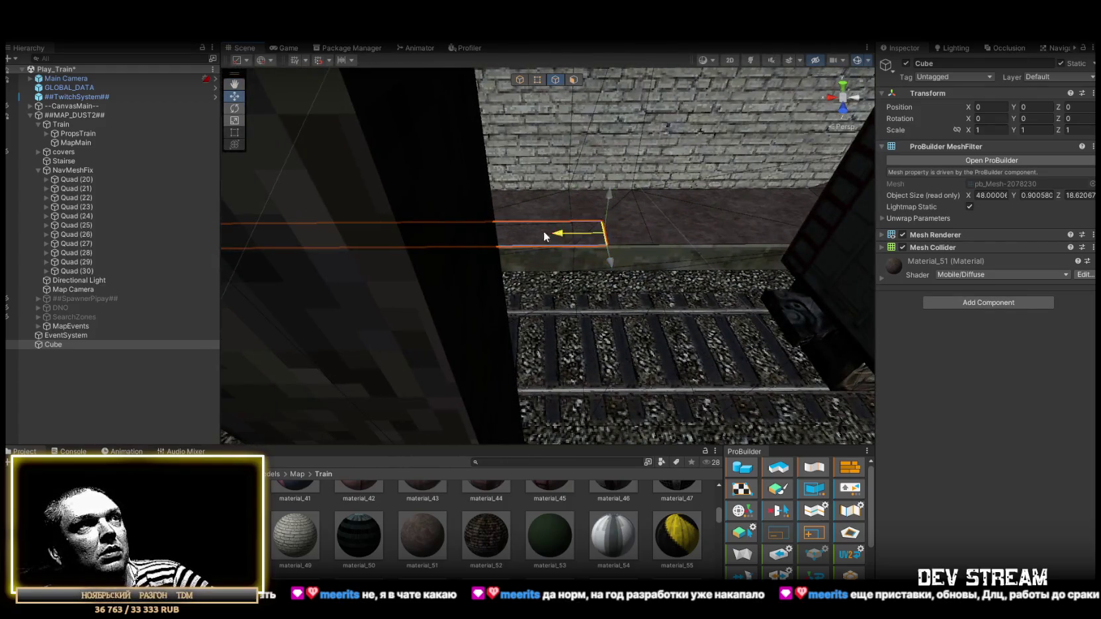
left_click_drag(485, 240, 464, 225)
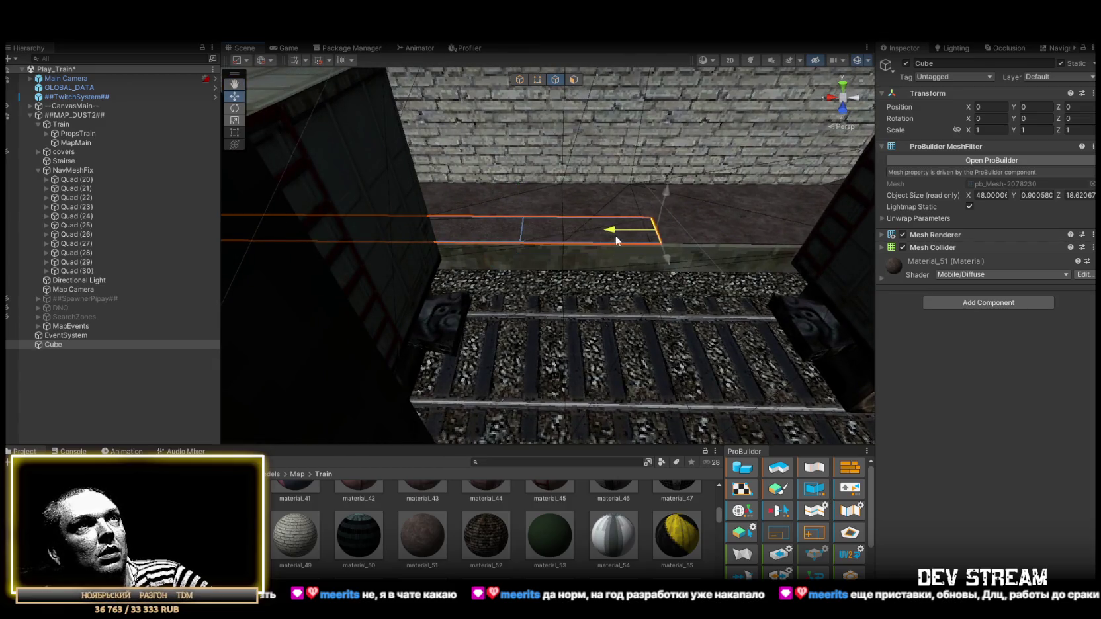
mouse_move(606, 242)
left_mouse_down()
mouse_move(573, 259)
mouse_move(681, 249)
mouse_move(791, 128)
left_mouse_up()
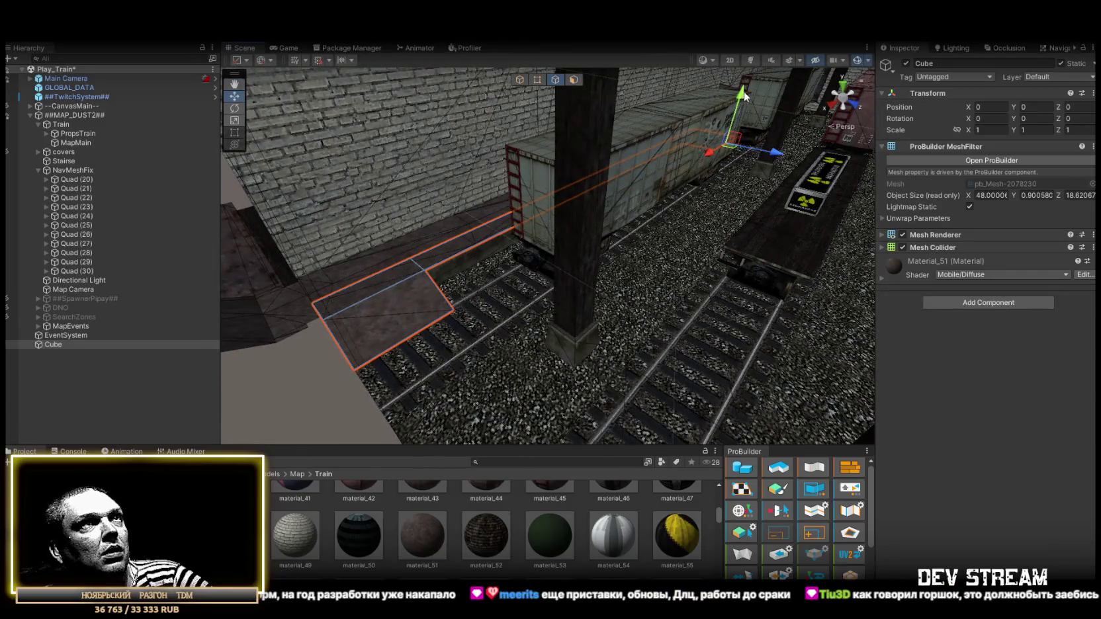
mouse_move(547, 285)
left_mouse_down()
mouse_move(457, 314)
mouse_move(515, 291)
left_mouse_up()
left_click_drag(783, 178, 457, 317)
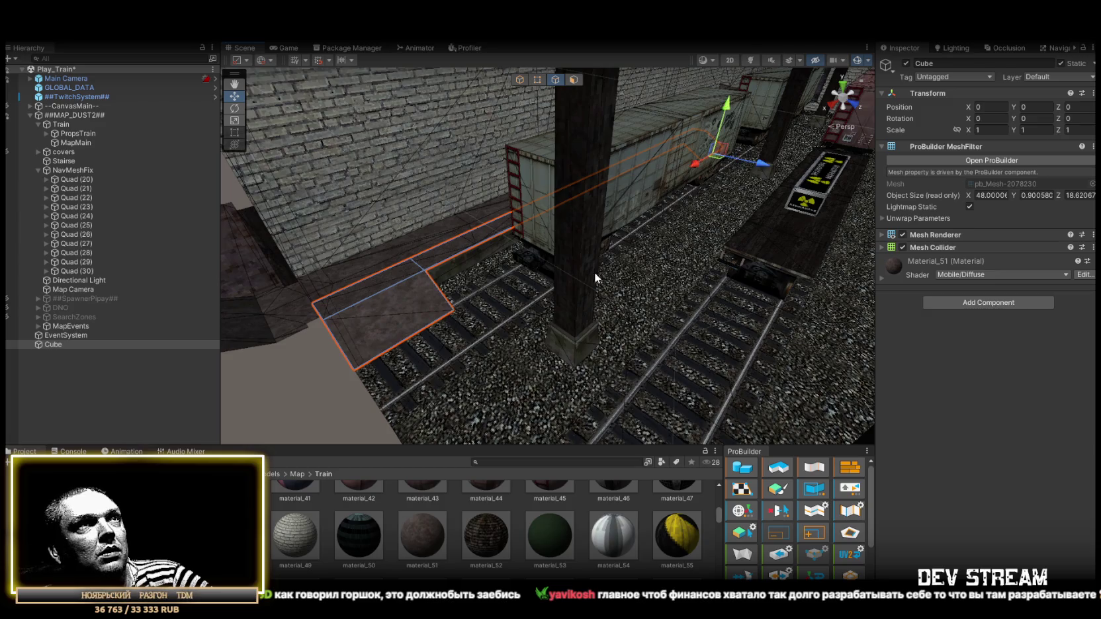
- Extrude the Cube's face near the train downward into a box
key("f")
left_click(573, 80)
left_click(484, 306)
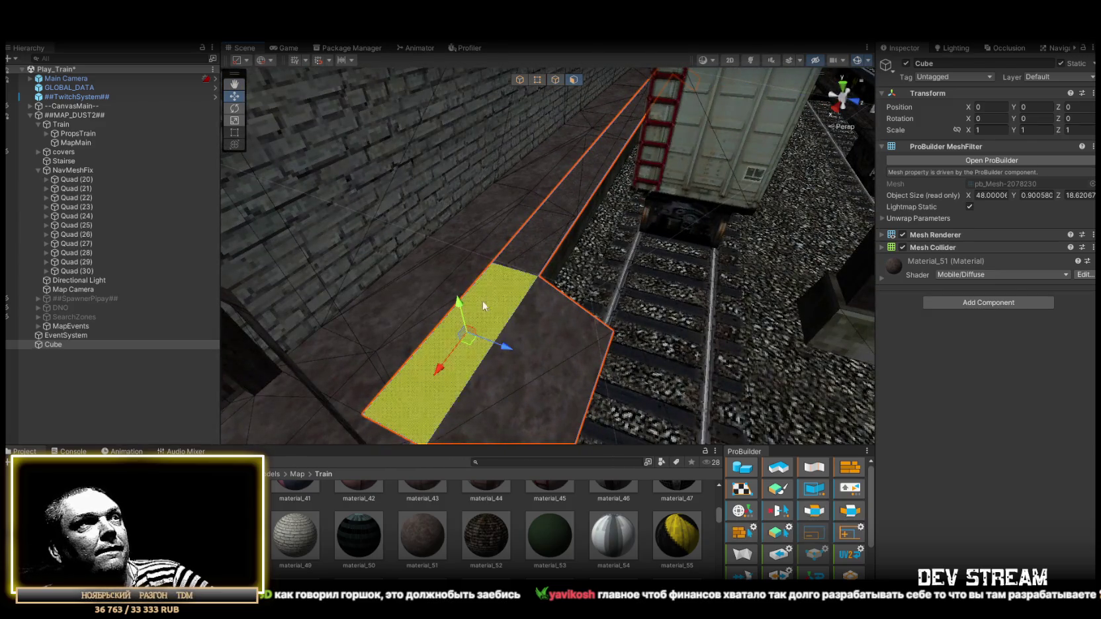
mouse_move(539, 226)
left_mouse_down()
mouse_move(657, 197)
mouse_move(571, 213)
left_mouse_up()
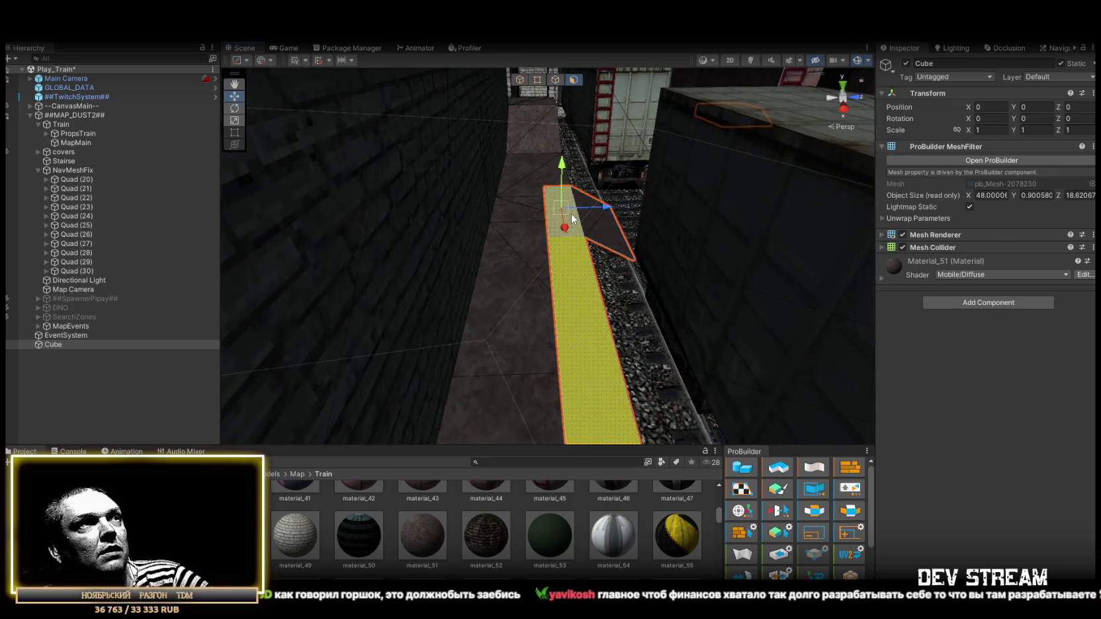
left_click(555, 80)
left_click(604, 260)
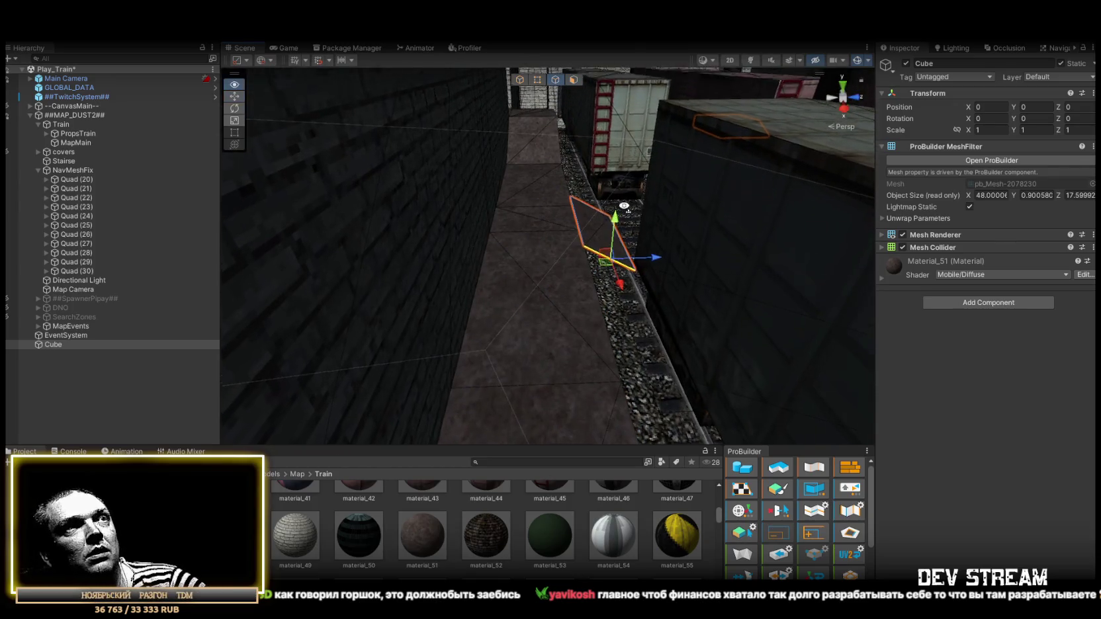
scroll(611, 283, "up", 3)
scroll(609, 274, "down", 5)
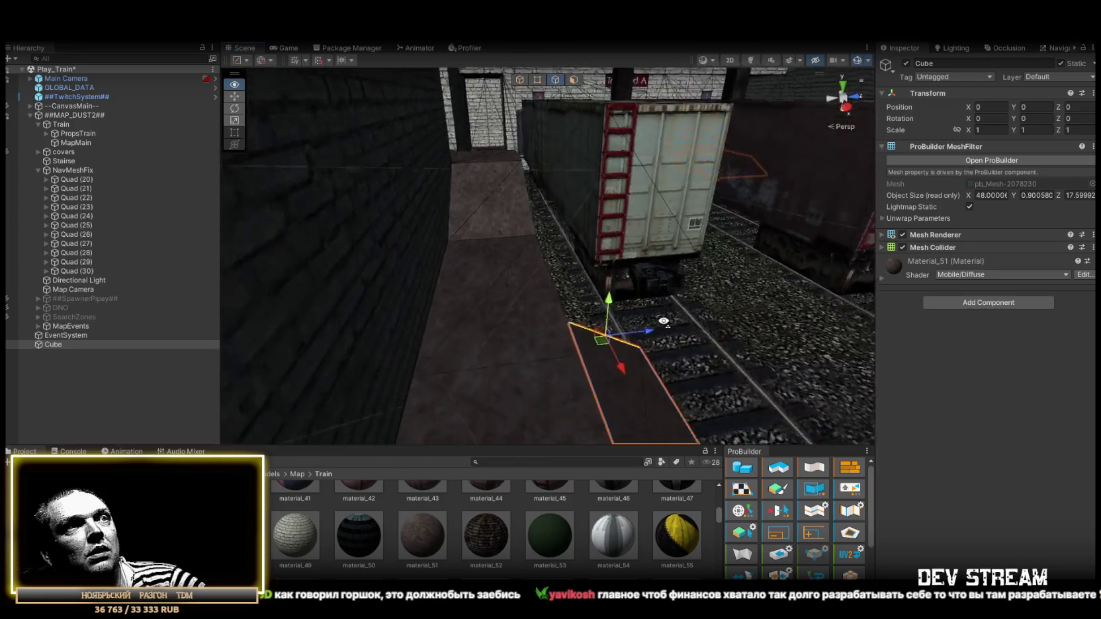
mouse_move(607, 268)
left_mouse_down()
mouse_move(602, 291)
mouse_move(599, 271)
left_mouse_up()
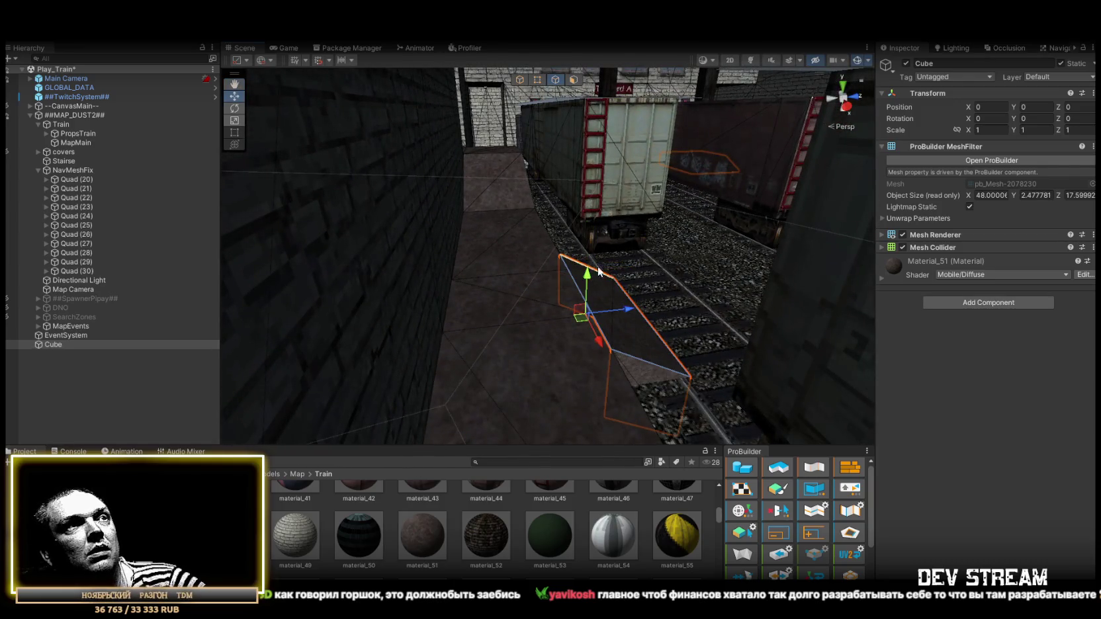
- Weld two corner vertices into one and raise it so the face lies flat over the track
left_click(537, 80)
left_click_drag(623, 385, 544, 273)
left_click(526, 273)
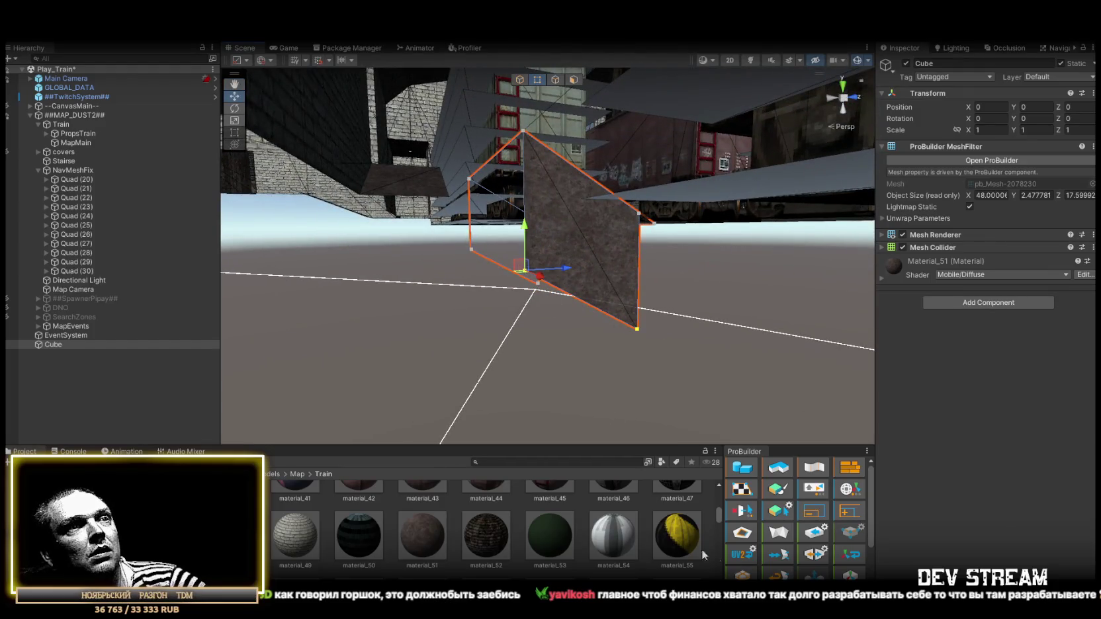
scroll(743, 566, "down", 3)
left_click(741, 529)
left_click_drag(672, 445, 581, 307)
left_click(503, 271, "shift")
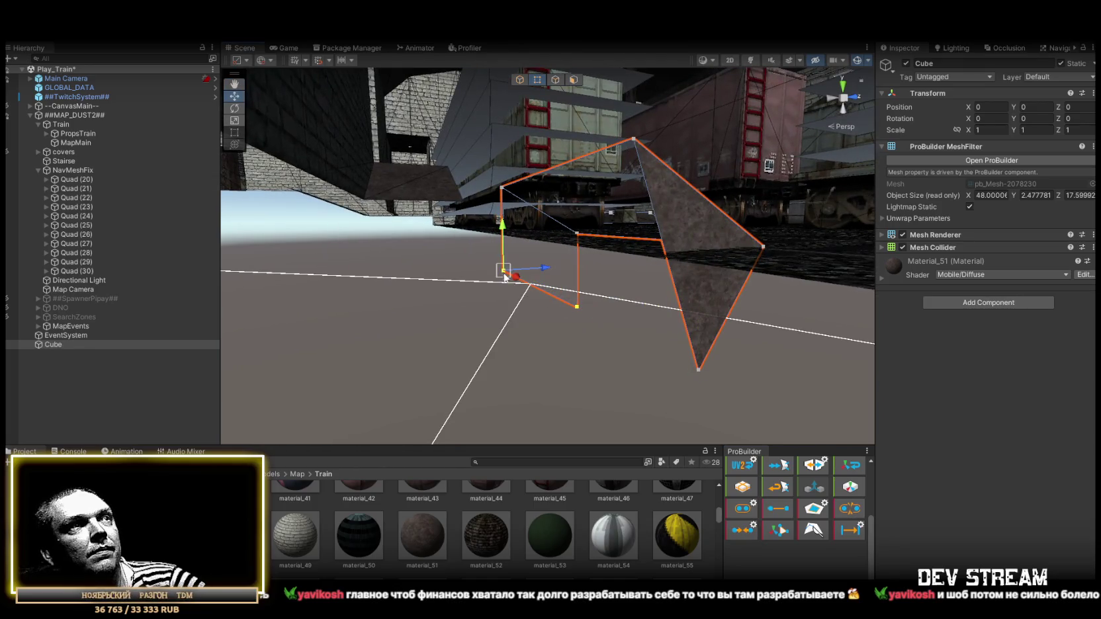
left_click(737, 526)
mouse_move(699, 370)
left_mouse_down()
mouse_move(659, 401)
mouse_move(546, 293)
left_mouse_up()
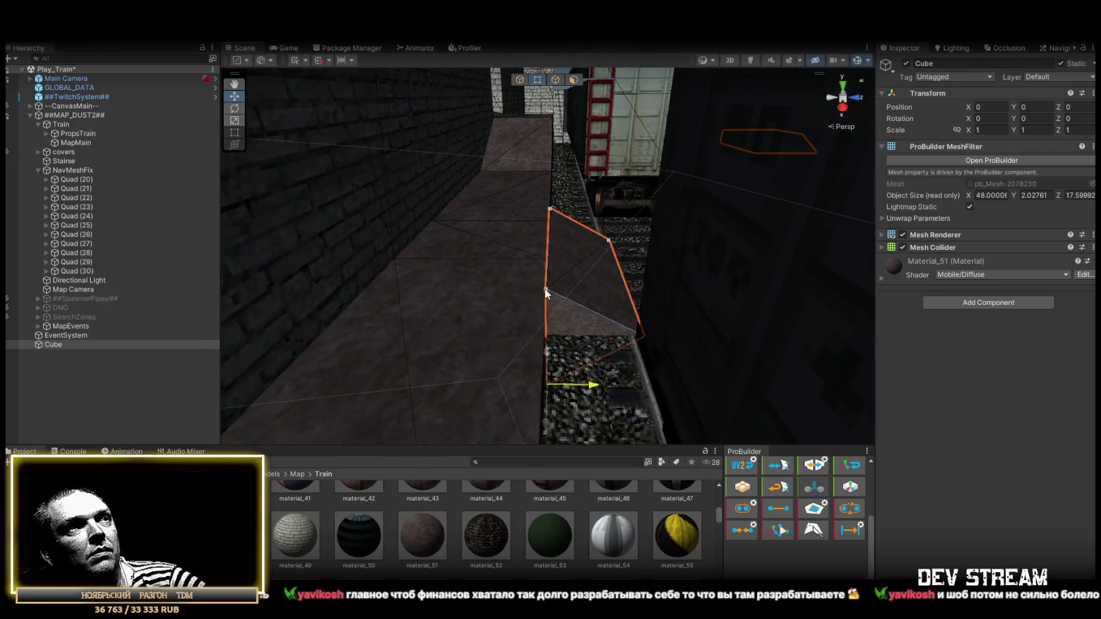
mouse_move(555, 352)
left_mouse_down()
mouse_move(555, 248)
mouse_move(554, 298)
mouse_move(647, 337)
mouse_move(546, 126)
left_mouse_up()
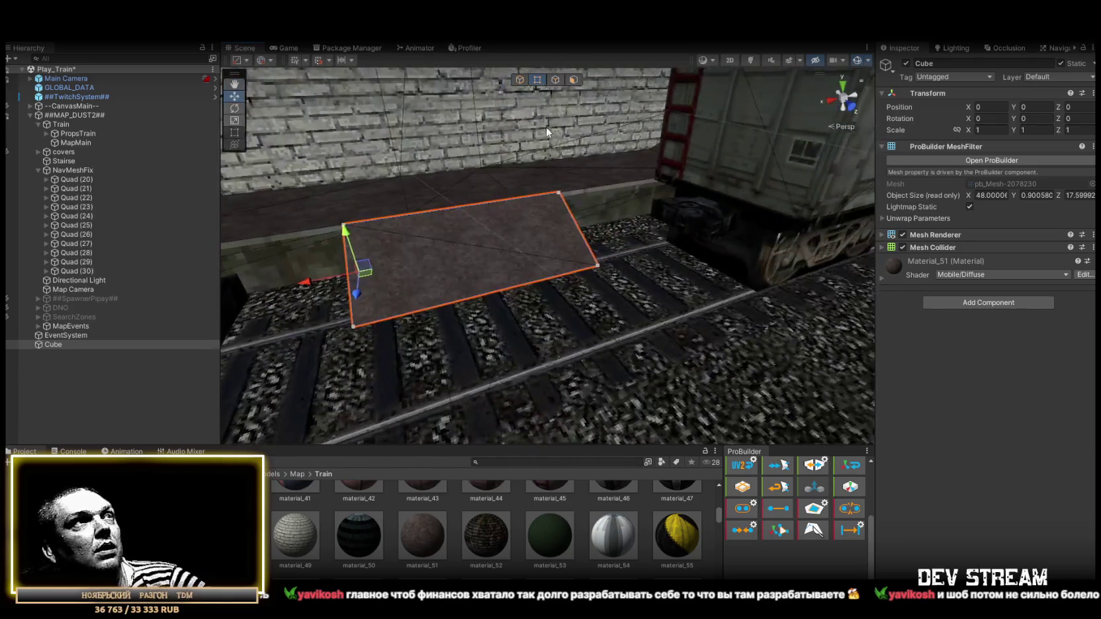
- Inspect the flat plane's face over the rails, then return to editing the Cube as a whole object
left_click(573, 79)
left_click(572, 254)
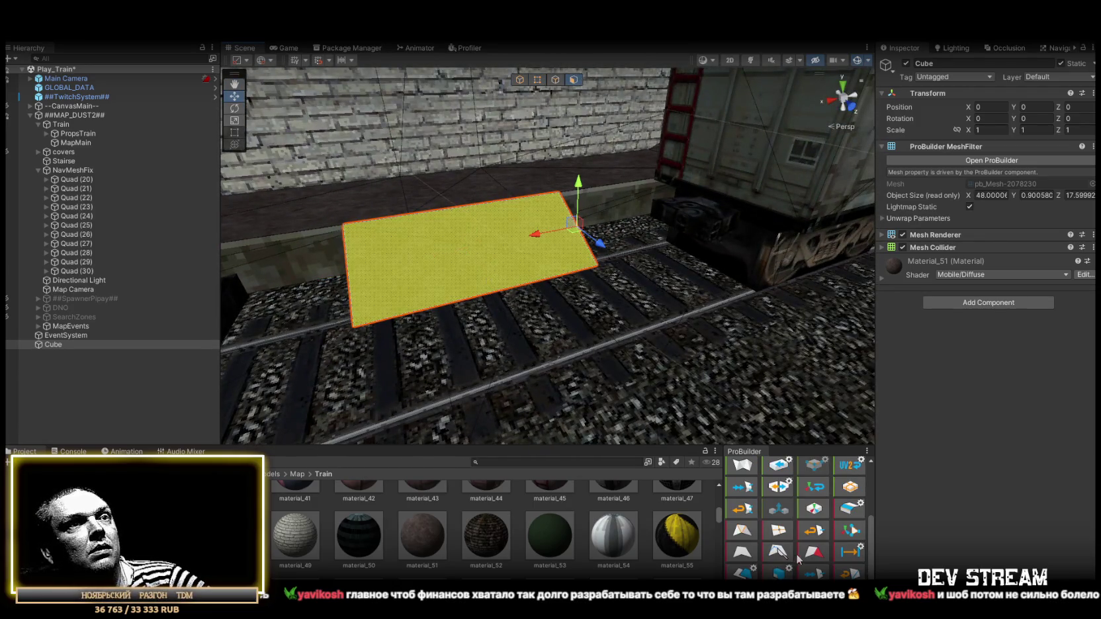
scroll(806, 536, "up", 3)
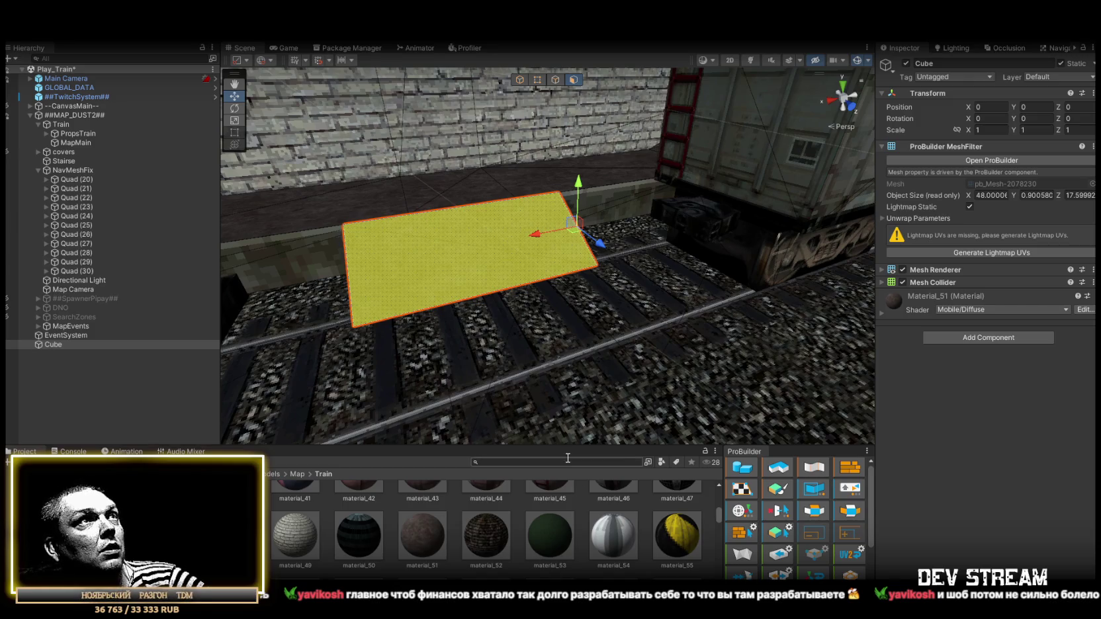
mouse_move(522, 170)
left_mouse_down()
mouse_move(454, 300)
mouse_move(456, 340)
mouse_move(467, 364)
mouse_move(617, 417)
mouse_move(477, 351)
mouse_move(529, 364)
mouse_move(562, 357)
left_mouse_up()
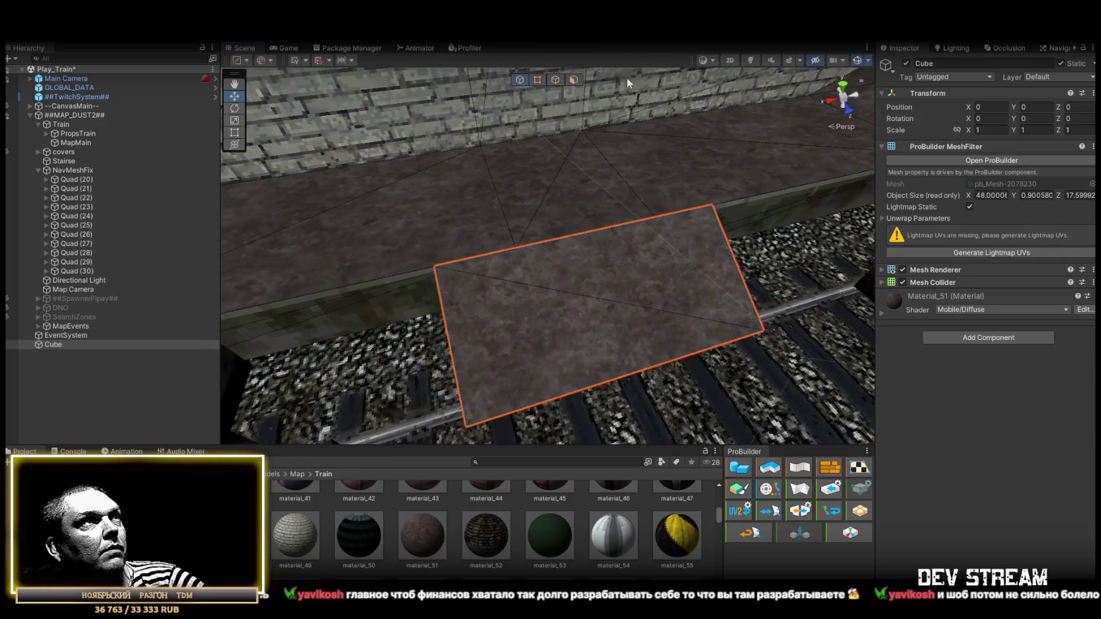
left_click(574, 80)
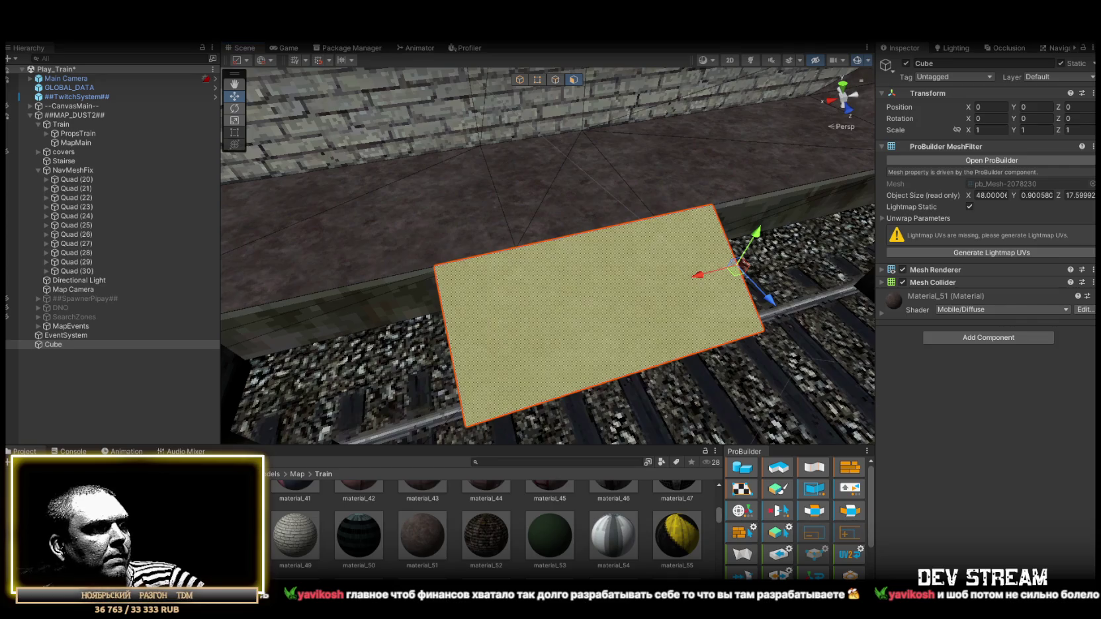
left_click(520, 79)
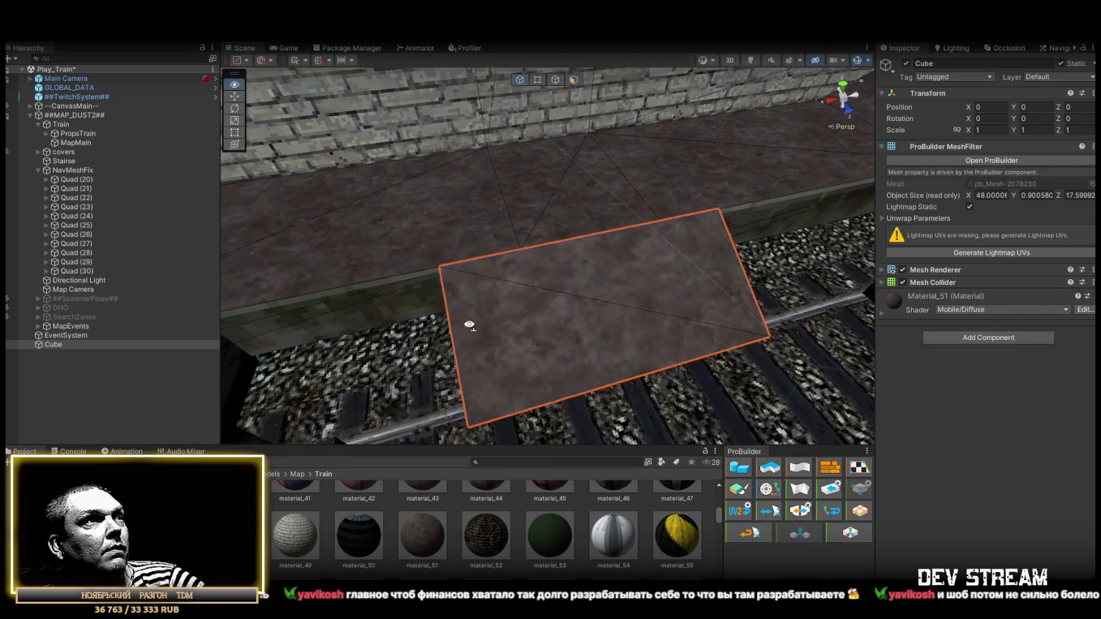
scroll(467, 325, "up", 5)
mouse_move(472, 332)
left_mouse_down()
mouse_move(402, 297)
mouse_move(417, 313)
mouse_move(378, 375)
mouse_move(792, 227)
mouse_move(498, 305)
mouse_move(135, 280)
mouse_move(201, 284)
mouse_move(162, 282)
mouse_move(363, 355)
mouse_move(396, 261)
mouse_move(639, 224)
mouse_move(278, 264)
left_mouse_up()
- Duplicate Quad (30) as Quad (31) and stretch it to about 113.68 by 107.58 across the map
left_click(71, 271)
left_click_drag(463, 265, 656, 236)
key("ctrl+d")
mouse_move(625, 304)
left_mouse_down()
mouse_move(645, 188)
mouse_move(747, 191)
mouse_move(534, 244)
mouse_move(508, 229)
mouse_move(523, 205)
mouse_move(544, 209)
mouse_move(577, 385)
left_mouse_up()
left_click_drag(632, 304, 566, 229)
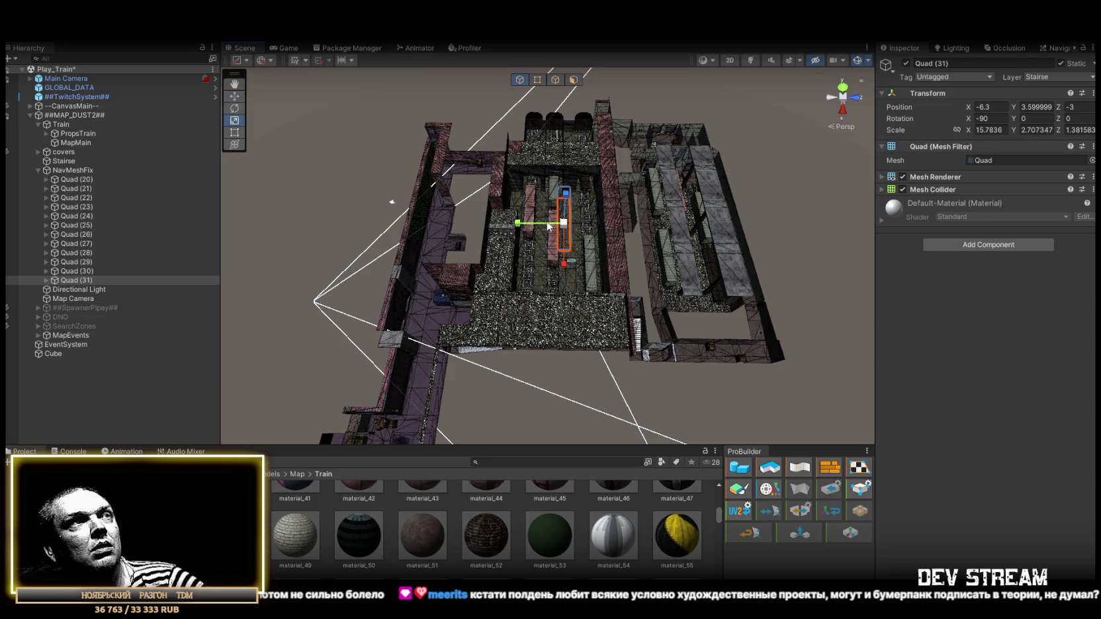
left_click_drag(867, 228, 900, 192)
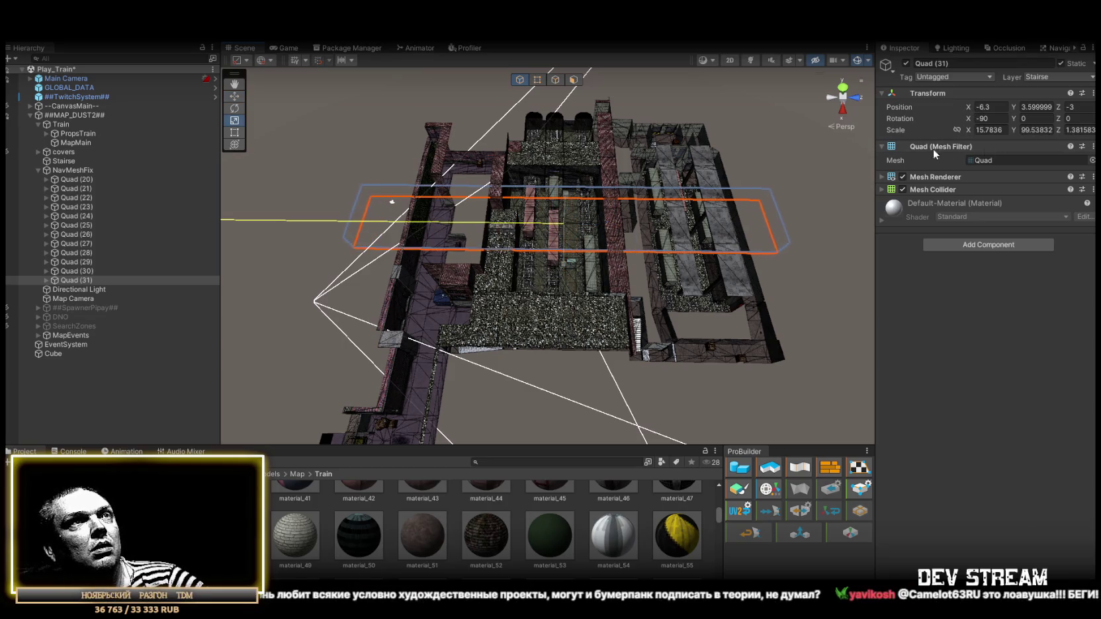
mouse_move(582, 194)
left_mouse_down()
mouse_move(327, 151)
mouse_move(493, 185)
mouse_move(210, 233)
left_mouse_up()
left_click_drag(297, 225, 428, 174)
- Bake the NavMesh and inspect the new blue walkable areas up close
key("f")
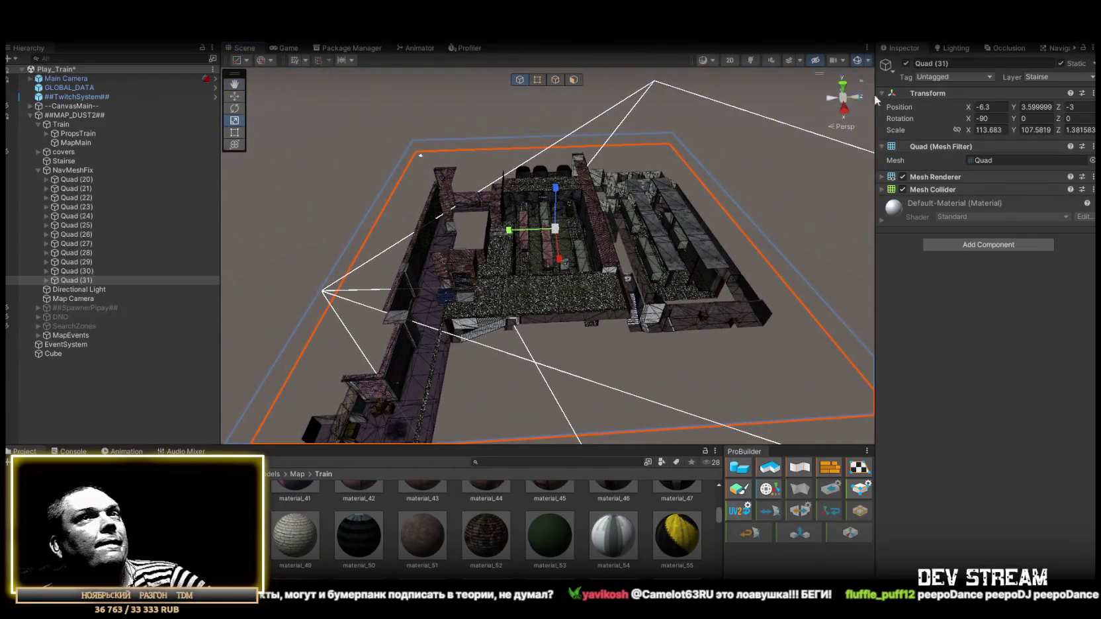
left_click(1056, 47)
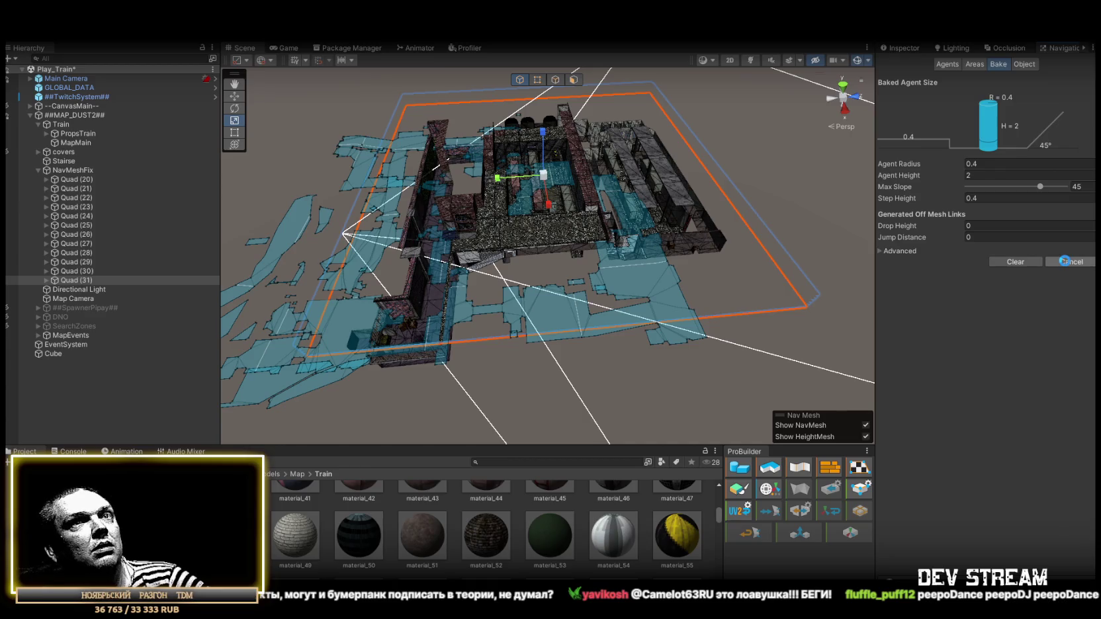
left_click_drag(542, 219, 572, 208)
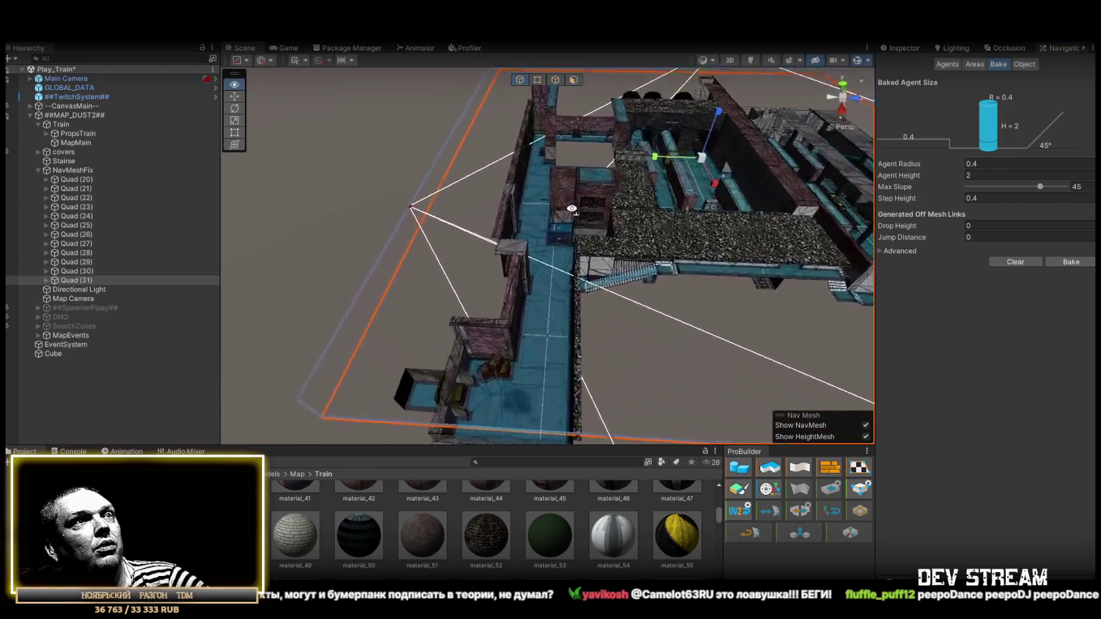
- Check the baked NavMesh around the crates, then duplicate Quad (30) as Quad (32)
scroll(572, 208, "up", 5)
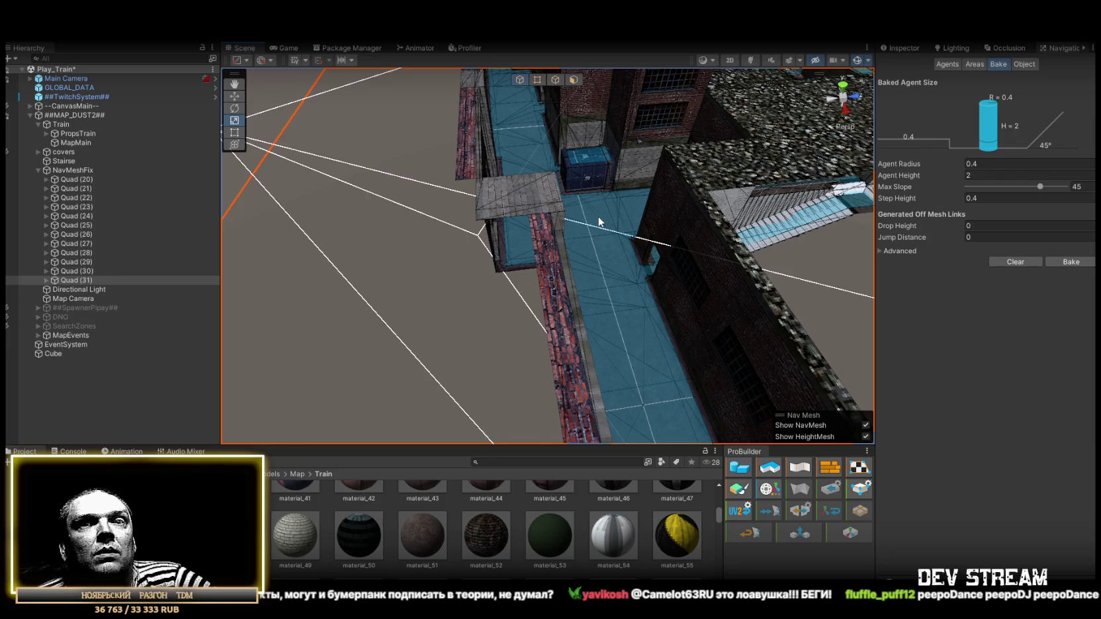
mouse_move(579, 250)
left_mouse_down()
mouse_move(794, 278)
mouse_move(510, 276)
mouse_move(393, 238)
mouse_move(410, 288)
mouse_move(517, 254)
mouse_move(430, 261)
mouse_move(450, 278)
mouse_move(368, 295)
mouse_move(319, 270)
mouse_move(536, 278)
mouse_move(621, 269)
mouse_move(582, 271)
left_mouse_up()
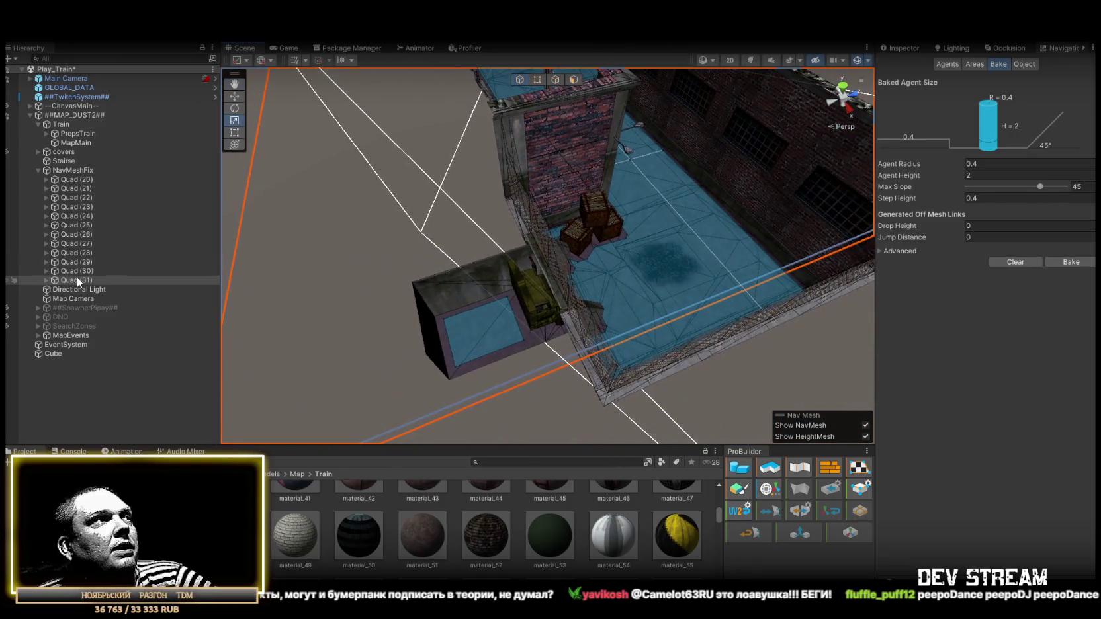
left_click(73, 271)
mouse_move(463, 251)
left_mouse_down()
mouse_move(571, 180)
mouse_move(738, 167)
mouse_move(476, 392)
left_mouse_up()
key("ctrl+d")
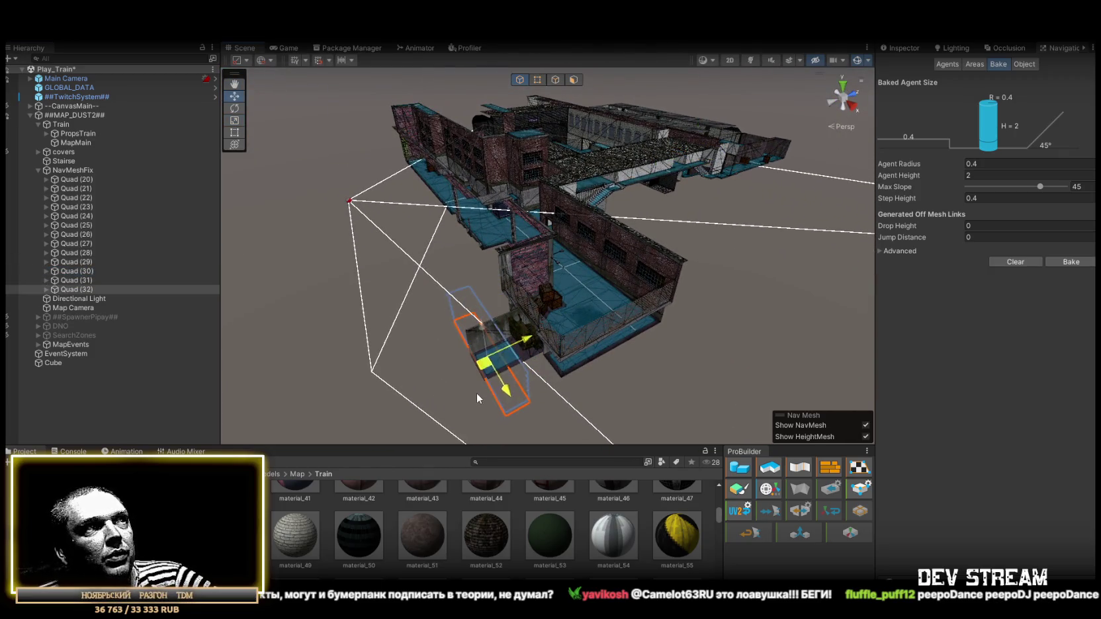
- Narrow Quad (32) by the crates and duplicate it as Quad (33) placed over the crates
key("f")
key("r")
mouse_move(531, 354)
left_mouse_down()
mouse_move(466, 324)
mouse_move(448, 290)
mouse_move(472, 320)
mouse_move(392, 355)
mouse_move(380, 338)
left_mouse_up()
key("ctrl+d")
mouse_move(361, 281)
left_mouse_down()
mouse_move(555, 231)
mouse_move(539, 230)
mouse_move(584, 276)
mouse_move(593, 251)
mouse_move(1039, 62)
left_mouse_up()
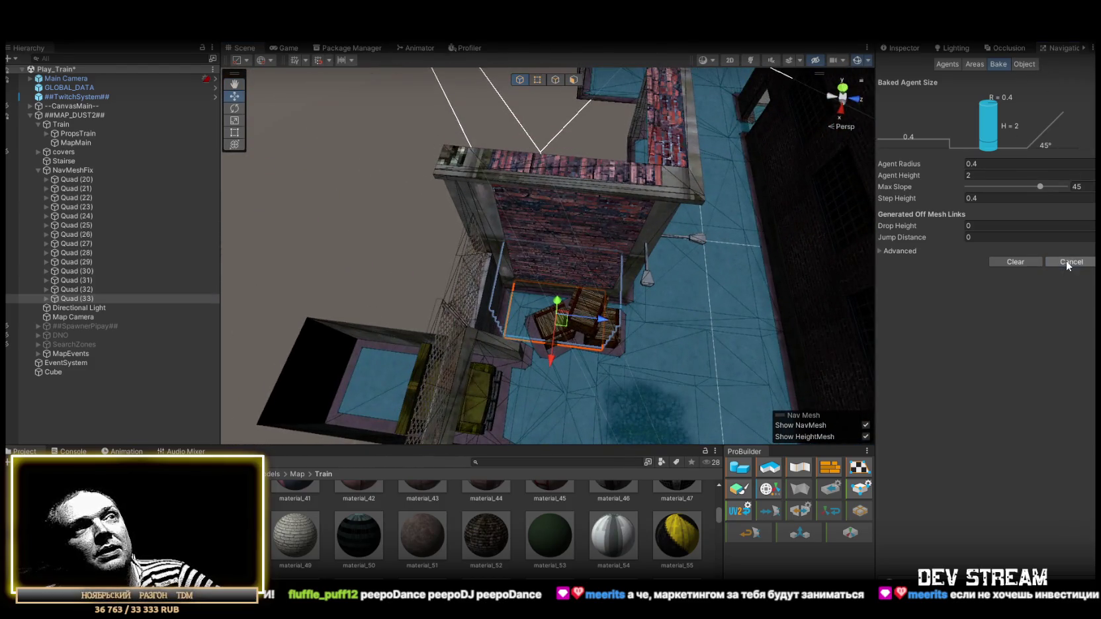
- Fly down the alley to the brick wall corner to inspect the navmesh coverage
left_click_drag(653, 271, 649, 276)
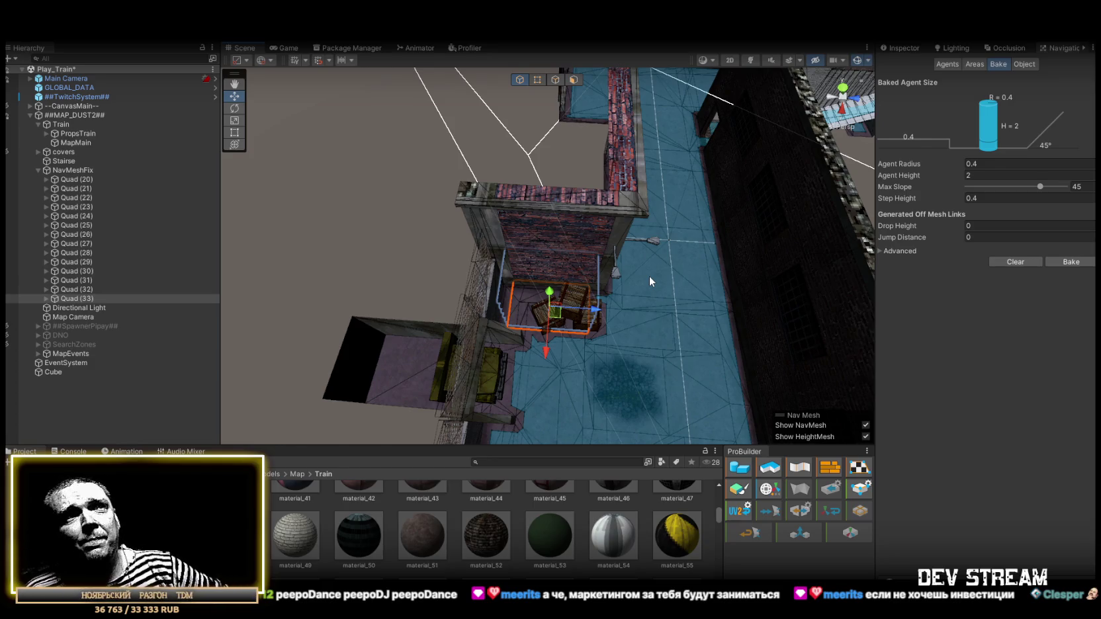
mouse_move(650, 276)
left_mouse_down()
mouse_move(465, 227)
mouse_move(560, 275)
mouse_move(816, 241)
left_mouse_up()
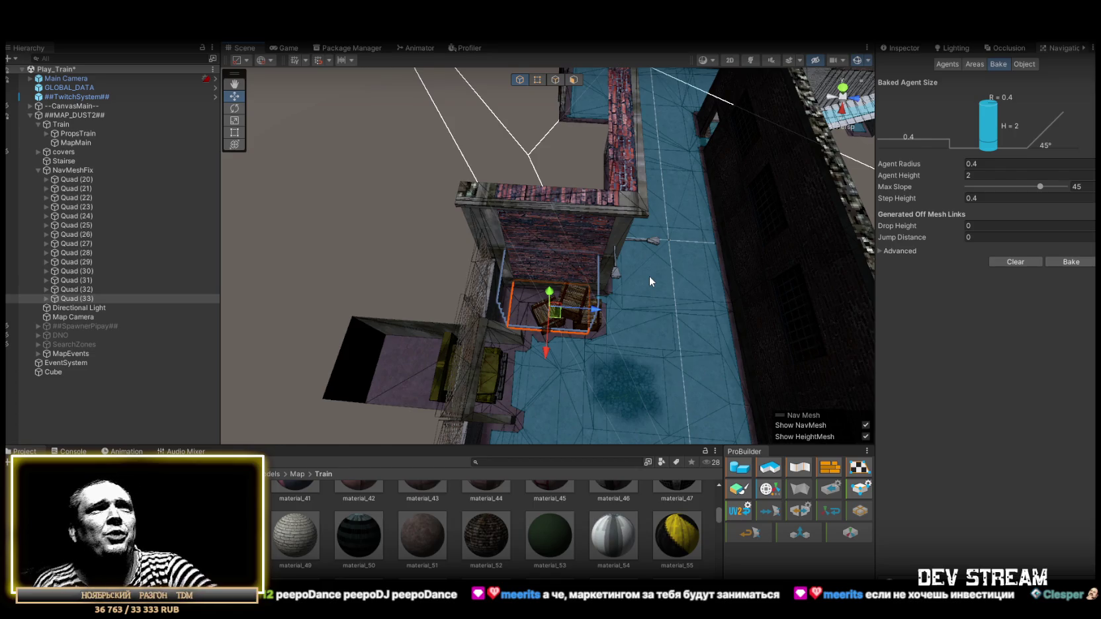
key("w")
mouse_move(588, 256)
left_mouse_down()
mouse_move(635, 245)
mouse_move(502, 236)
mouse_move(486, 245)
mouse_move(629, 262)
mouse_move(611, 282)
mouse_move(634, 270)
mouse_move(780, 291)
mouse_move(375, 319)
mouse_move(554, 314)
mouse_move(646, 271)
mouse_move(735, 268)
mouse_move(629, 289)
mouse_move(800, 290)
mouse_move(735, 303)
mouse_move(703, 289)
mouse_move(462, 304)
mouse_move(658, 282)
mouse_move(522, 283)
mouse_move(340, 303)
mouse_move(543, 320)
mouse_move(596, 354)
mouse_move(779, 359)
left_mouse_up()
mouse_move(589, 298)
left_mouse_down()
mouse_move(668, 300)
mouse_move(524, 204)
mouse_move(619, 255)
mouse_move(594, 287)
mouse_move(676, 262)
mouse_move(662, 296)
mouse_move(437, 255)
mouse_move(388, 267)
mouse_move(400, 245)
mouse_move(391, 246)
mouse_move(580, 229)
mouse_move(575, 191)
mouse_move(616, 254)
mouse_move(558, 203)
mouse_move(680, 216)
mouse_move(676, 282)
mouse_move(668, 238)
mouse_move(620, 164)
left_mouse_up()
- Frame Quad (34) above the train car and move it onto the roof
key("f")
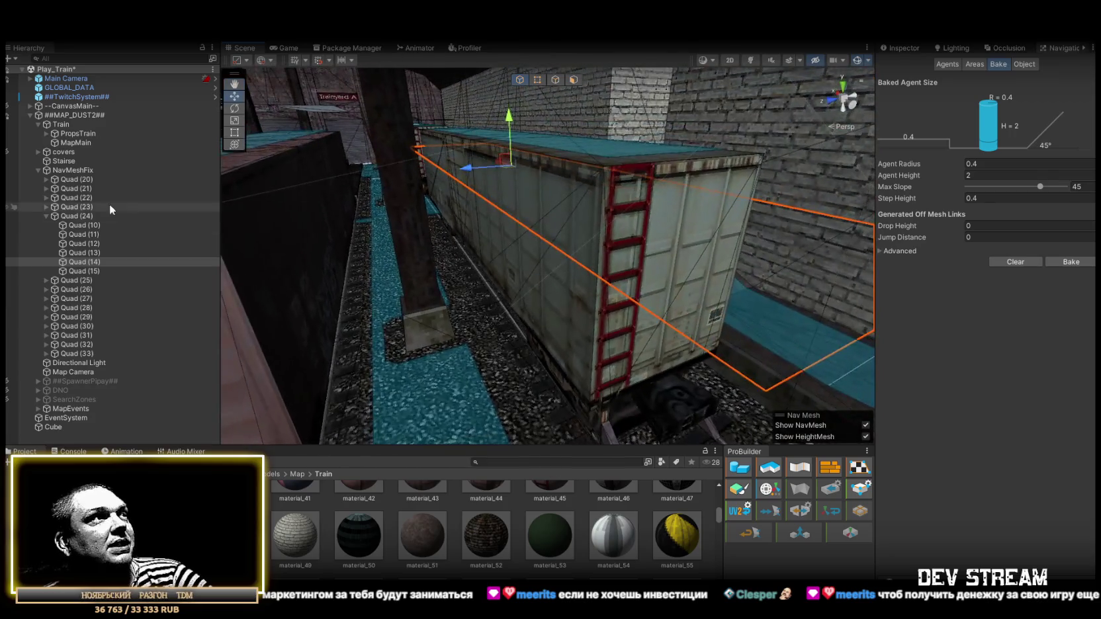
mouse_move(454, 260)
left_mouse_down()
mouse_move(418, 340)
mouse_move(418, 318)
left_mouse_up()
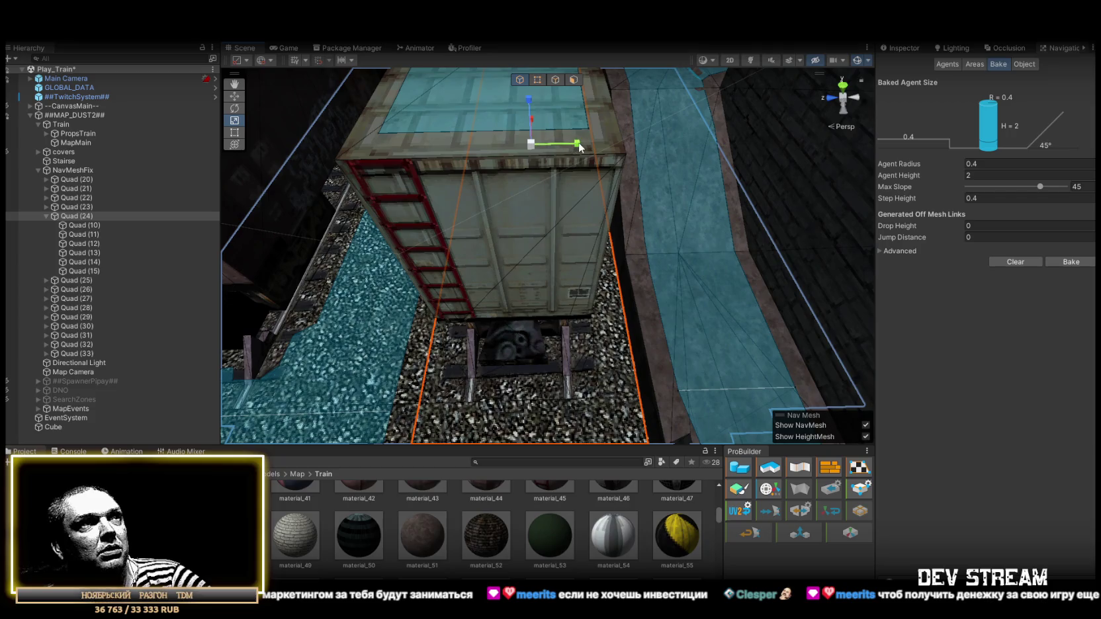
key("w")
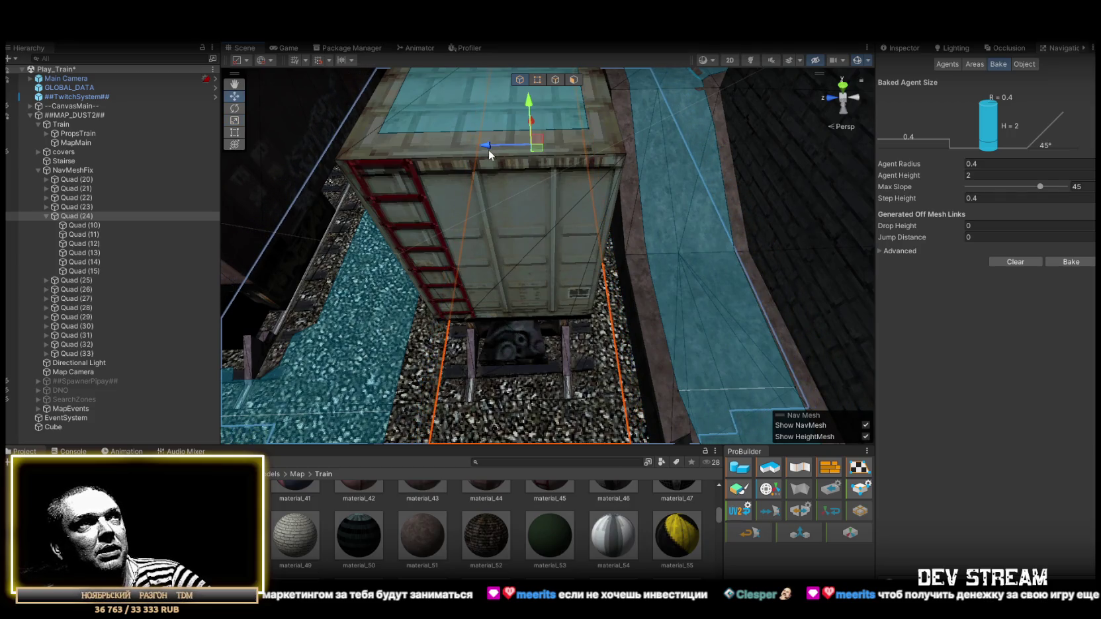
mouse_move(495, 149)
left_mouse_down()
mouse_move(489, 165)
mouse_move(503, 153)
mouse_move(472, 209)
left_mouse_up()
- Orbit around the train car and rise to an overhead view of the rail yard
mouse_move(517, 149)
left_mouse_down()
mouse_move(479, 223)
mouse_move(424, 232)
left_mouse_up()
mouse_move(196, 217)
left_mouse_down()
mouse_move(483, 228)
mouse_move(482, 175)
mouse_move(423, 169)
left_mouse_up()
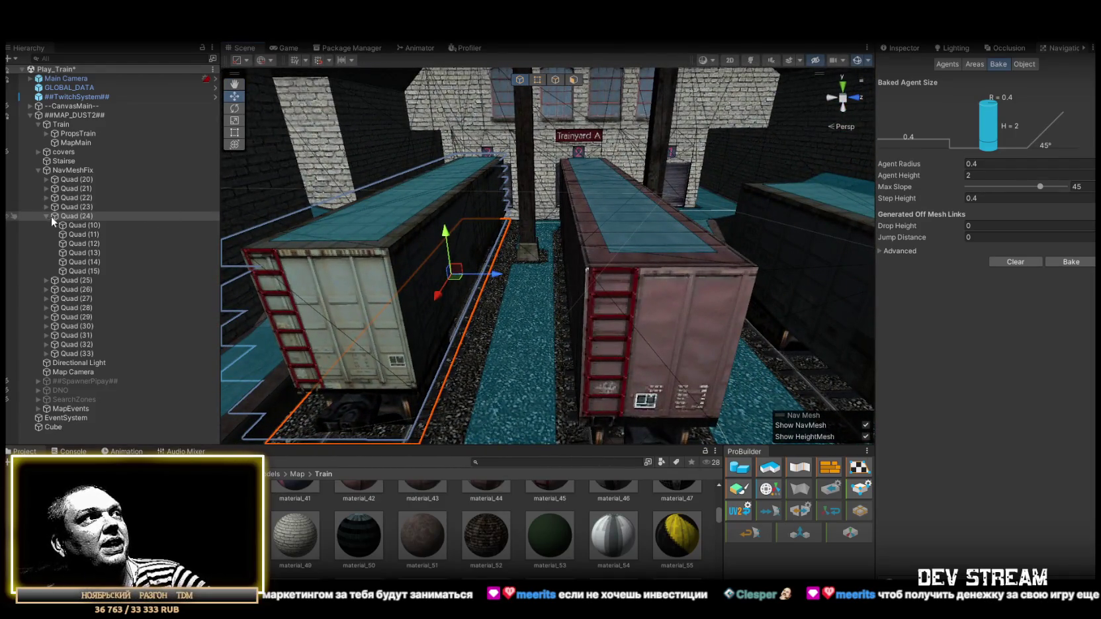
mouse_move(424, 291)
left_mouse_down()
mouse_move(489, 219)
mouse_move(504, 232)
left_mouse_up()
mouse_move(521, 307)
left_mouse_down()
mouse_move(649, 298)
mouse_move(521, 311)
left_mouse_up()
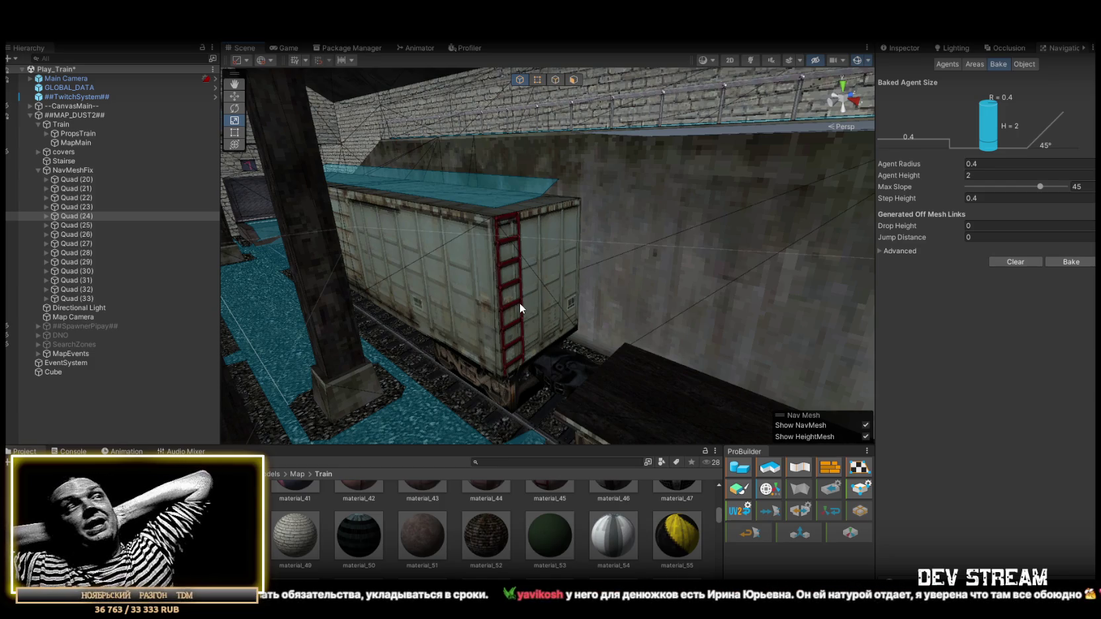
mouse_move(605, 149)
left_mouse_down()
mouse_move(465, 231)
mouse_move(445, 206)
left_mouse_up()
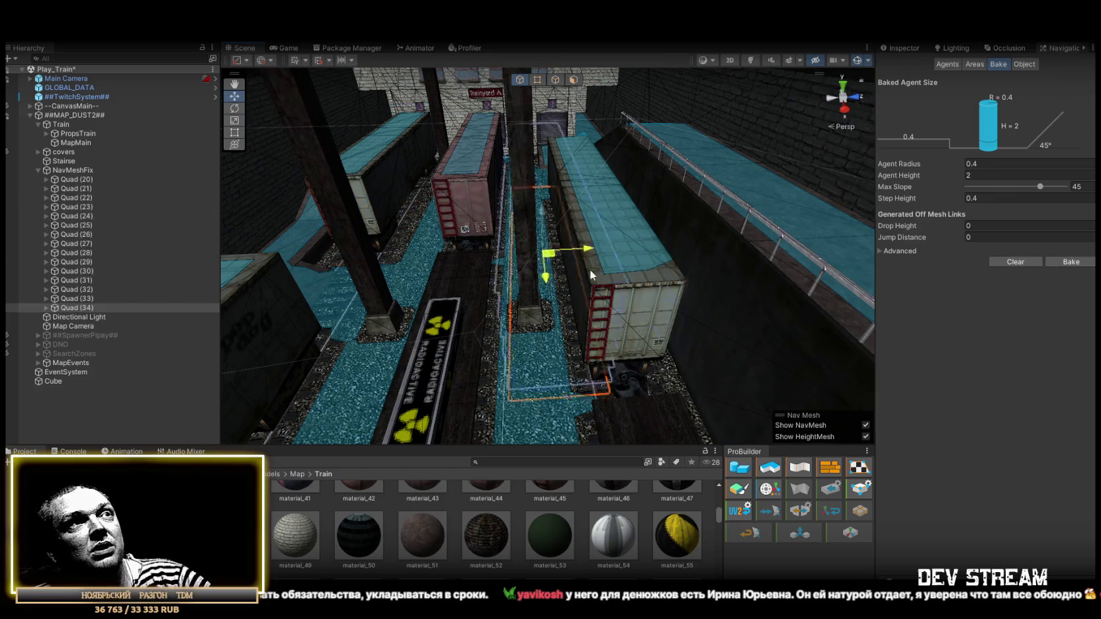
- Scale Quad (34) so it spans the full length of its train-car roof
scroll(604, 285, "up", 3)
key("r")
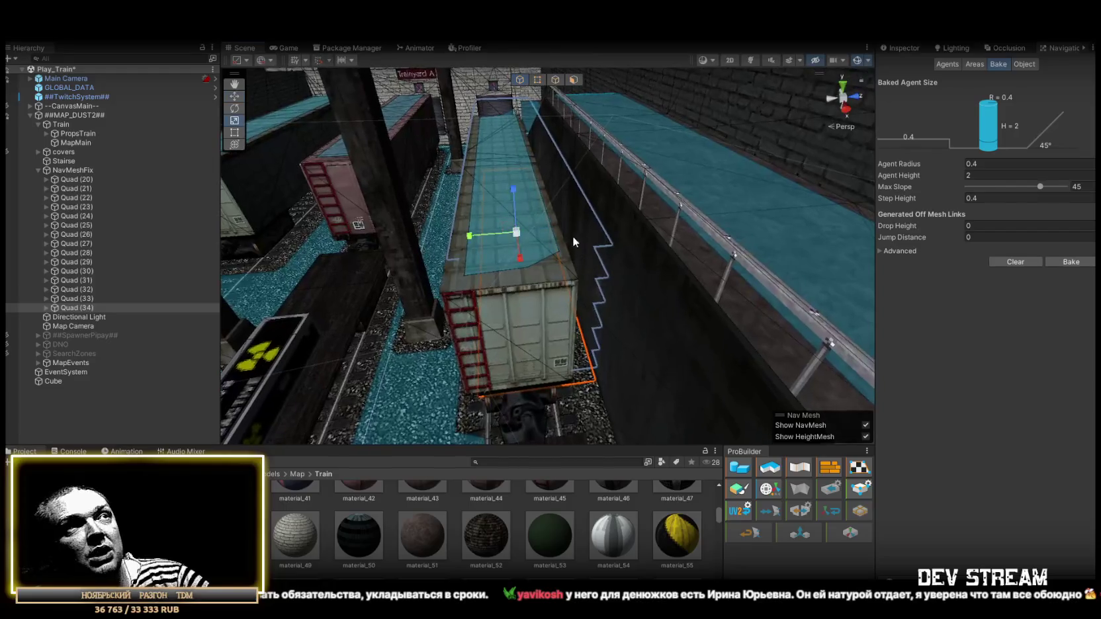
mouse_move(477, 237)
left_mouse_down()
mouse_move(723, 315)
mouse_move(673, 287)
mouse_move(542, 319)
mouse_move(379, 317)
mouse_move(567, 316)
left_mouse_up()
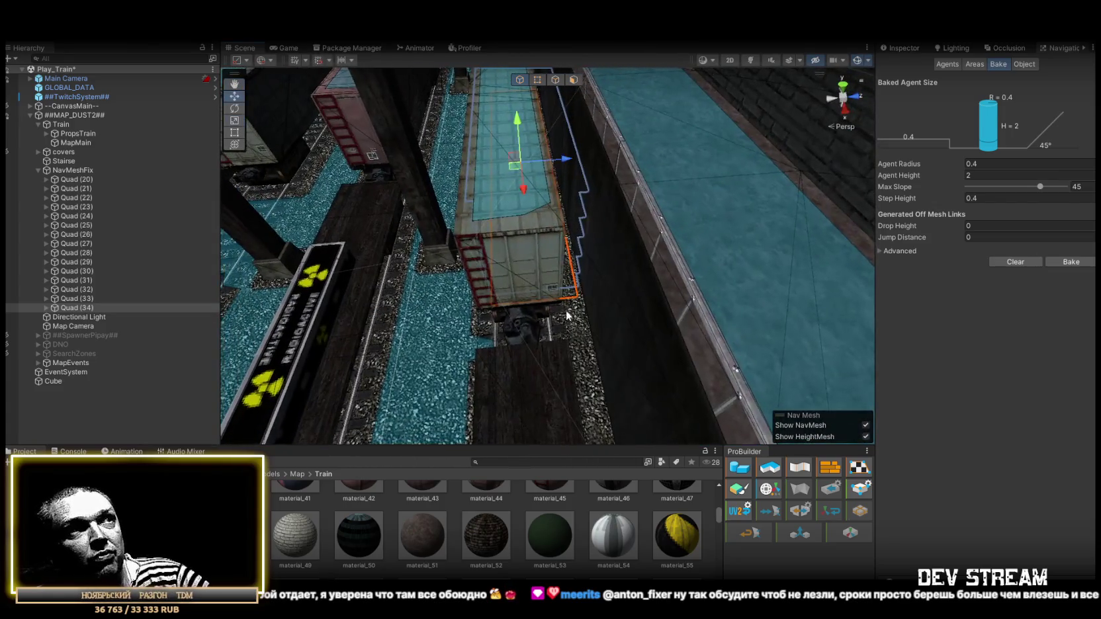
left_click_drag(569, 240, 575, 188)
key("r")
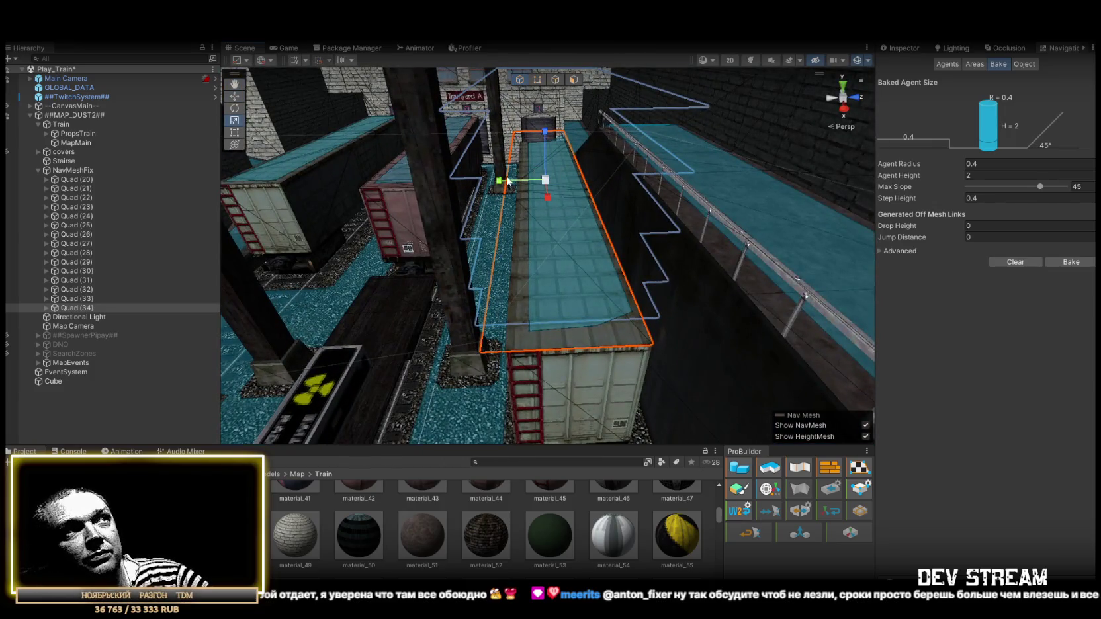
mouse_move(508, 182)
left_mouse_down()
mouse_move(727, 265)
mouse_move(479, 280)
mouse_move(463, 265)
mouse_move(340, 249)
mouse_move(622, 281)
left_mouse_up()
- Position and size new Quads (35) through (40) over the remaining train-car roofs
key("w")
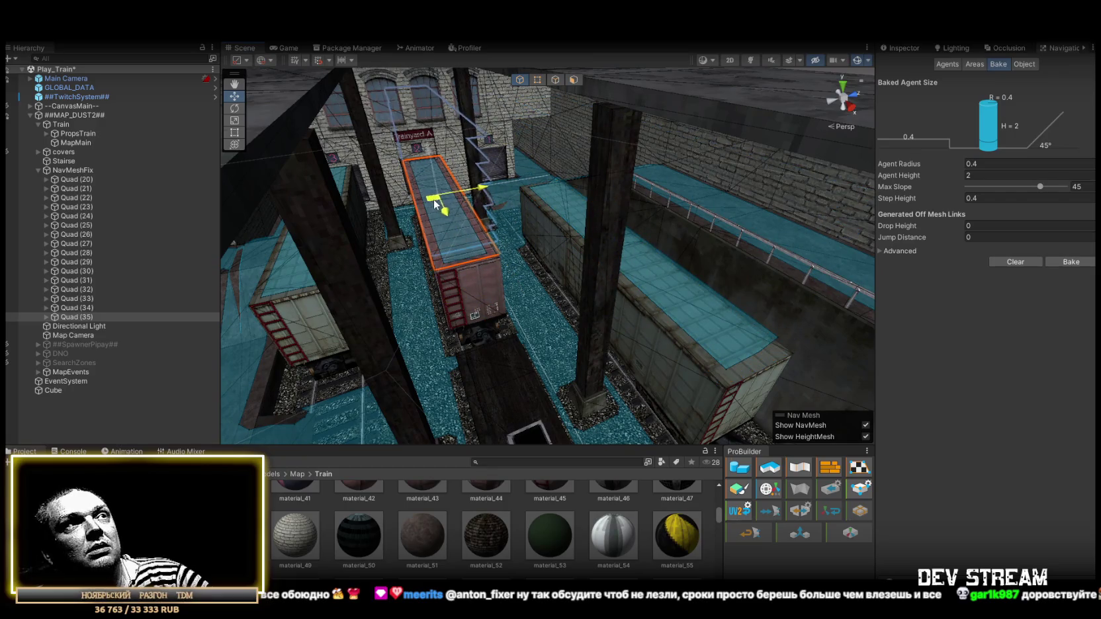
mouse_move(433, 200)
left_mouse_down()
mouse_move(327, 307)
mouse_move(337, 319)
mouse_move(602, 261)
mouse_move(740, 258)
mouse_move(634, 234)
mouse_move(489, 239)
mouse_move(496, 229)
left_mouse_up()
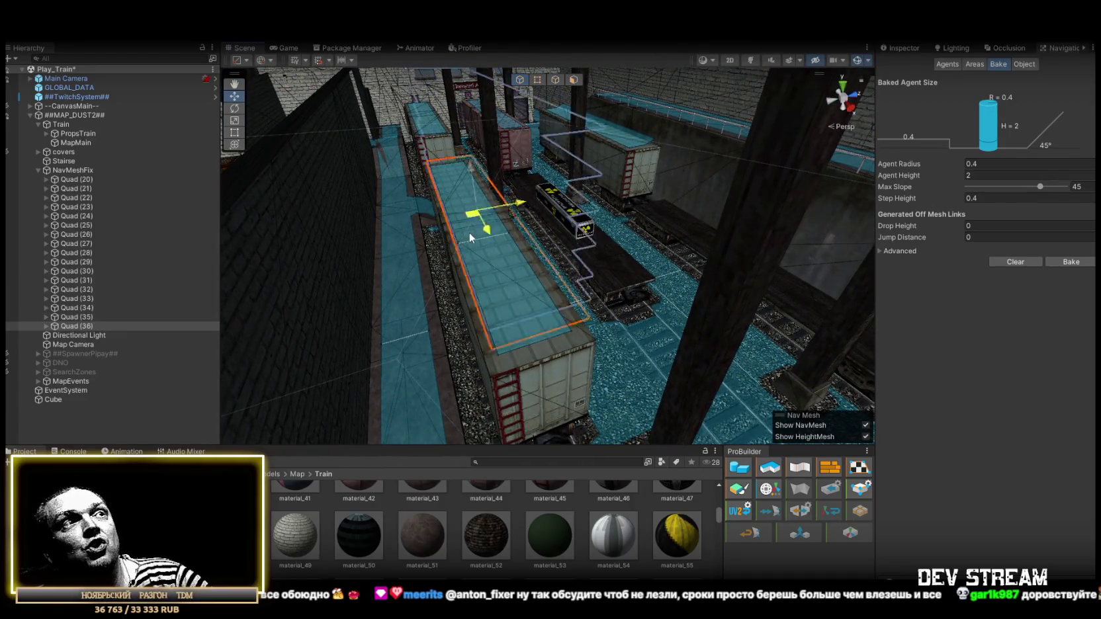
mouse_move(471, 238)
left_mouse_down()
mouse_move(670, 252)
mouse_move(629, 227)
left_mouse_up()
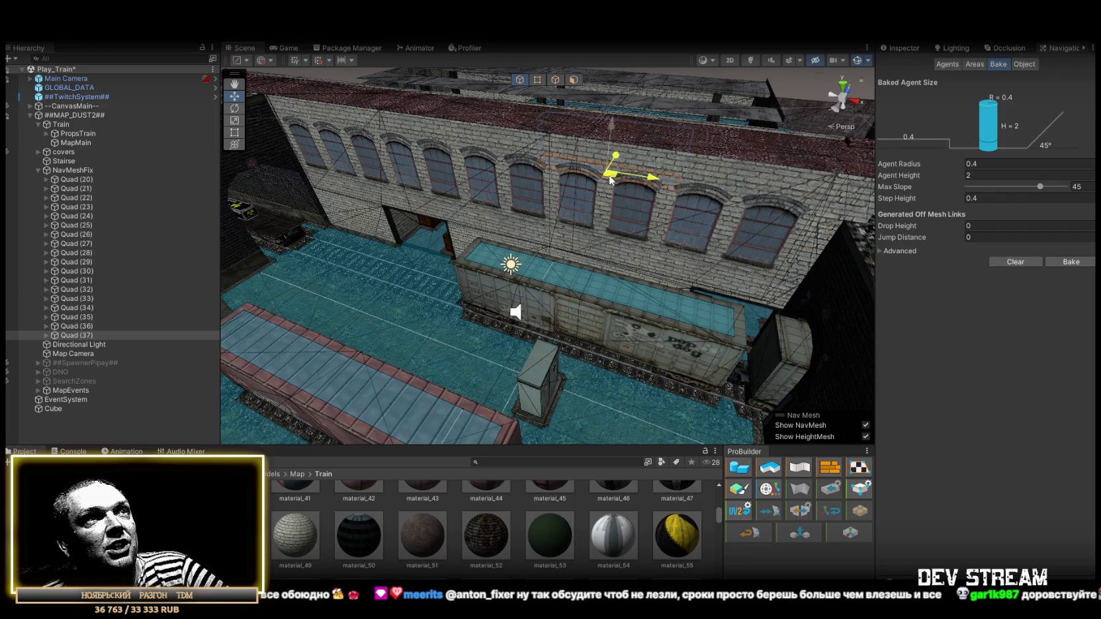
mouse_move(617, 305)
left_mouse_down()
mouse_move(677, 289)
mouse_move(546, 283)
left_mouse_up()
left_click_drag(712, 357, 539, 364)
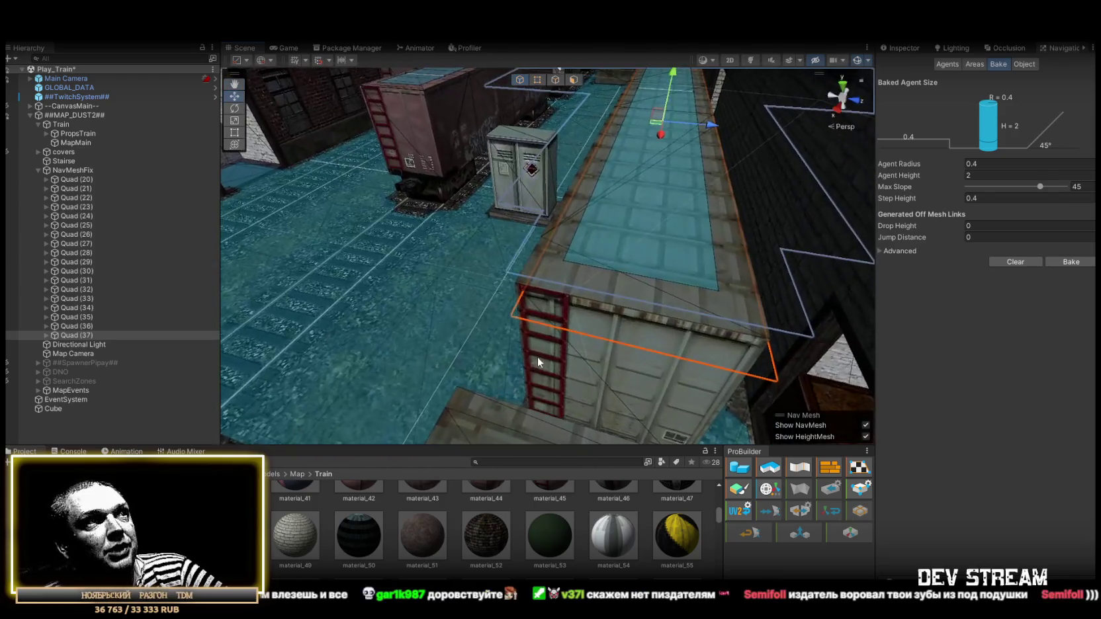
mouse_move(514, 314)
left_mouse_down()
mouse_move(514, 301)
mouse_move(801, 314)
mouse_move(761, 291)
left_mouse_up()
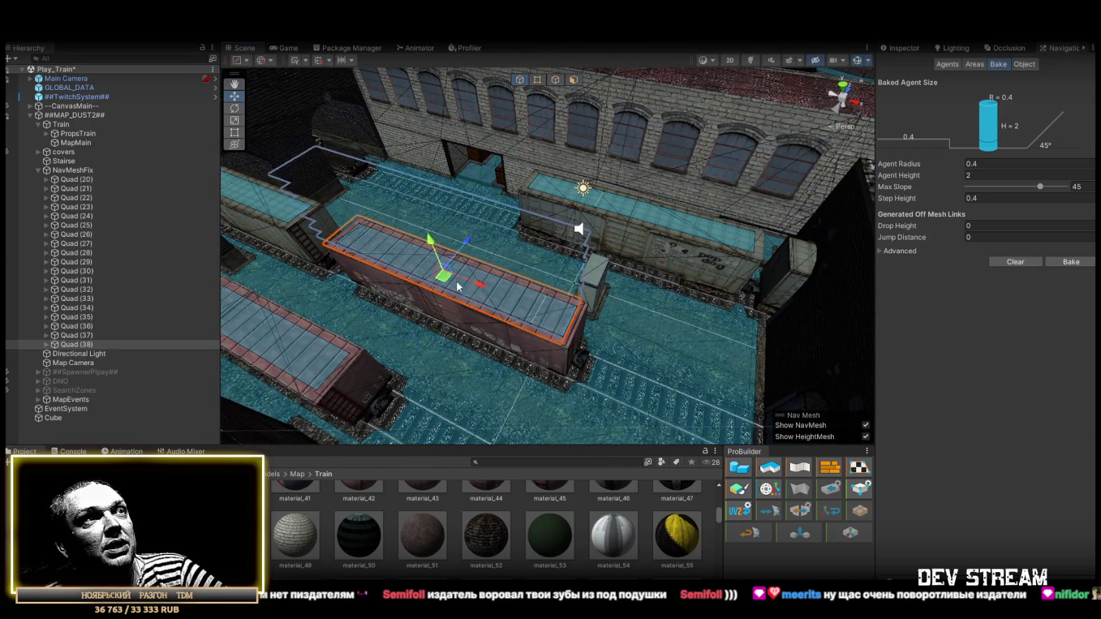
scroll(457, 286, "up", 5)
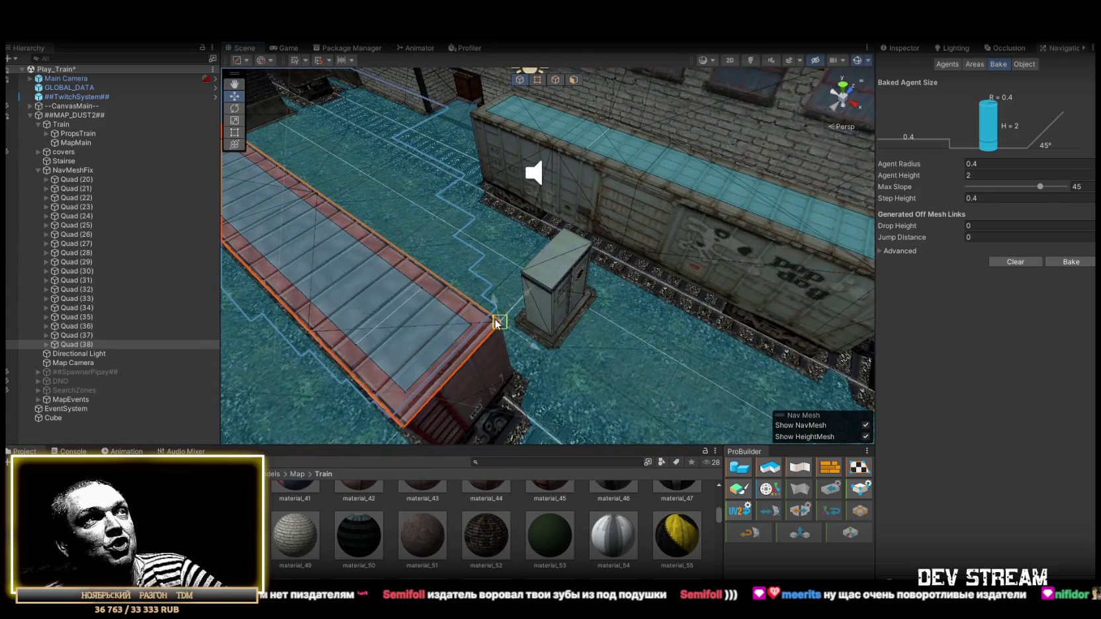
scroll(495, 323, "down", 5)
left_click_drag(427, 262, 660, 339)
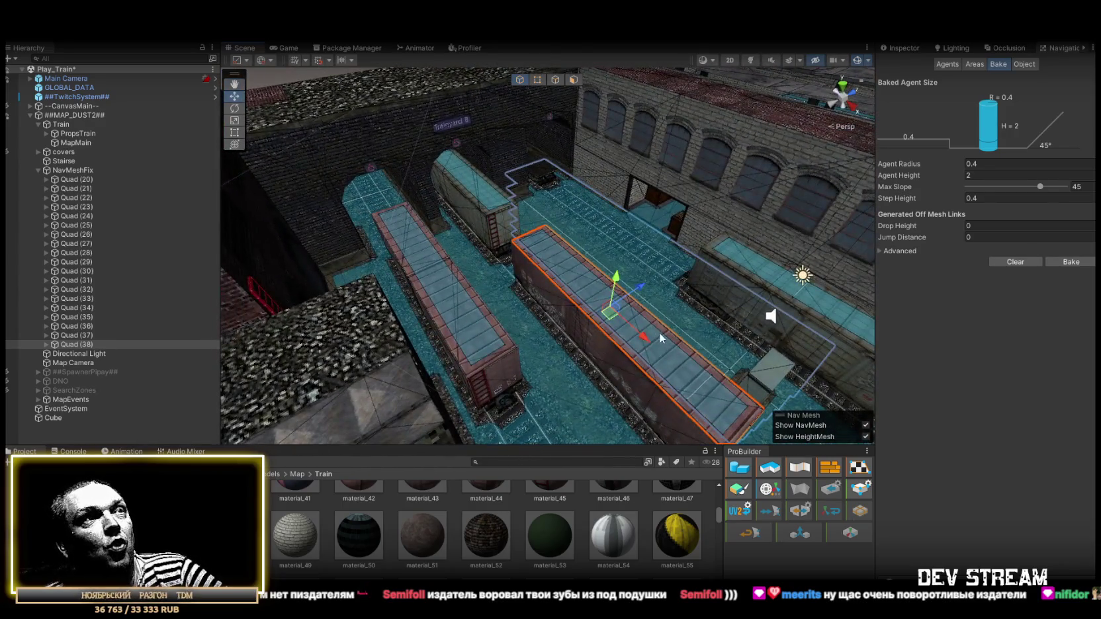
mouse_move(427, 267)
left_mouse_down()
mouse_move(348, 265)
mouse_move(429, 285)
mouse_move(546, 281)
mouse_move(529, 291)
mouse_move(482, 241)
mouse_move(480, 257)
mouse_move(464, 252)
mouse_move(469, 262)
mouse_move(593, 197)
left_mouse_up()
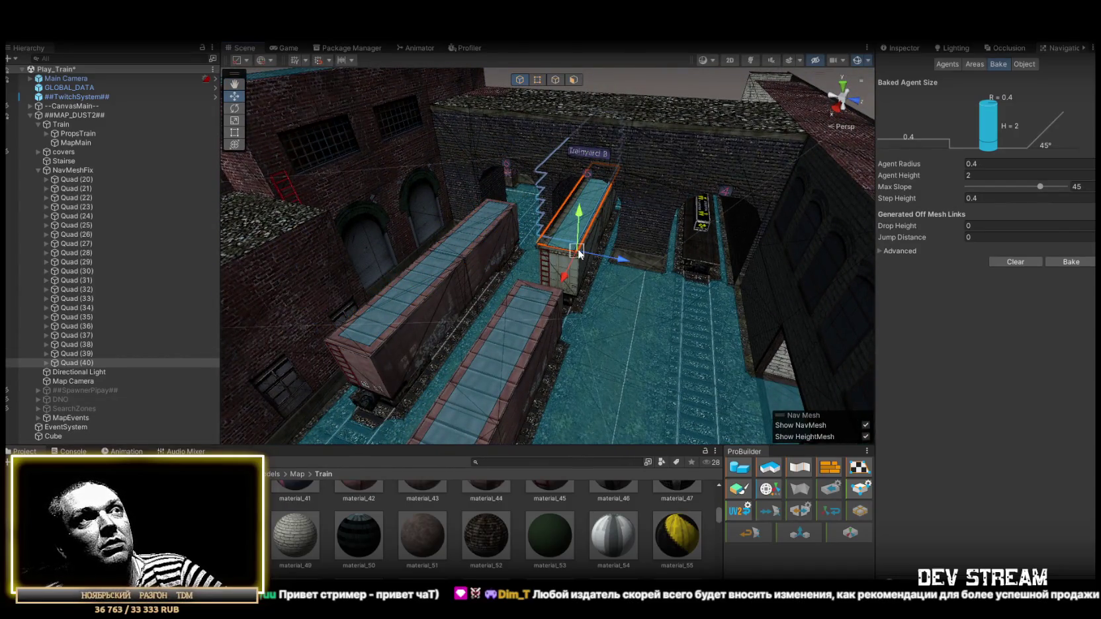
mouse_move(581, 258)
left_mouse_down()
mouse_move(621, 300)
mouse_move(609, 282)
mouse_move(503, 233)
mouse_move(549, 204)
mouse_move(484, 177)
mouse_move(289, 195)
mouse_move(256, 223)
mouse_move(289, 196)
mouse_move(322, 206)
mouse_move(504, 151)
mouse_move(583, 226)
left_mouse_up()
- Fly the Scene view from a map overview down to ground level by the brick wall
left_click_drag(231, 297, 554, 316)
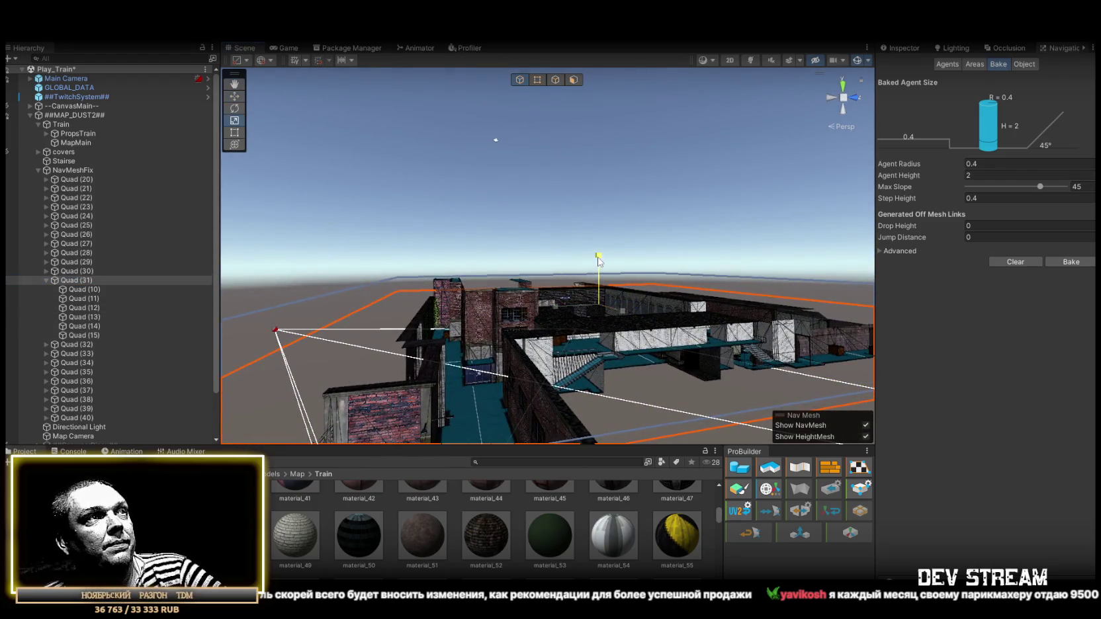
mouse_move(579, 319)
left_mouse_down()
mouse_move(559, 328)
mouse_move(573, 350)
left_mouse_up()
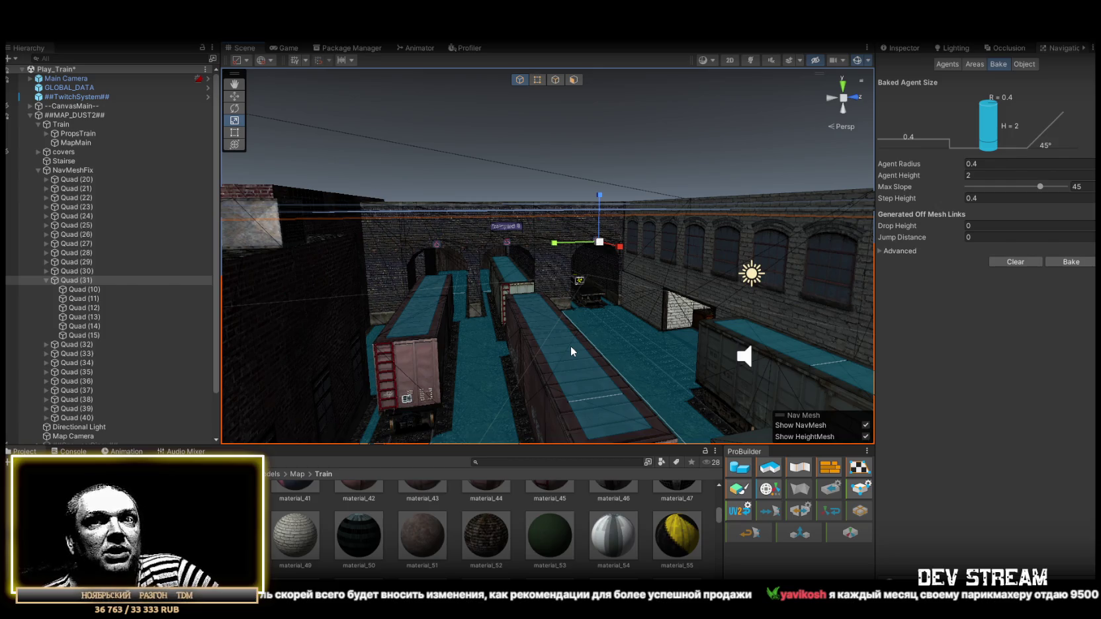
mouse_move(570, 346)
left_mouse_down()
mouse_move(700, 321)
mouse_move(362, 302)
mouse_move(904, 291)
mouse_move(1030, 273)
mouse_move(896, 297)
mouse_move(970, 306)
mouse_move(32, 290)
mouse_move(577, 273)
mouse_move(314, 238)
mouse_move(183, 252)
mouse_move(119, 302)
mouse_move(356, 339)
mouse_move(344, 226)
mouse_move(550, 248)
left_mouse_up()
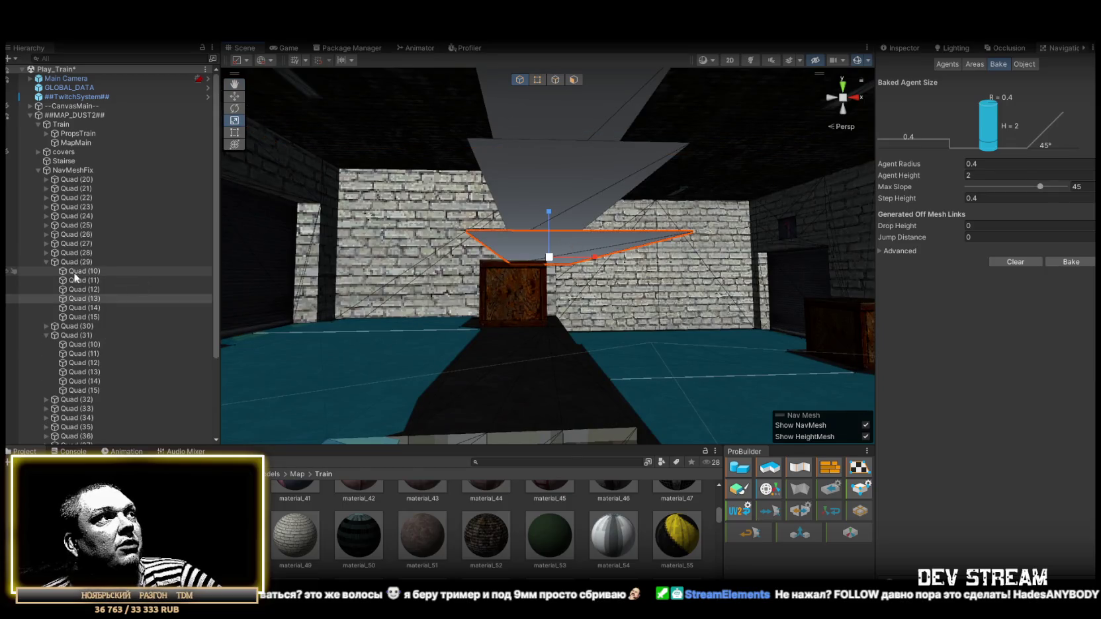
mouse_move(226, 250)
left_mouse_down()
mouse_move(385, 351)
mouse_move(394, 380)
left_mouse_up()
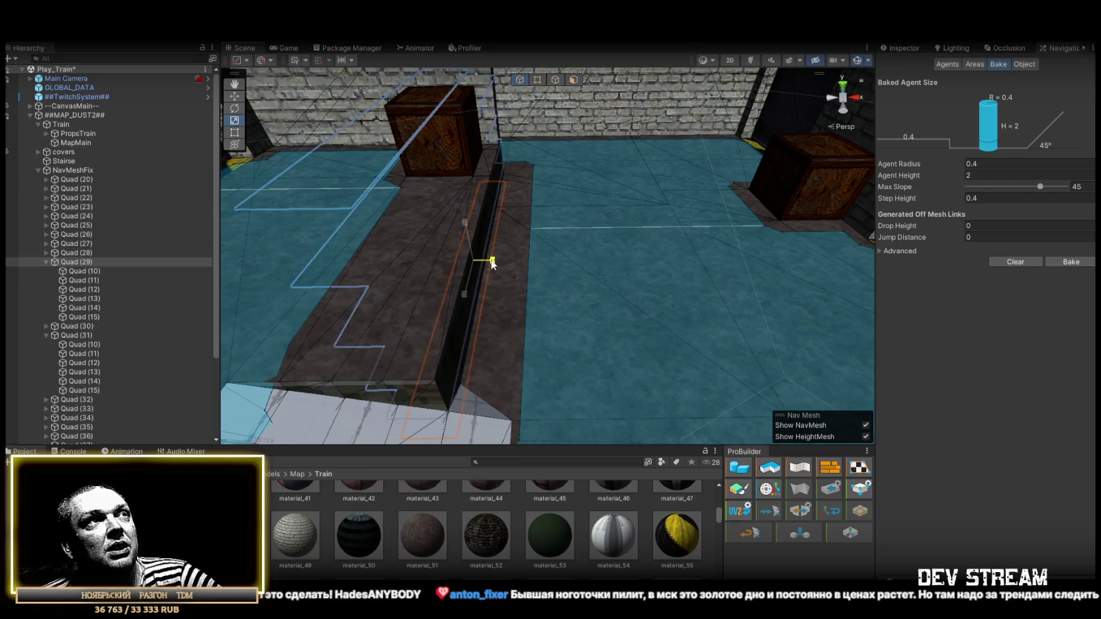
mouse_move(491, 291)
left_mouse_down()
mouse_move(558, 255)
mouse_move(518, 231)
mouse_move(503, 245)
mouse_move(530, 245)
mouse_move(562, 190)
mouse_move(559, 205)
left_mouse_up()
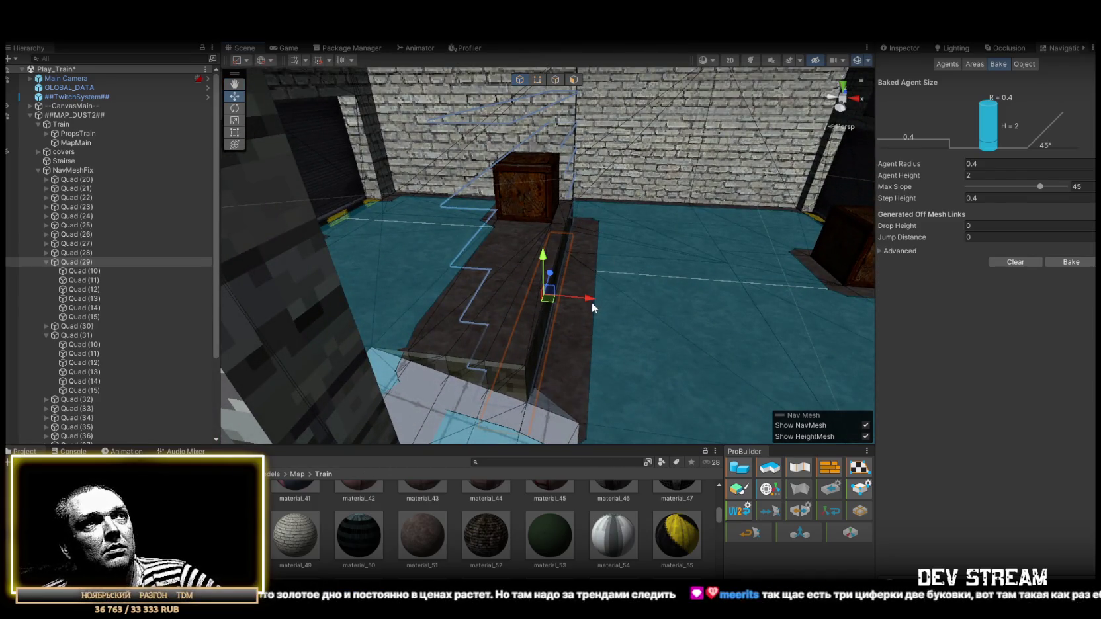
mouse_move(622, 299)
left_mouse_down()
mouse_move(358, 277)
mouse_move(528, 262)
mouse_move(418, 251)
mouse_move(713, 244)
mouse_move(592, 221)
mouse_move(668, 307)
mouse_move(540, 217)
mouse_move(549, 265)
mouse_move(536, 238)
mouse_move(560, 236)
mouse_move(549, 251)
mouse_move(570, 289)
mouse_move(864, 320)
mouse_move(822, 251)
mouse_move(517, 353)
mouse_move(633, 330)
mouse_move(599, 234)
mouse_move(512, 290)
mouse_move(288, 221)
mouse_move(13, 162)
mouse_move(175, 200)
left_mouse_up()
mouse_move(346, 221)
left_mouse_down()
mouse_move(511, 224)
mouse_move(15, 198)
mouse_move(20, 180)
mouse_move(16, 200)
mouse_move(111, 324)
mouse_move(401, 325)
mouse_move(653, 286)
left_mouse_up()
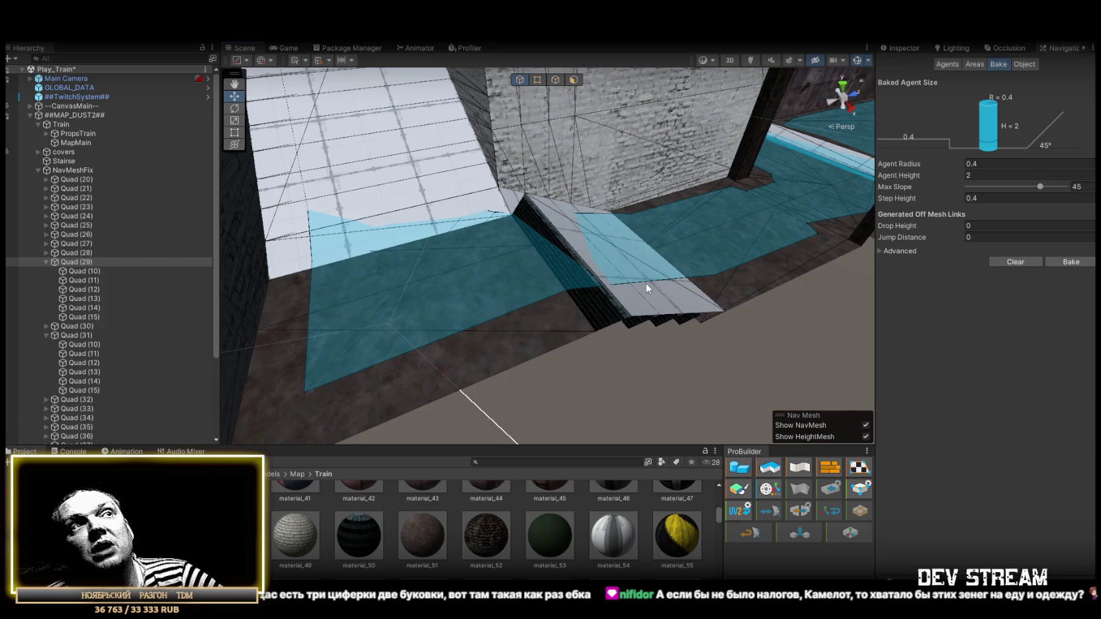
mouse_move(645, 283)
left_mouse_down()
mouse_move(581, 250)
mouse_move(727, 131)
mouse_move(727, 179)
mouse_move(647, 164)
mouse_move(375, 177)
mouse_move(371, 192)
mouse_move(626, 255)
mouse_move(821, 238)
mouse_move(783, 264)
left_mouse_up()
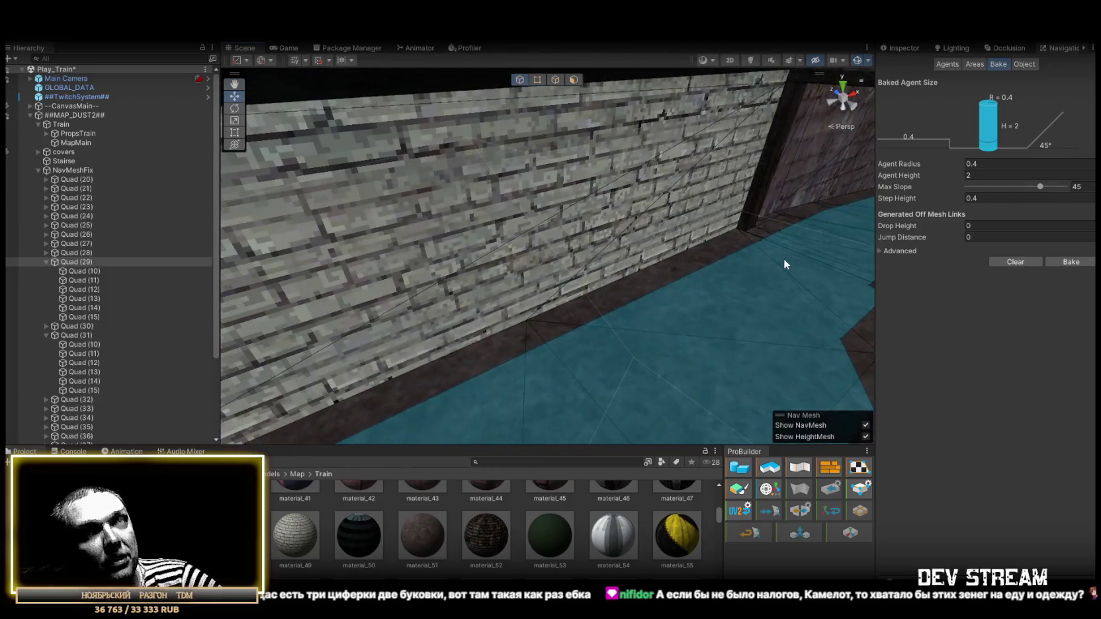